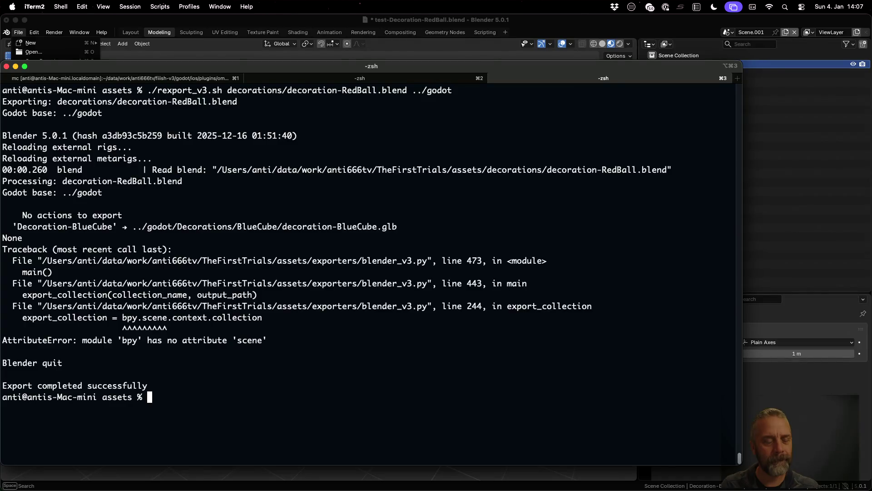
# Change line 242 to use bpy.context.scene instead of object and save the script.
pyautogui.hotkey('ctrl', 'Left')
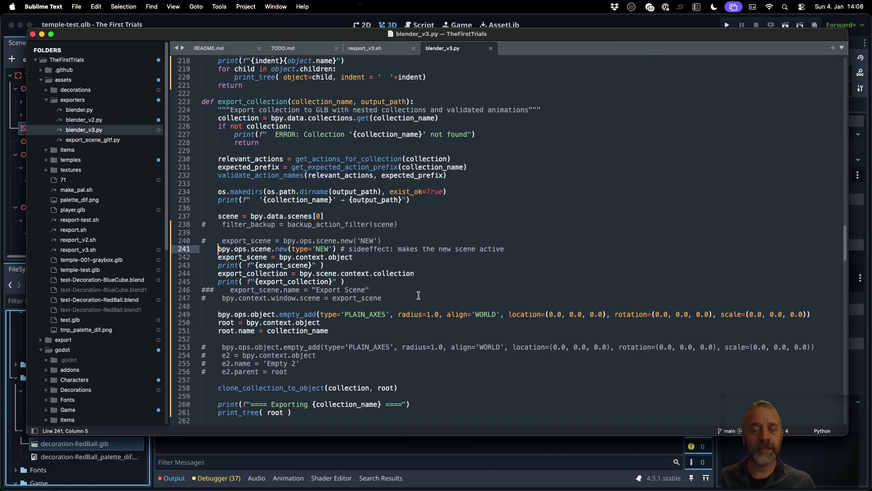
pyautogui.click(335, 257)
pyautogui.doubleClick(334, 257)
pyautogui.write('scene')
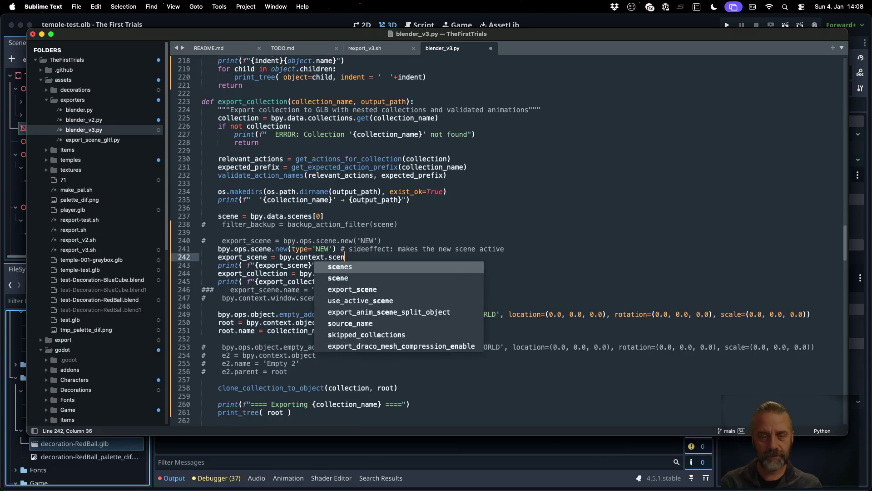
pyautogui.hotkey('ctrl', 's')
pyautogui.press('super+Tab')
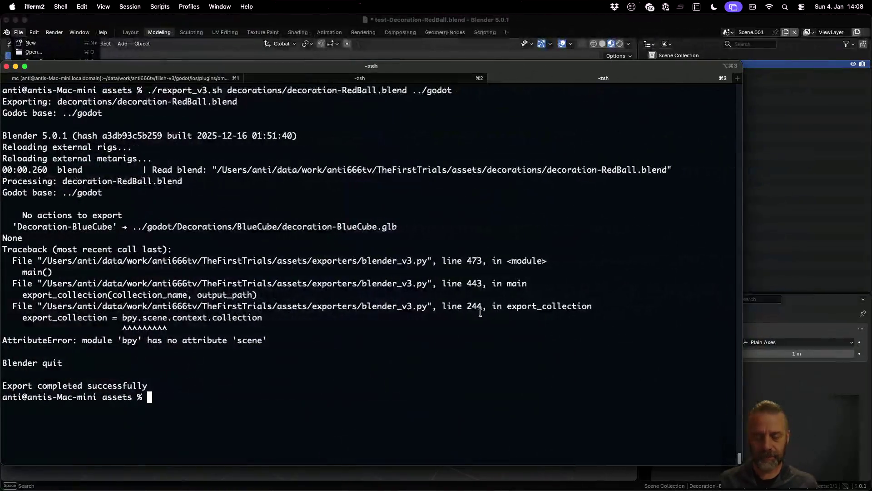
# Rerun ./rexport_v3.sh in iTerm2 and note the Scene.001 name printed before the failure.
pyautogui.hotkey('ctrl', 'l')
pyautogui.press('Up')
pyautogui.press('Return')
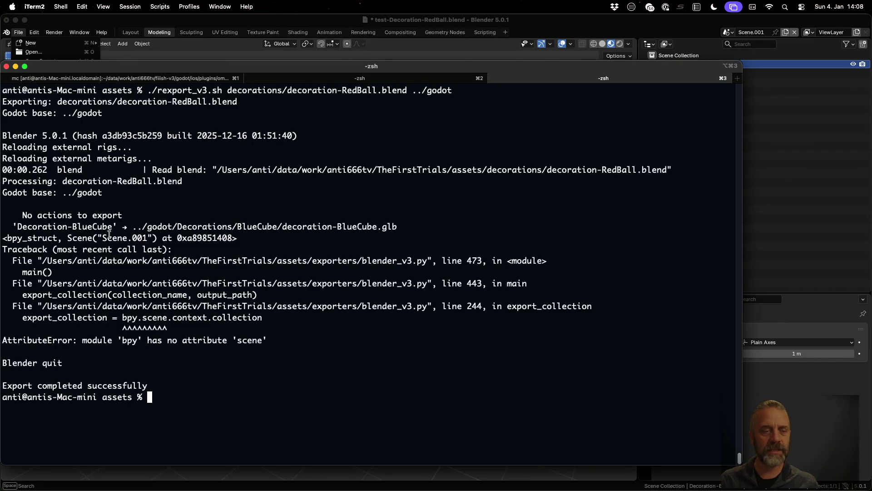
pyautogui.moveTo(102, 237); pyautogui.dragTo(149, 238)
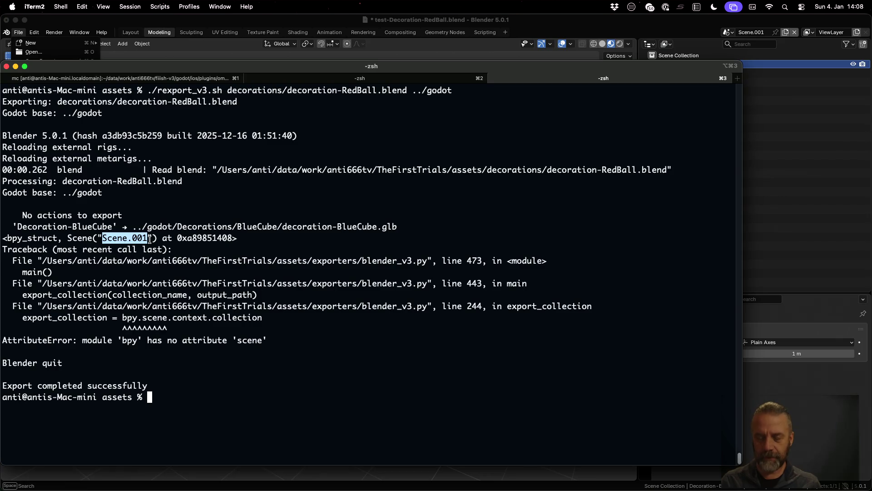
pyautogui.press('super+Tab')
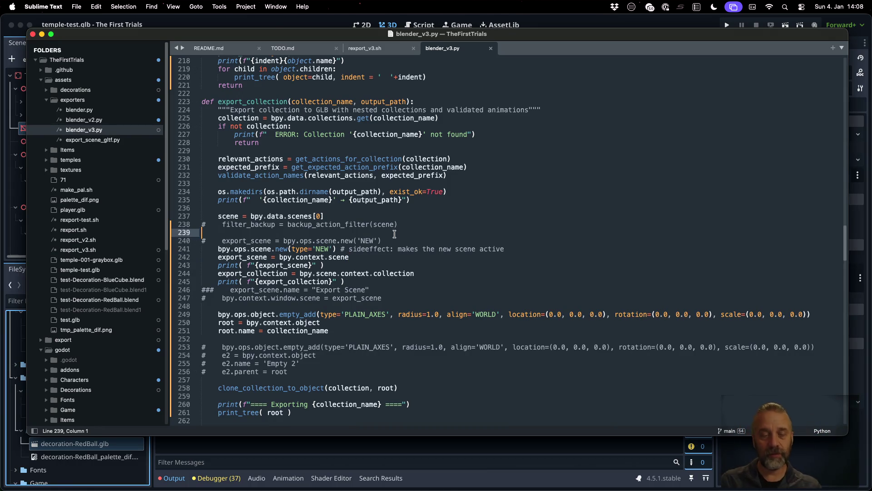
# Copy the scene-naming statement into line 243 so the new scene is named Export Scene, and save.
pyautogui.press('Up')
pyautogui.press('Up')
pyautogui.press('Up')
pyautogui.press('Down')
pyautogui.press('Down')
pyautogui.press('Down')
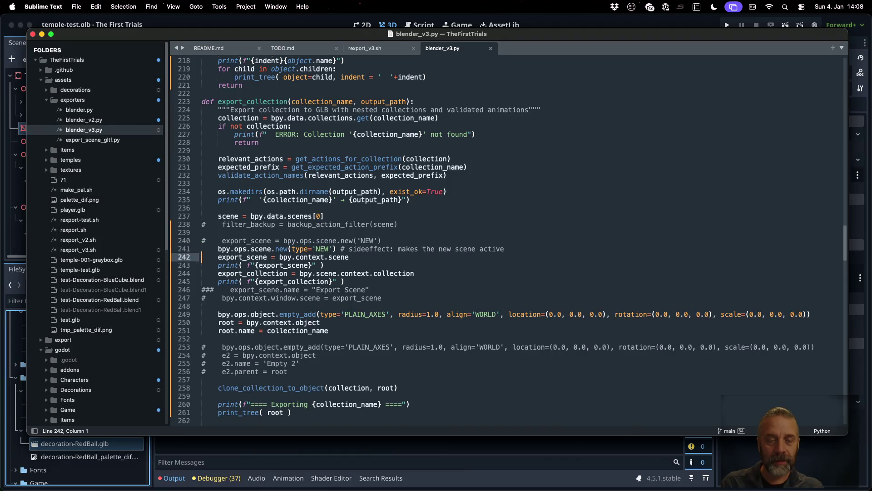
pyautogui.press('Down')
pyautogui.press('Down')
pyautogui.press('Down')
pyautogui.press('Down')
pyautogui.press('Right')
pyautogui.press('super+shift+Right')
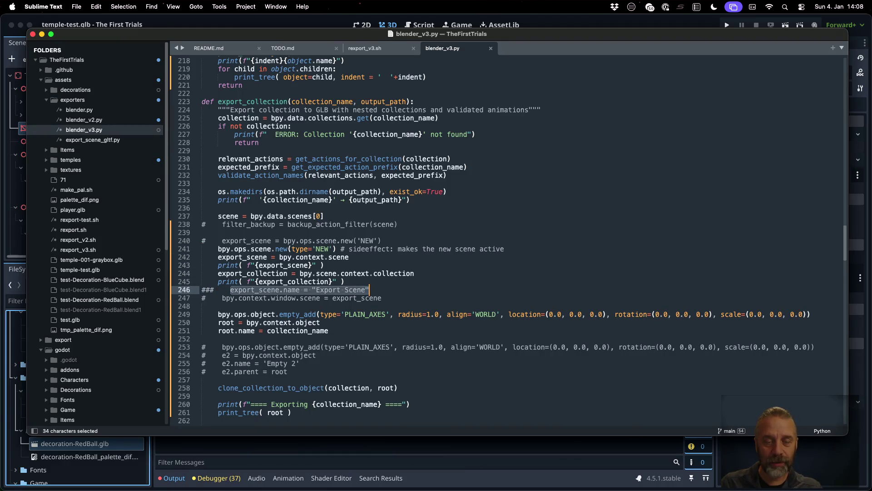
pyautogui.press('super+c')
pyautogui.press('Up')
pyautogui.press('Up')
pyautogui.press('Up')
pyautogui.press('Up')
pyautogui.press('super+s')
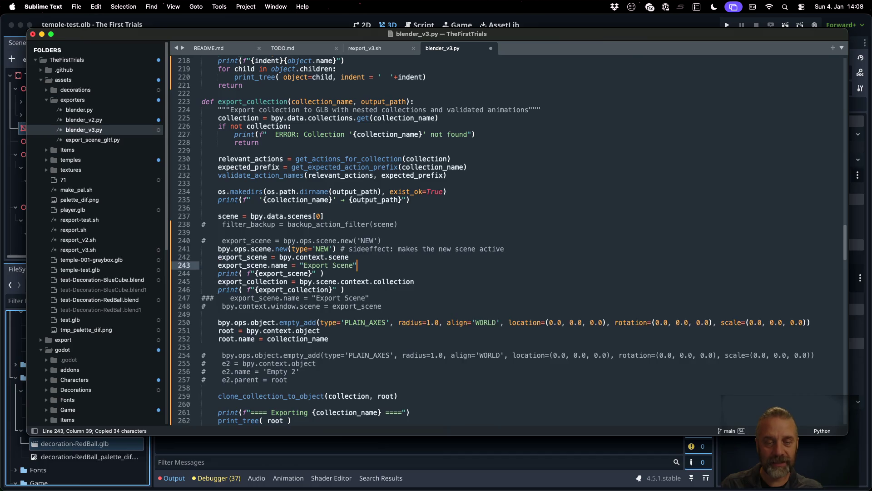
pyautogui.hotkey('ctrl', 'Right')
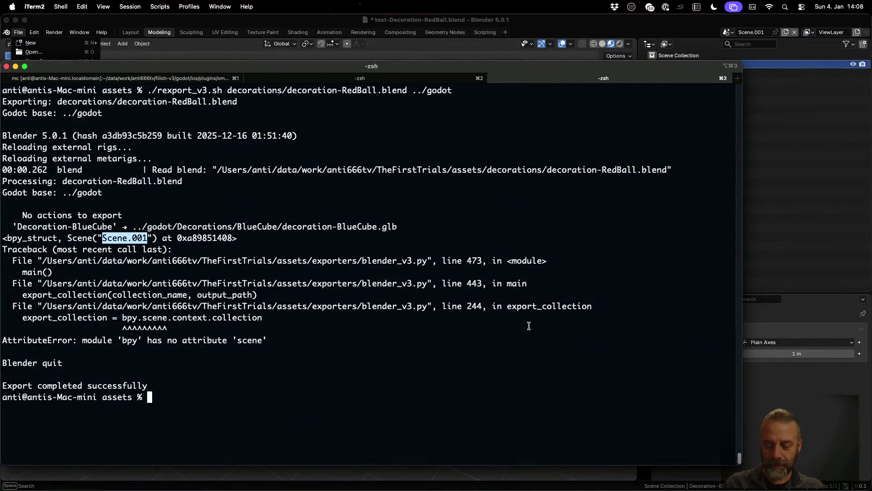
# Rerun the export in iTerm2 and confirm the Export scene name appears in the output.
pyautogui.hotkey('ctrl', 'l')
pyautogui.press('Up')
pyautogui.press('Return')
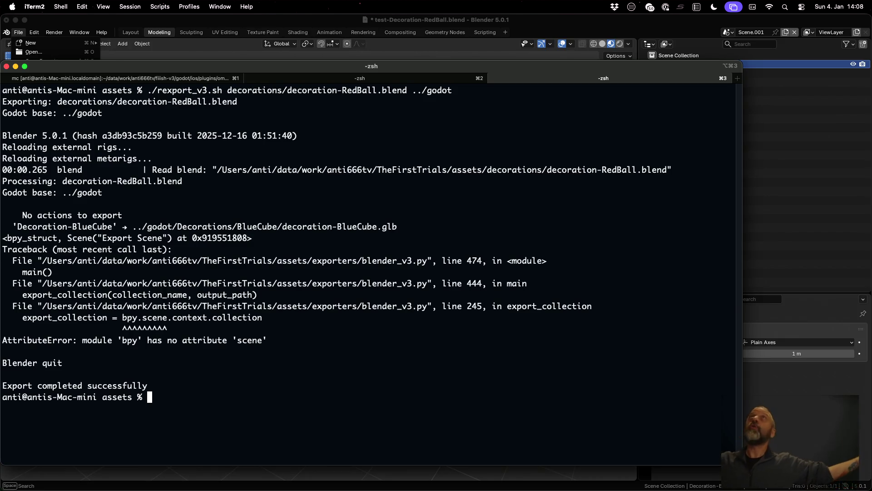
pyautogui.scroll(-2, 368, 266)
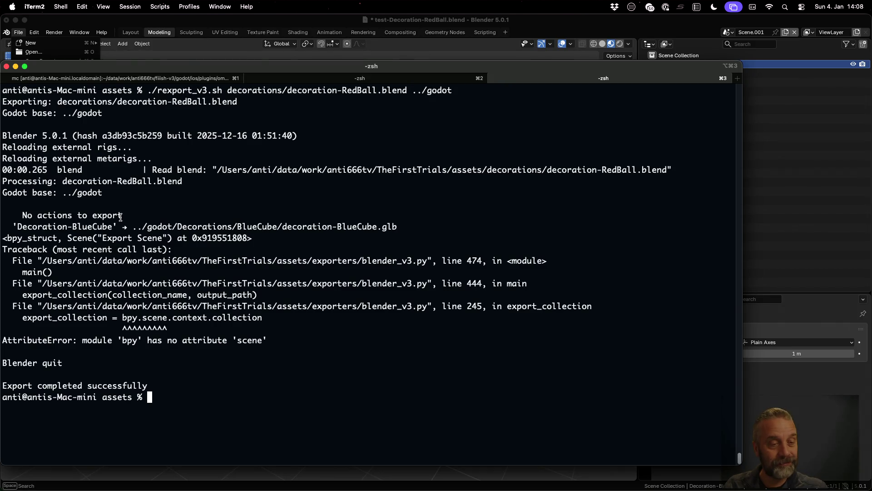
pyautogui.moveTo(105, 238); pyautogui.dragTo(138, 239)
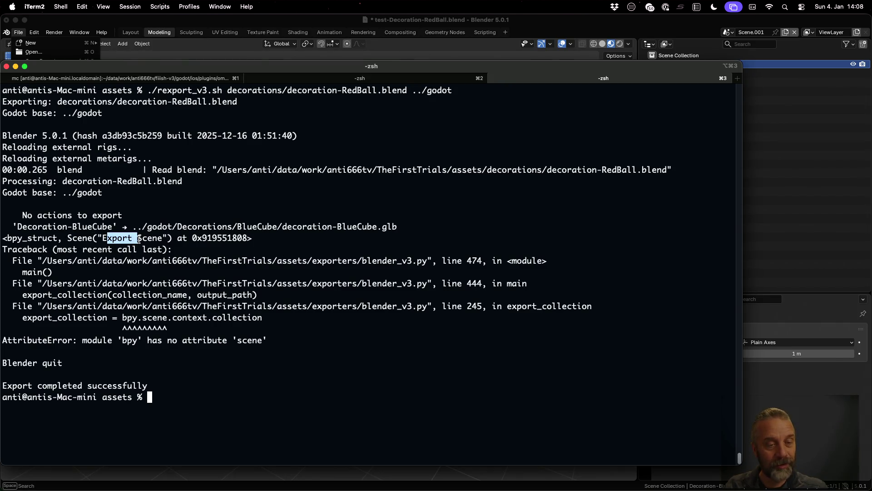
pyautogui.press('super+Tab')
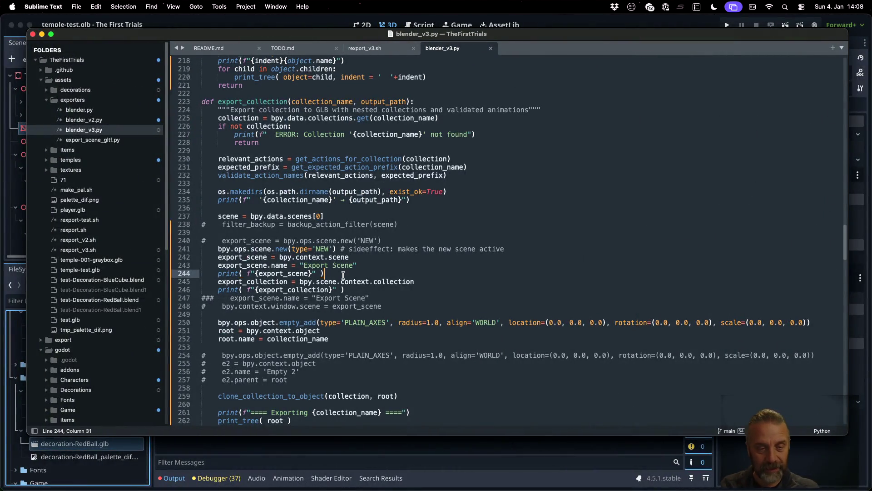
# Replace bpy.scene with export_scene on line 245, save, and recall the export command in the terminal.
pyautogui.press('super+Left')
pyautogui.write('#')
pyautogui.press('Down')
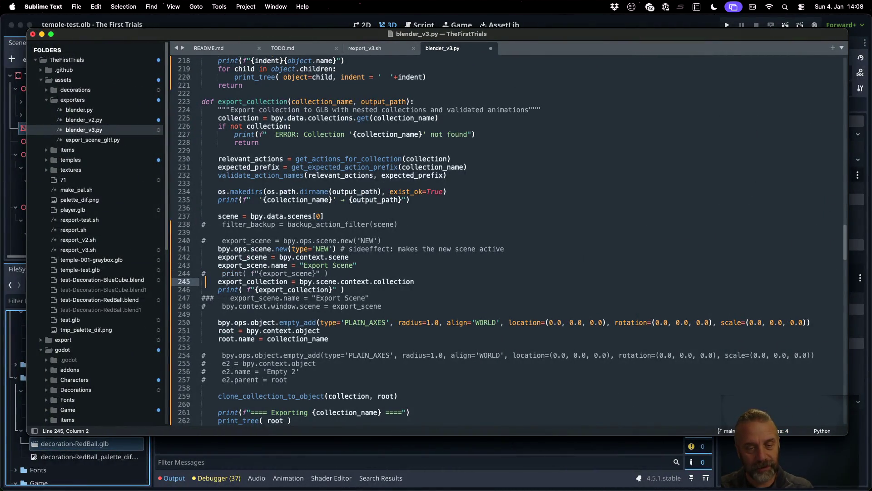
pyautogui.doubleClick(268, 264)
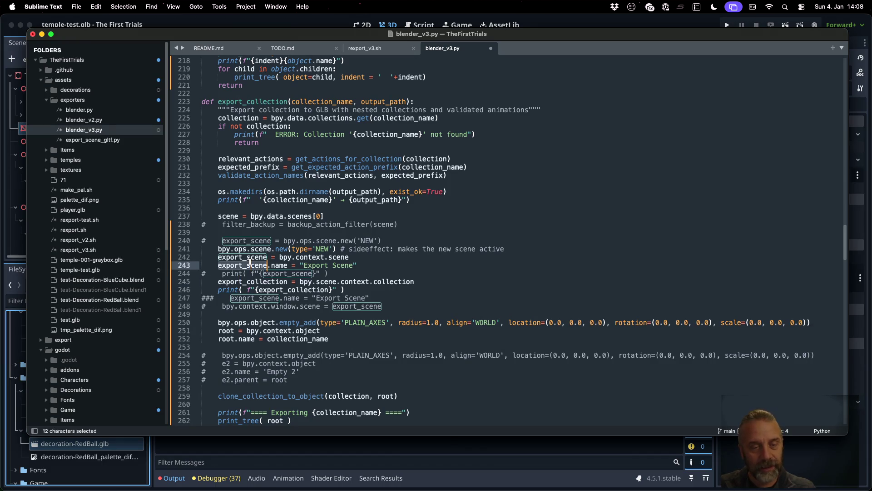
pyautogui.press('super+c')
pyautogui.moveTo(337, 282); pyautogui.dragTo(300, 282)
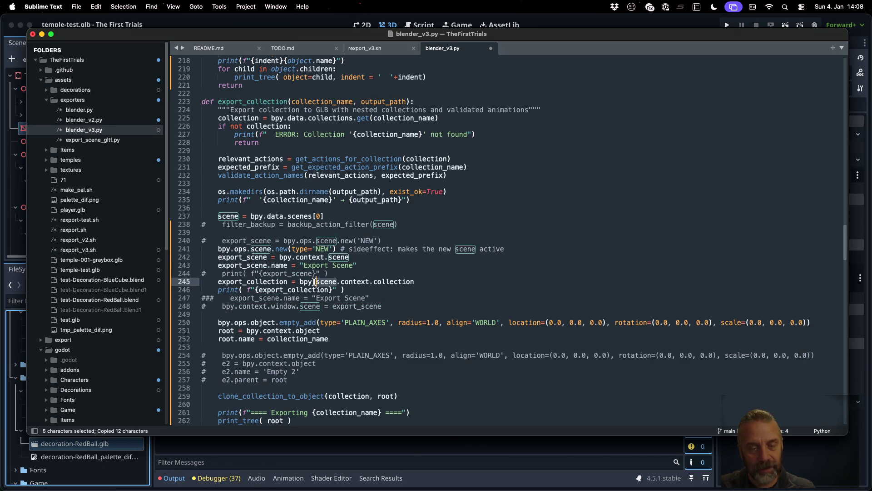
pyautogui.press('super+v')
pyautogui.press('super+s')
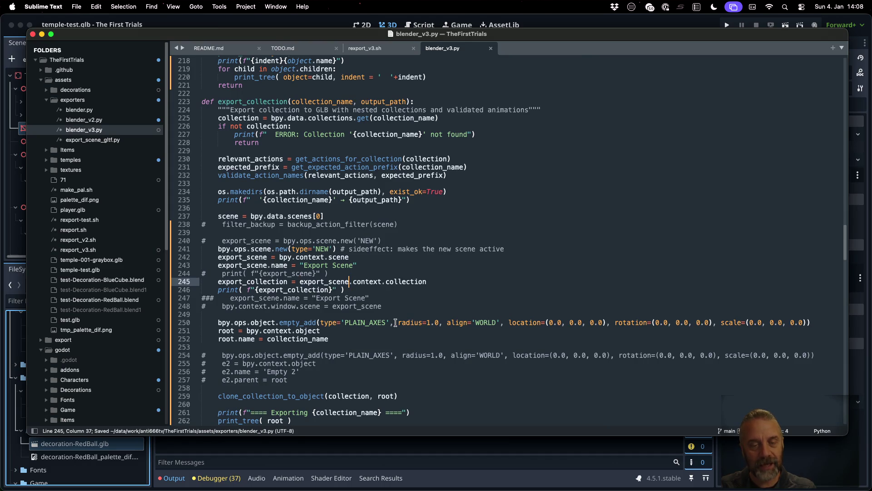
pyautogui.press('super+Tab')
pyautogui.press('super+k')
pyautogui.press('Up')
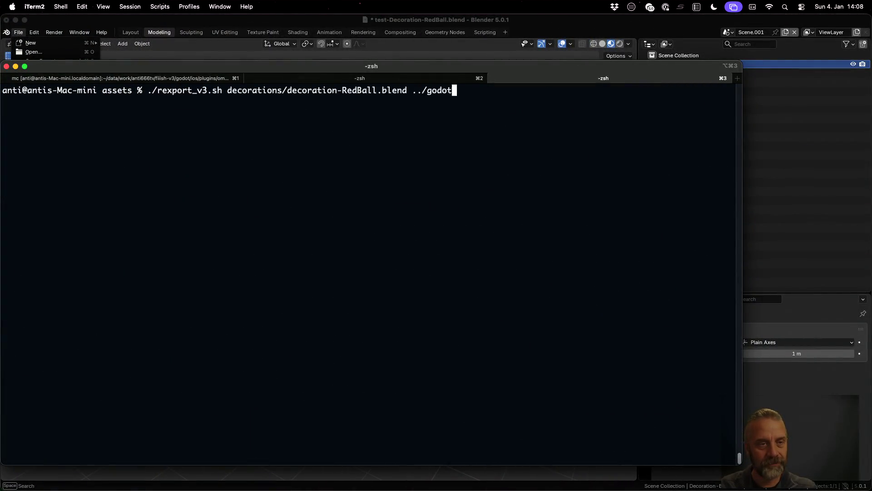
# Rerun the export, read the 'Scene' has no 'context' error, revert line 245 to bpy.scene and save.
pyautogui.press('Return')
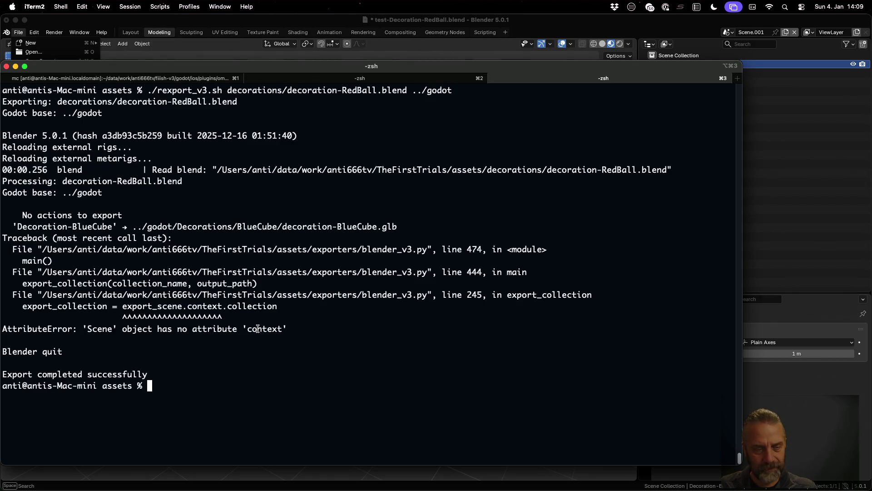
pyautogui.press('super+Tab')
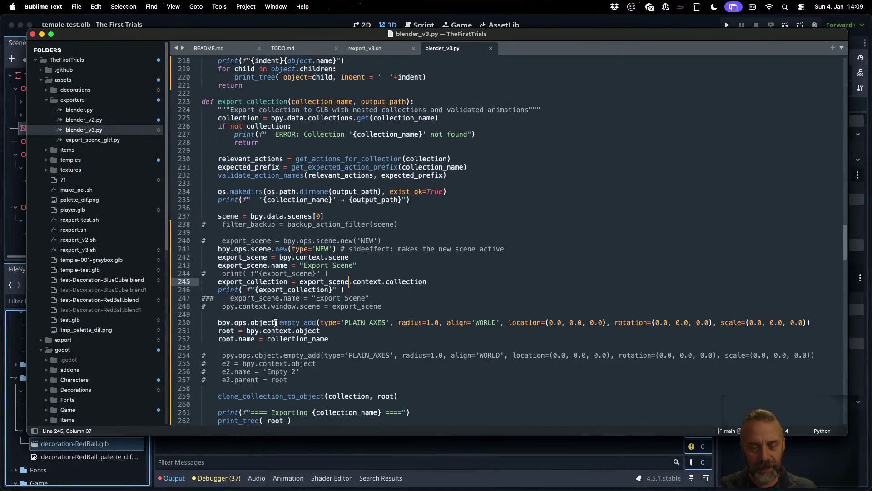
pyautogui.hotkey('alt', 'shift', 'Left')
pyautogui.press('super+v')
pyautogui.press('super+s')
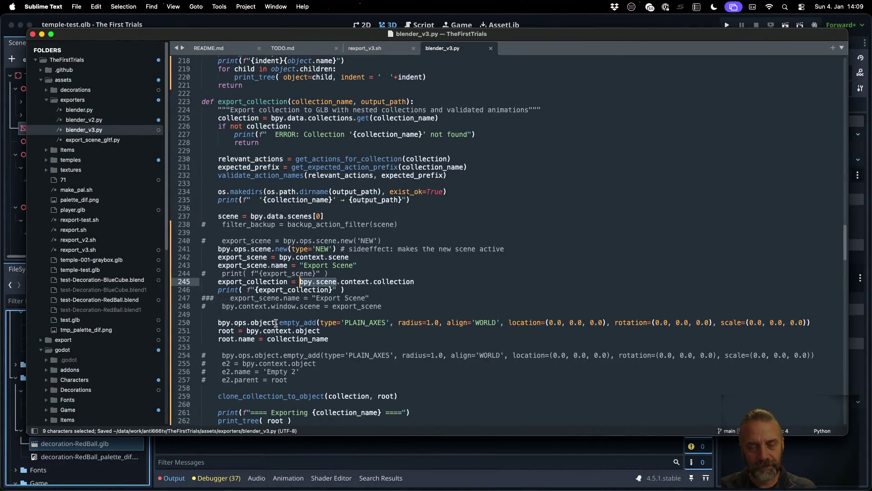
# Rerun the export in iTerm2 and consult the StackExchange answer on duplicating collections.
pyautogui.press('super+Tab')
pyautogui.press('Up')
pyautogui.press('Return')
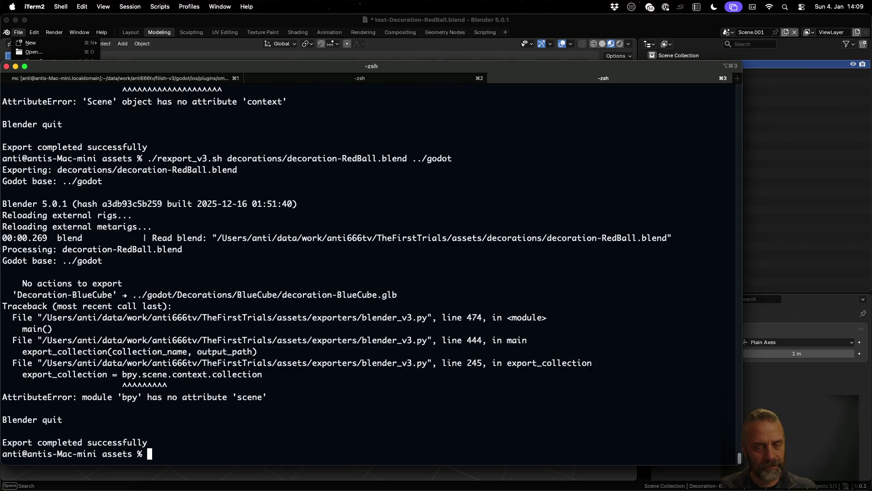
pyautogui.press('super+Tab')
pyautogui.press('super+Tab')
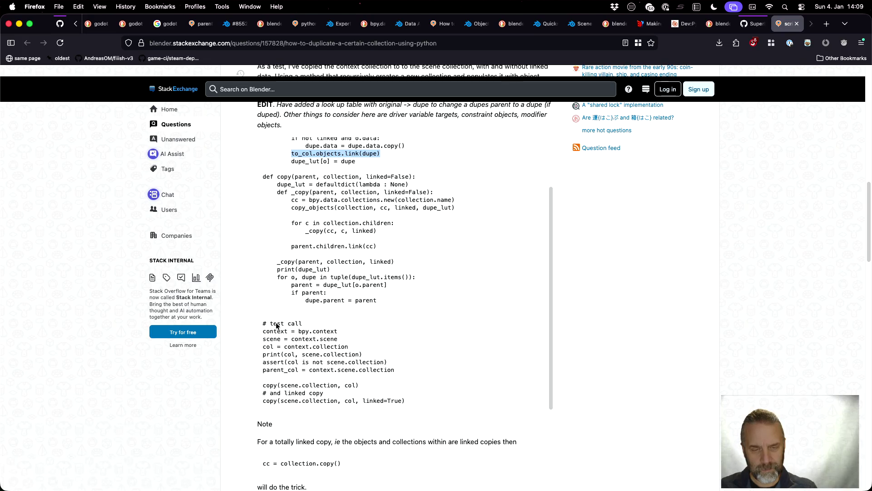
pyautogui.hotkey('ctrl', 'Right')
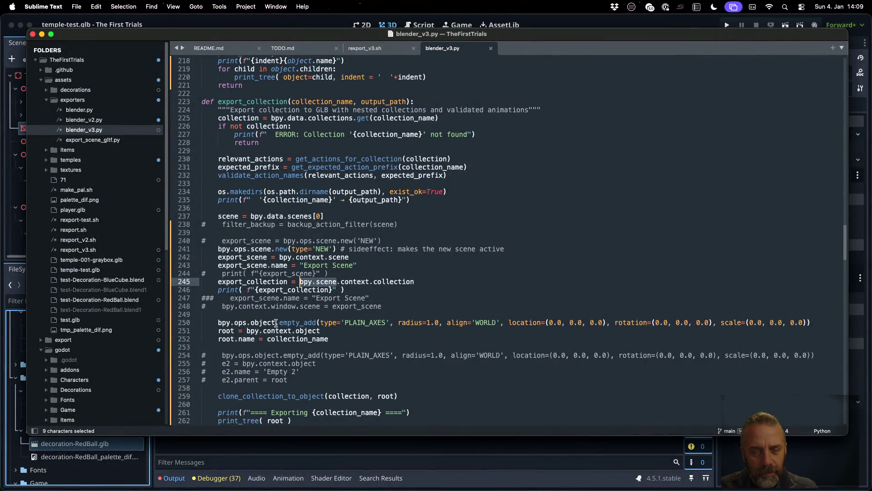
# Edit line 245 to use bpy.context.collection and save the script.
pyautogui.hotkey('shift', 'Right')
pyautogui.hotkey('shift', 'Right')
pyautogui.hotkey('shift', 'Right')
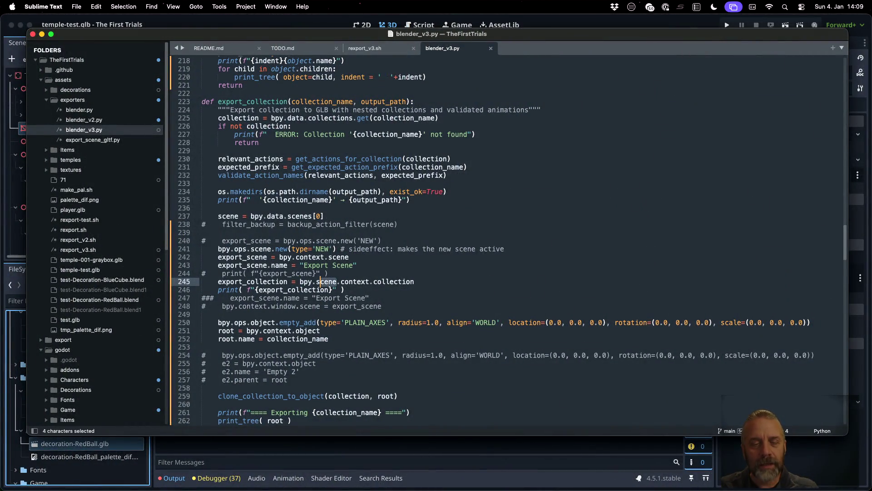
pyautogui.press('BackSpace')
pyautogui.press('BackSpace')
pyautogui.press('super+s')
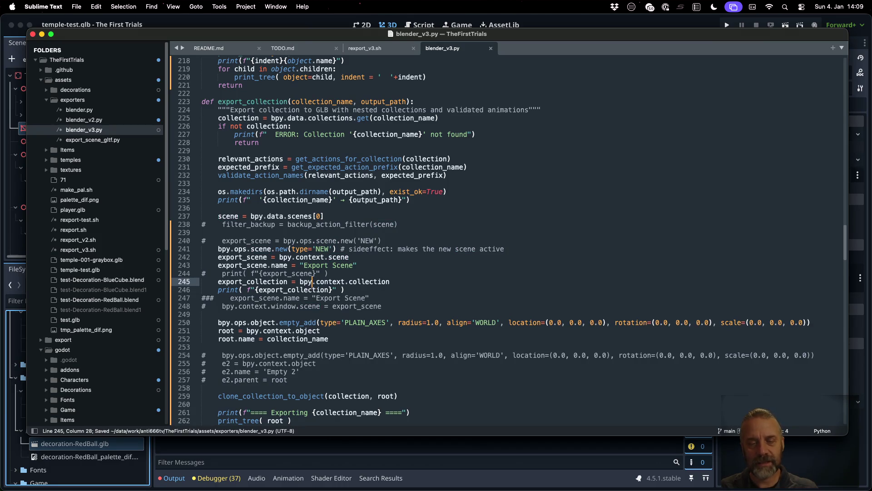
pyautogui.hotkey('ctrl', 'Right')
# Rerun ./rexport_v3.sh, check the Scene Collection name in the successful log, and bring Blender forward.
pyautogui.press('super+k')
pyautogui.press('Up')
pyautogui.press('Return')
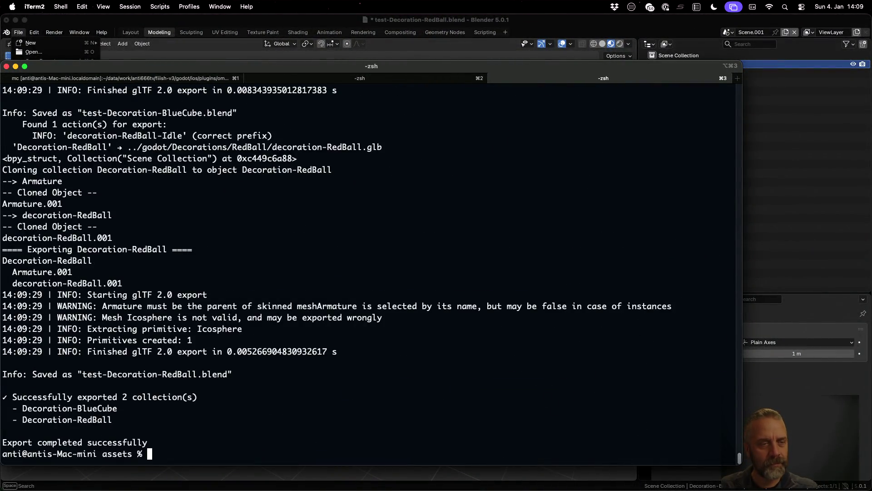
pyautogui.scroll(2, 164, 214)
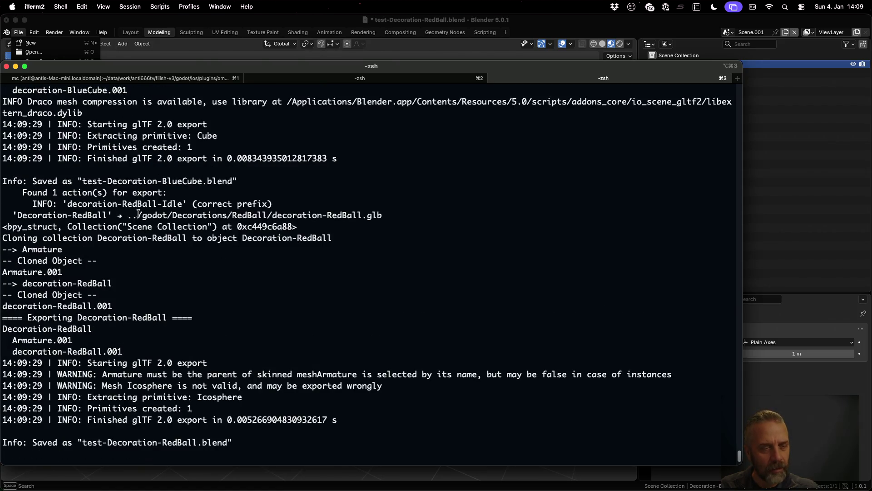
pyautogui.moveTo(130, 228); pyautogui.dragTo(196, 226)
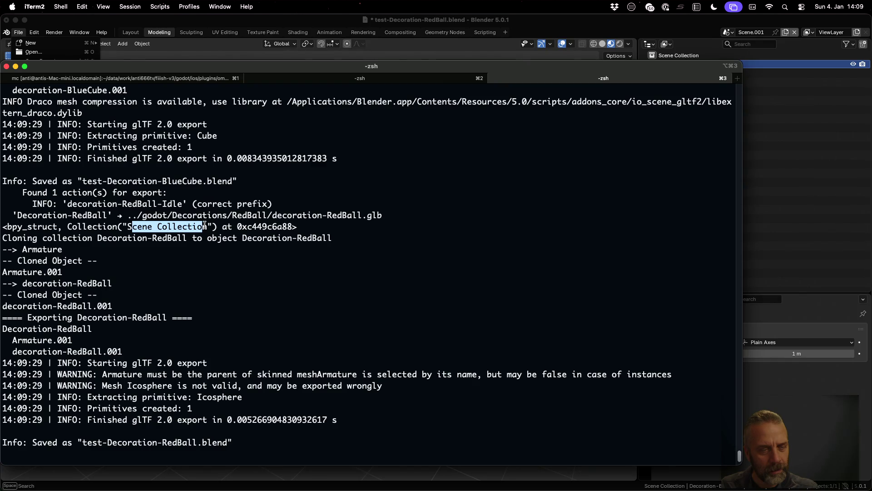
pyautogui.click(161, 226)
pyautogui.moveTo(126, 227); pyautogui.dragTo(193, 227)
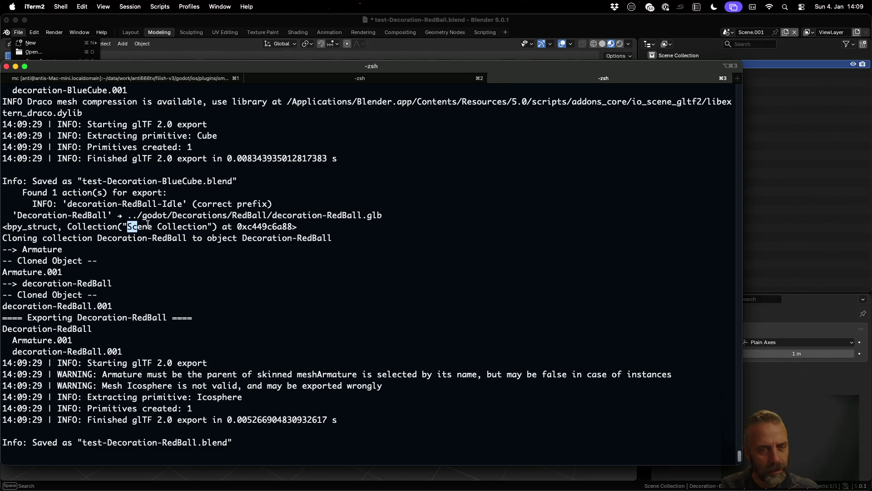
pyautogui.click(684, 44)
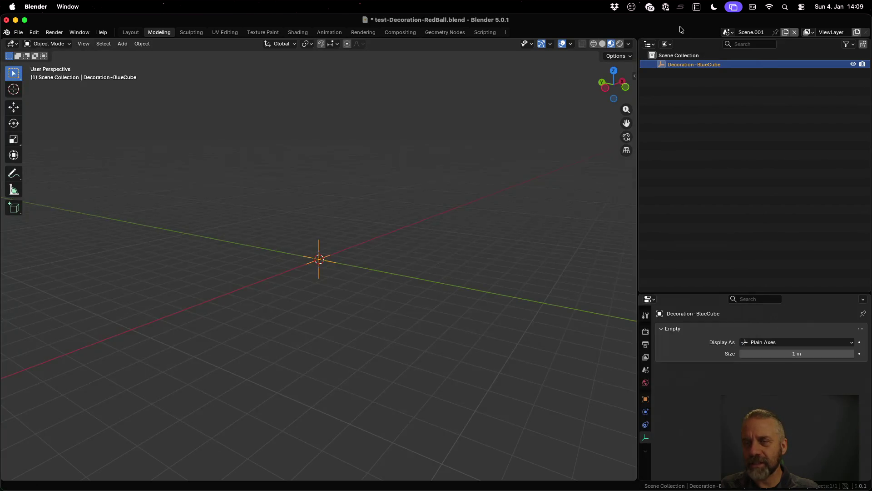
pyautogui.click(728, 35)
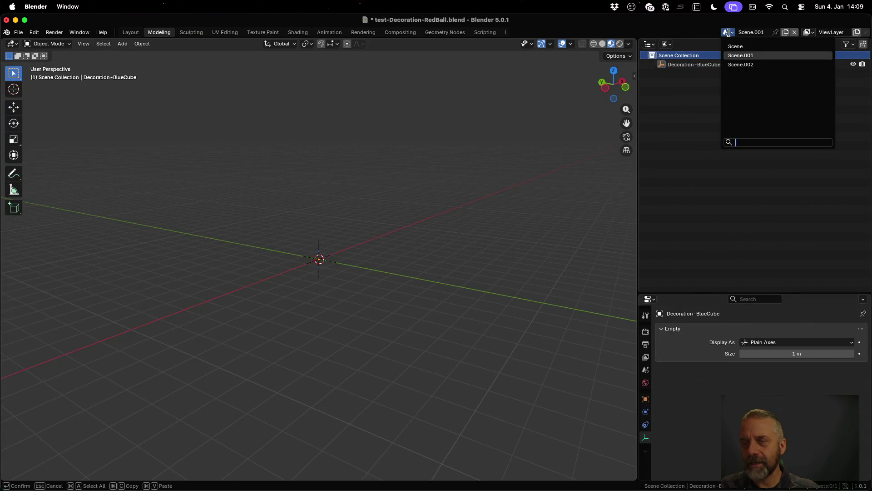
pyautogui.click(737, 48)
pyautogui.click(729, 35)
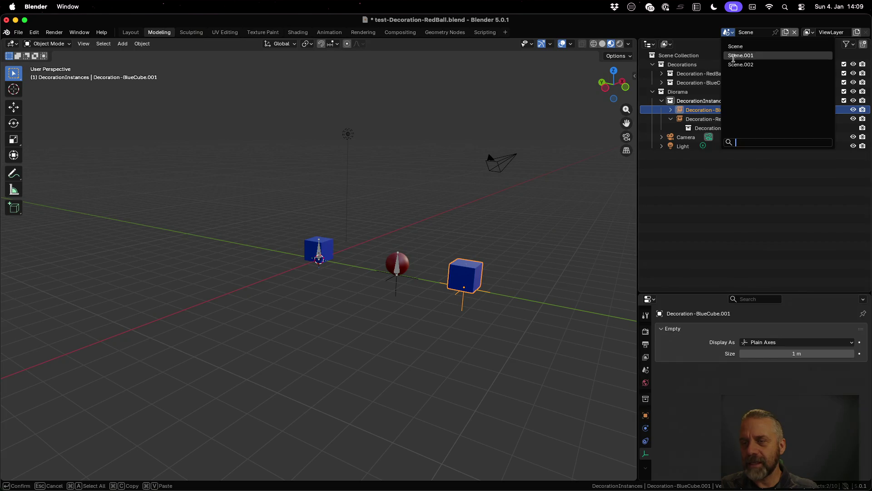
pyautogui.click(736, 65)
pyautogui.click(729, 35)
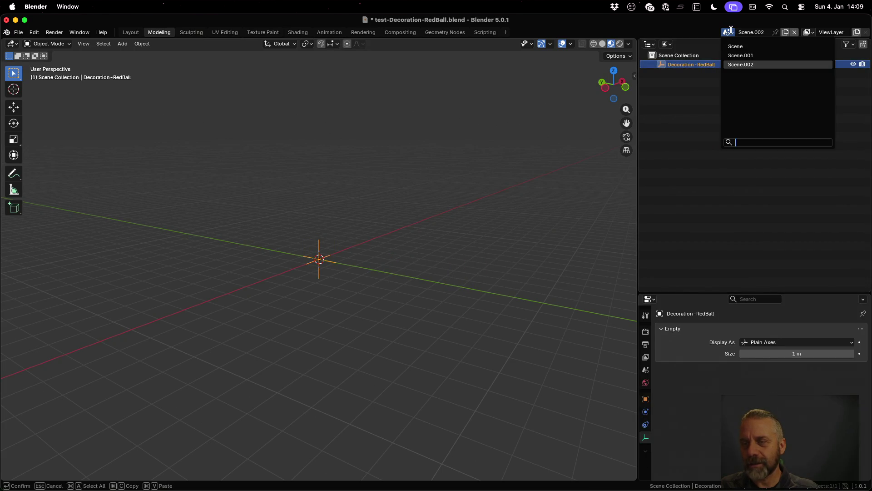
pyautogui.click(734, 44)
pyautogui.click(728, 35)
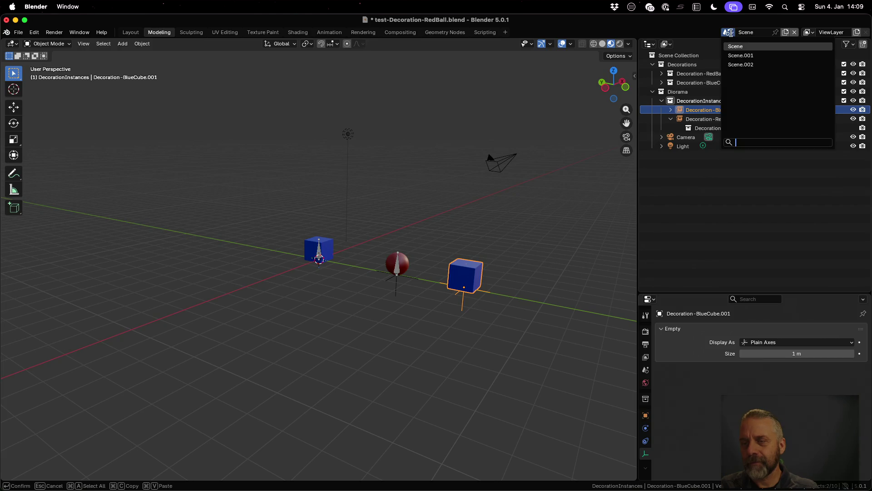
pyautogui.click(735, 55)
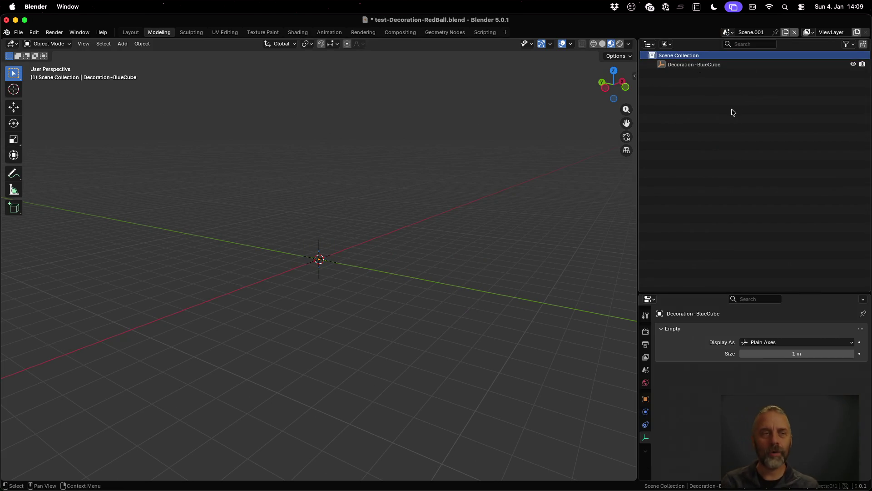
pyautogui.press('super+Tab')
pyautogui.click(393, 276)
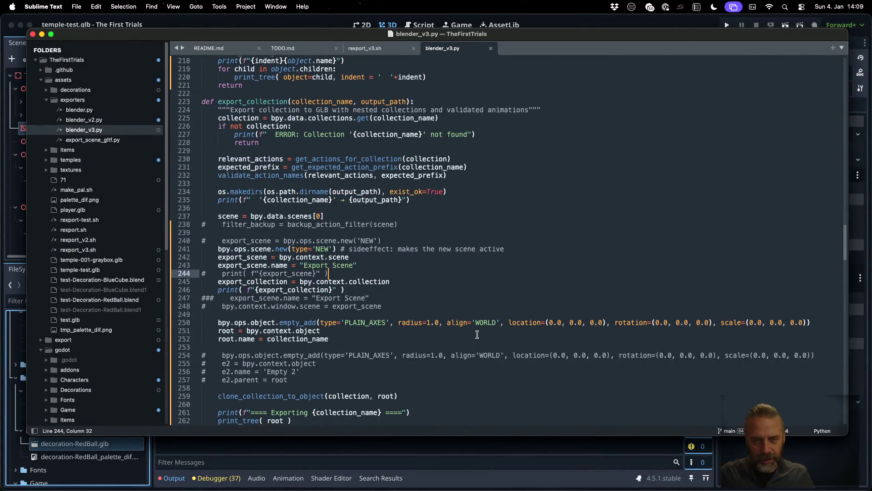
# Delete the commented print and scene-name lines, uncomment bpy.context.window.scene = export_scene, and save.
pyautogui.press('super+Left')
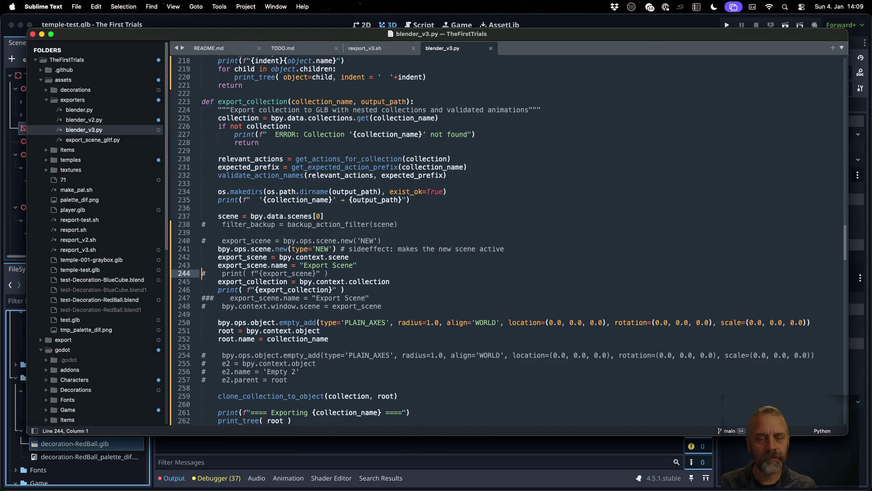
pyautogui.hotkey('shift', 'Down')
pyautogui.press('BackSpace')
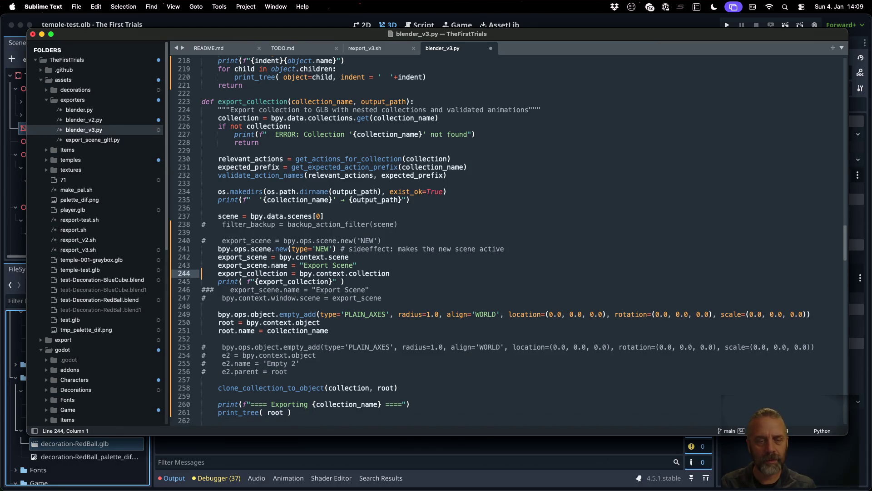
pyautogui.press('Down')
pyautogui.press('Down')
pyautogui.hotkey('shift', 'Down')
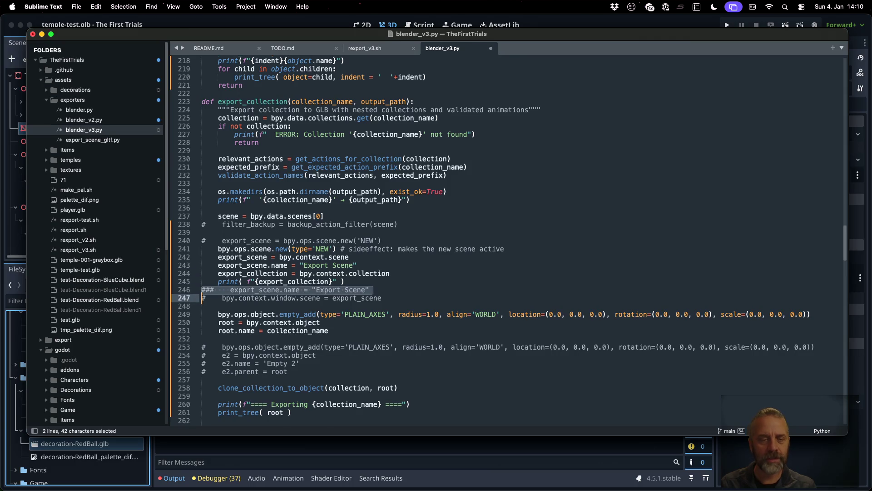
pyautogui.press('BackSpace')
pyautogui.press('super+slash')
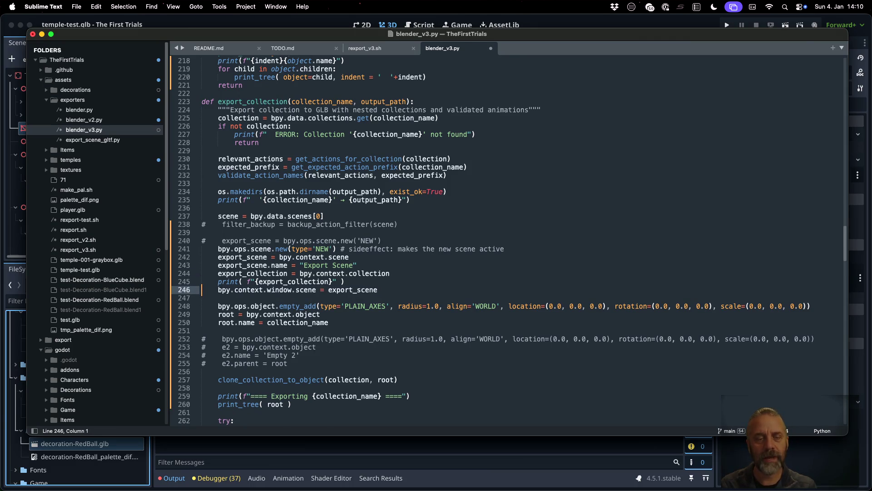
pyautogui.press('super+s')
# Switch to the terminal window and rerun the export script.
pyautogui.press('super+Tab')
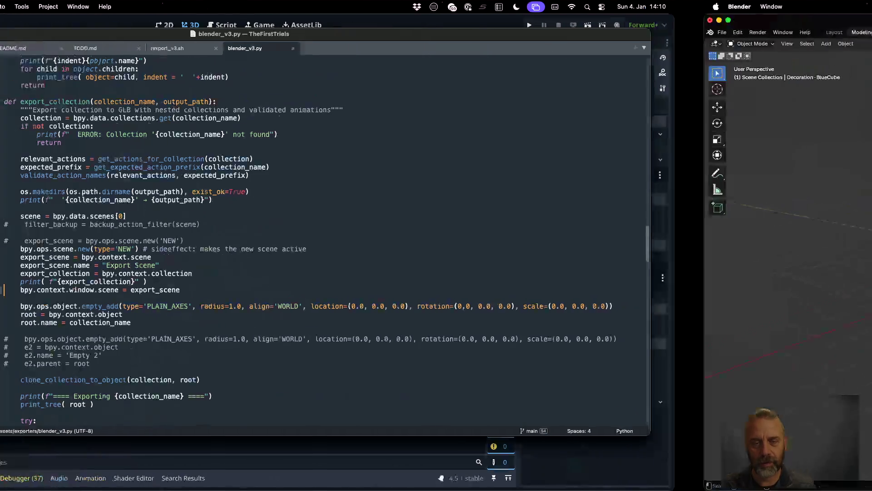
pyautogui.hotkey('ctrl', 'Up')
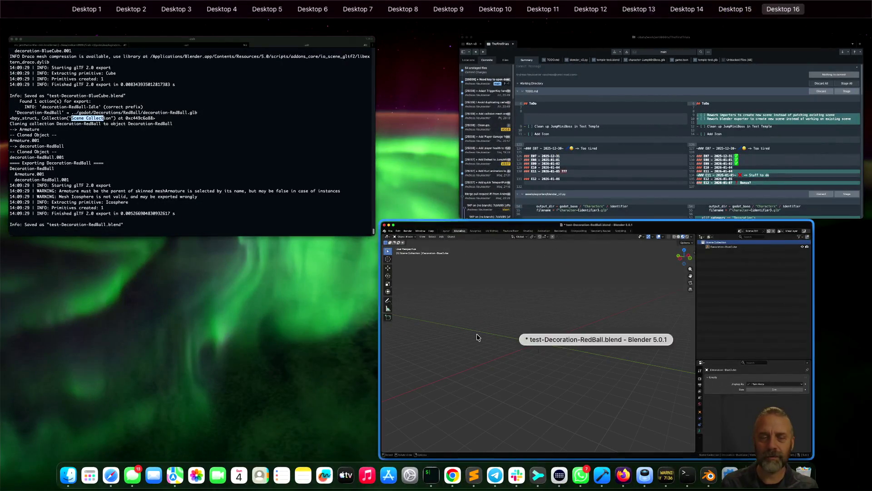
pyautogui.click(328, 152)
pyautogui.press('Up')
pyautogui.press('Return')
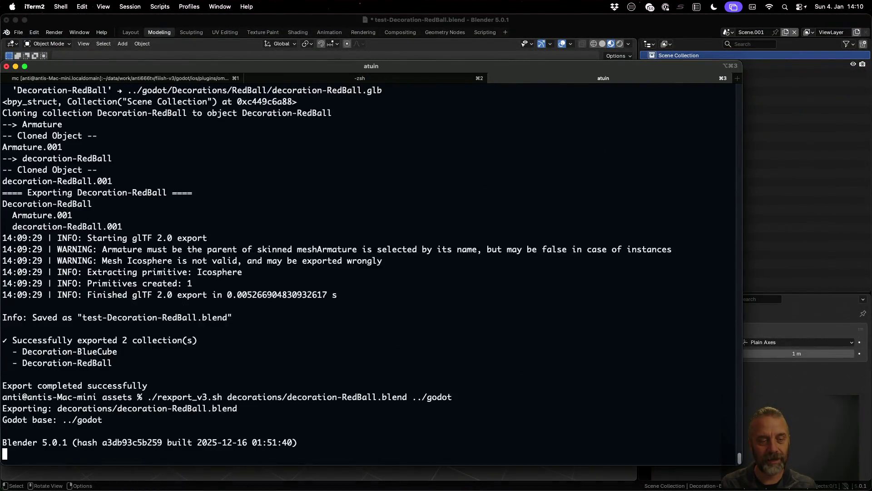
# Uncomment the export-scene activation line in the finally block and save.
pyautogui.hotkey('ctrl', 'Left')
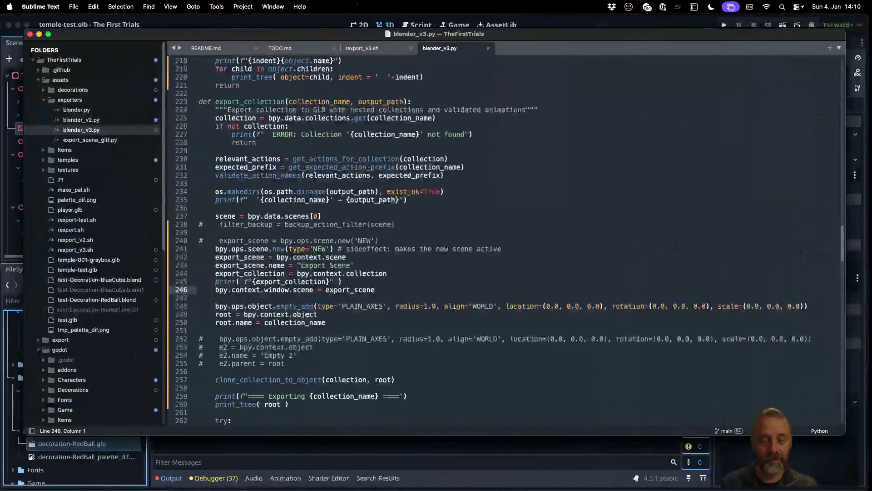
pyautogui.click(318, 315)
pyautogui.click(304, 290)
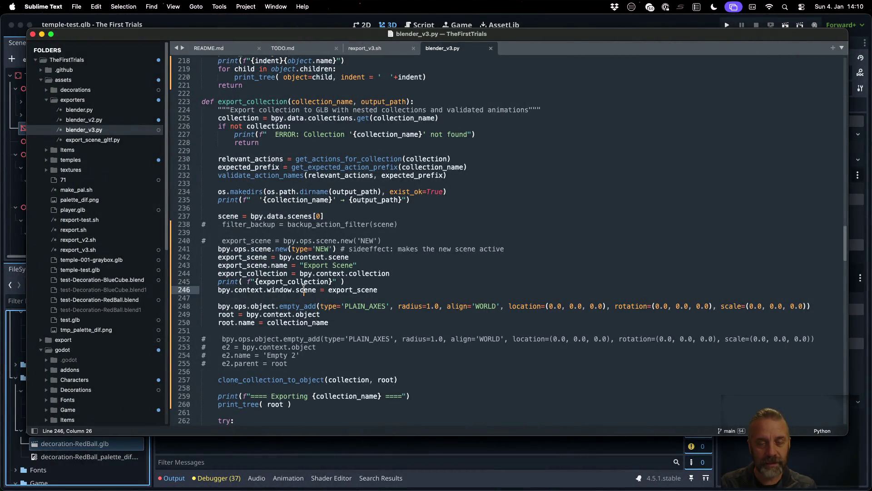
pyautogui.press('super+l')
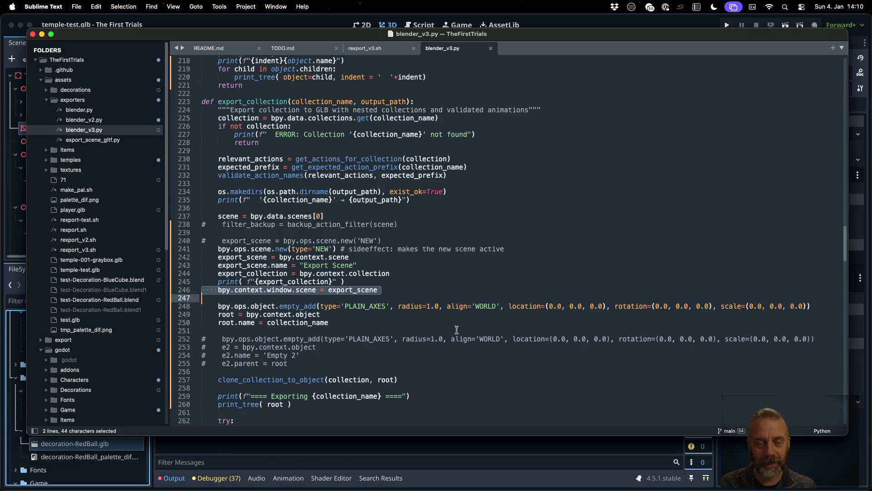
pyautogui.scroll(-10, 457, 330)
pyautogui.scroll(-9, 457, 331)
pyautogui.scroll(-9, 456, 330)
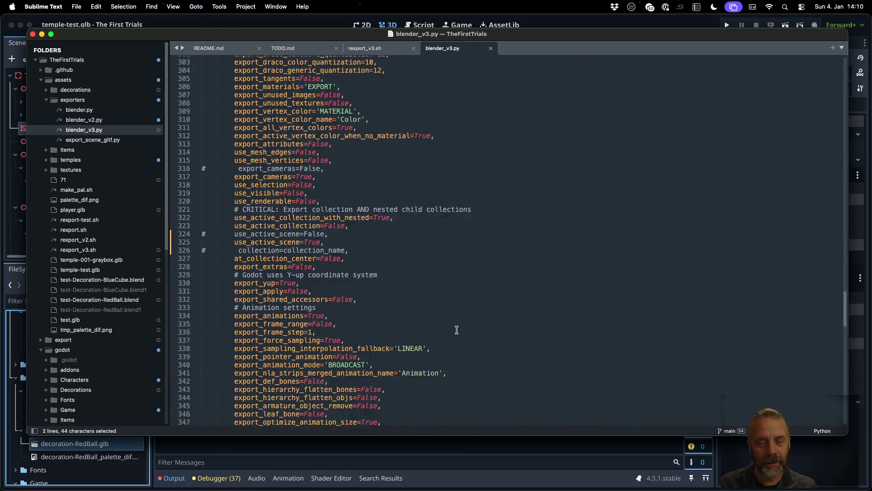
pyautogui.scroll(-9, 457, 330)
pyautogui.scroll(-9, 457, 330)
pyautogui.click(409, 309)
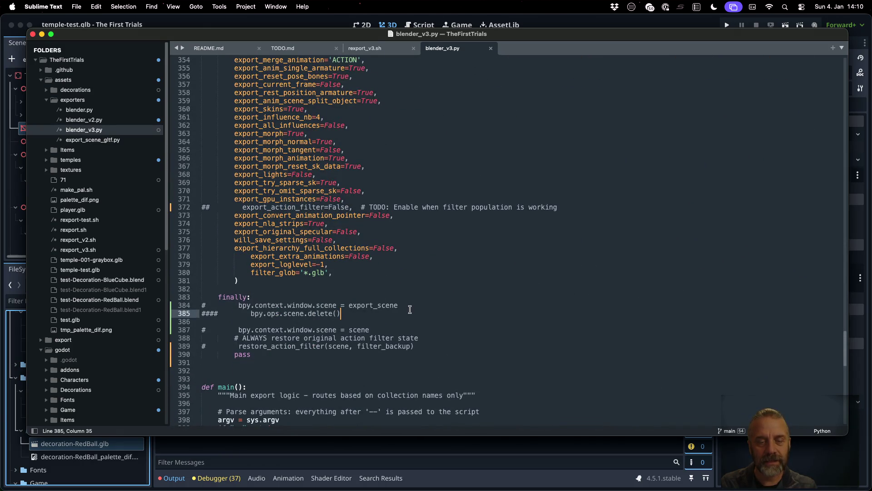
pyautogui.press('Up')
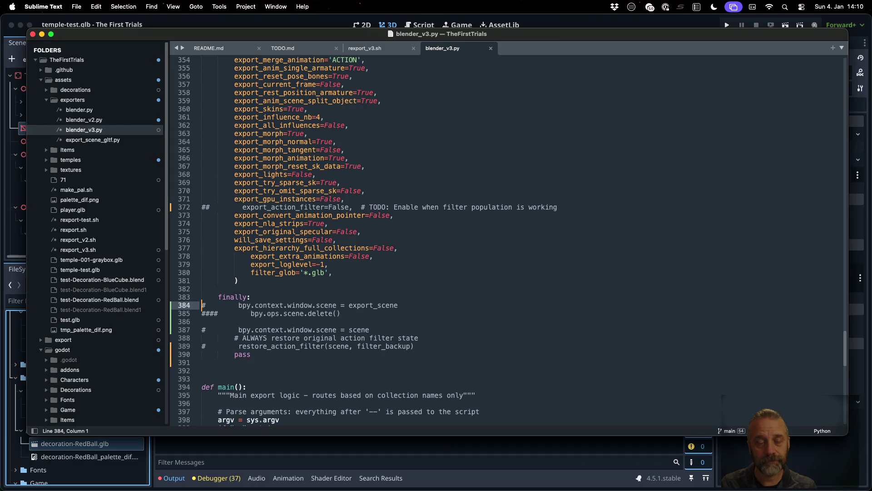
pyautogui.press('Left')
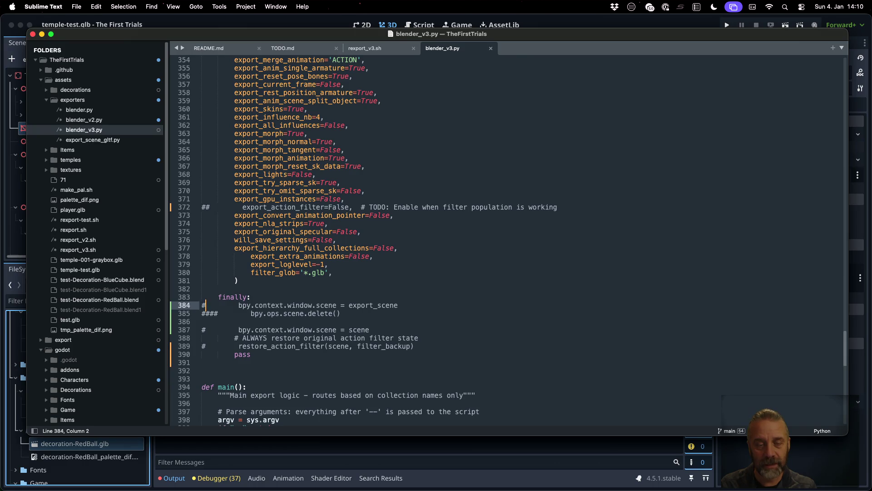
pyautogui.press('BackSpace')
pyautogui.press('super+s')
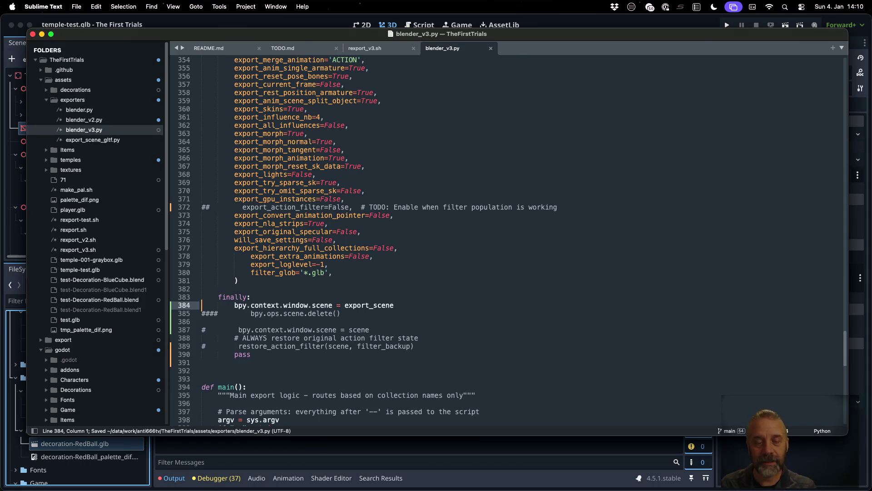
# Uncomment line 387 restoring the original scene, save, and rerun the export in iTerm2.
pyautogui.press('Down')
pyautogui.press('Down')
pyautogui.press('Down')
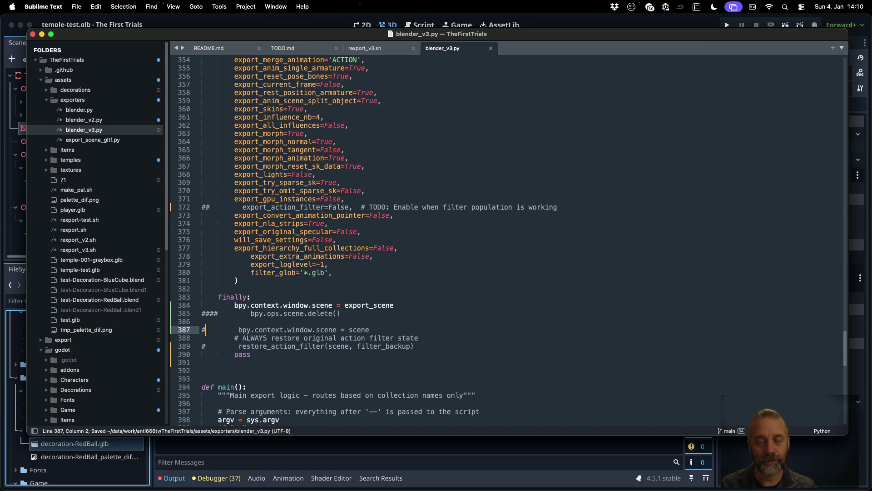
pyautogui.press('Delete')
pyautogui.press('super+s')
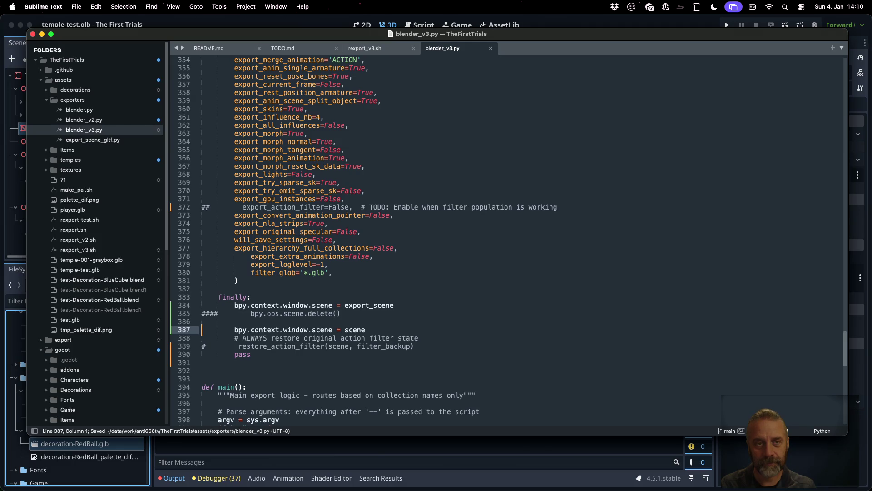
pyautogui.press('super+Tab')
pyautogui.press('Up')
pyautogui.press('Return')
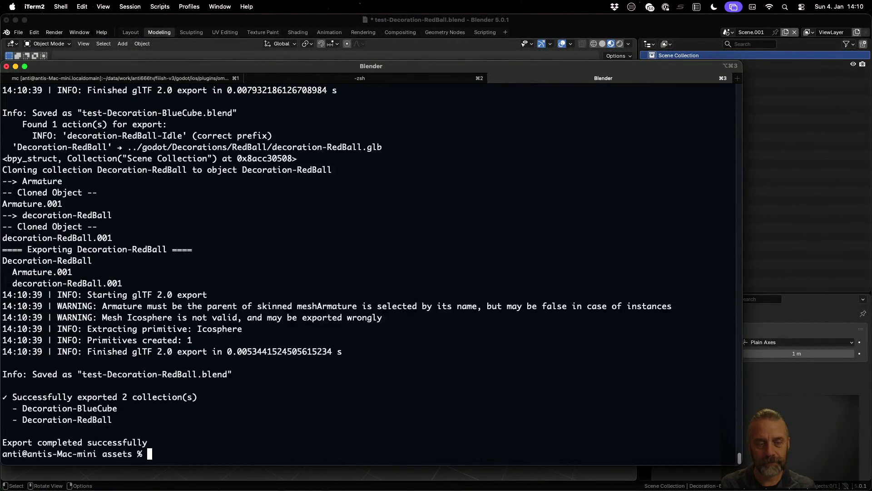
# Revert the test file in Blender to its saved state.
pyautogui.click(240, 21)
pyautogui.click(18, 33)
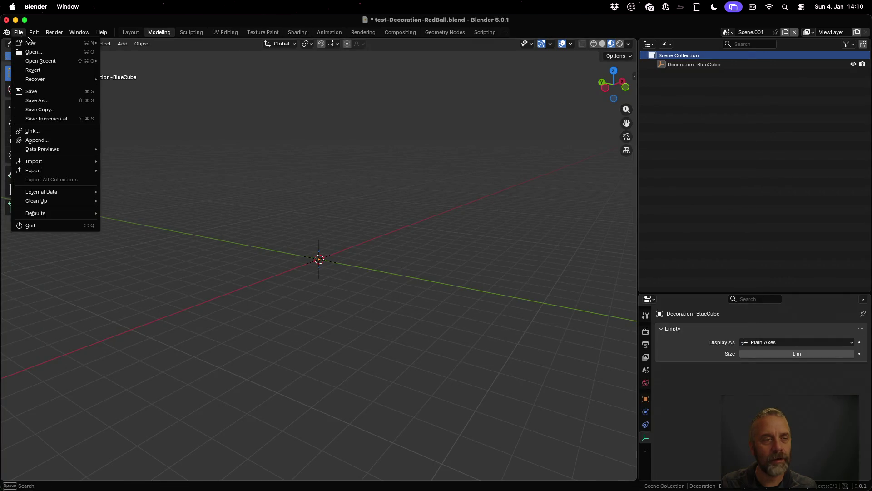
pyautogui.click(50, 70)
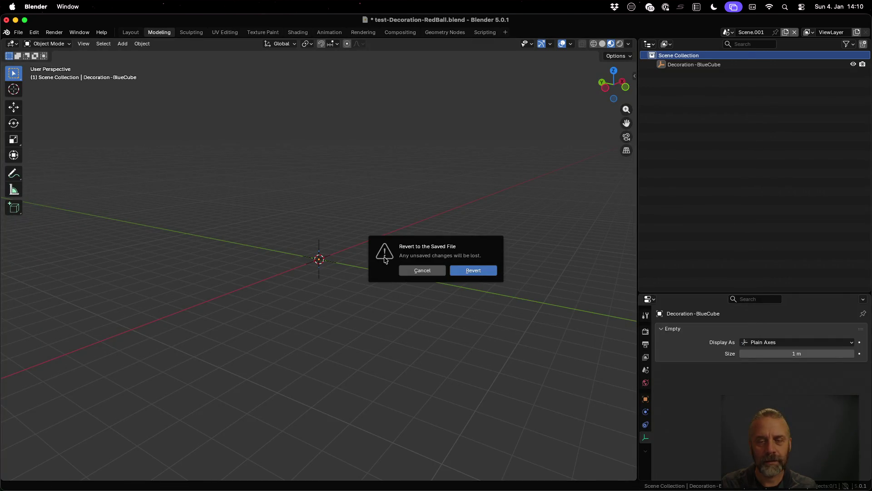
pyautogui.click(472, 271)
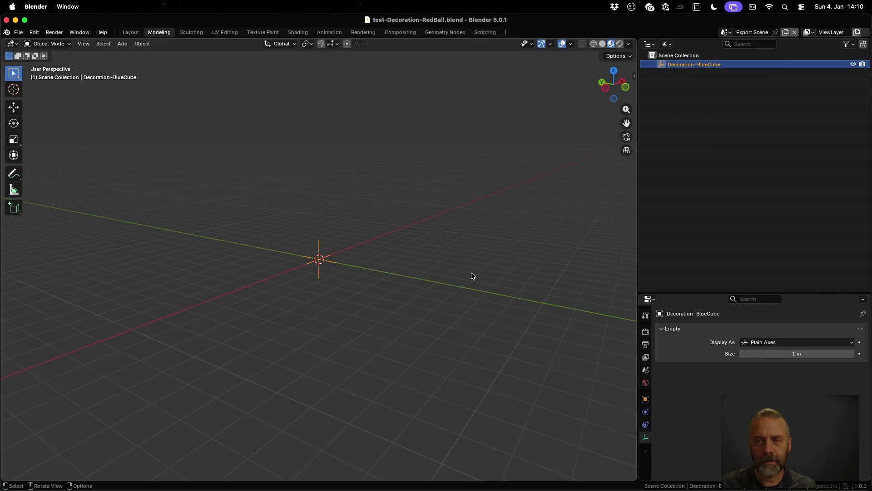
# Open decoration-RedBall.blend from Open Recent, check its Scene list, and return to the script editor.
pyautogui.click(20, 32)
pyautogui.moveTo(41, 61)
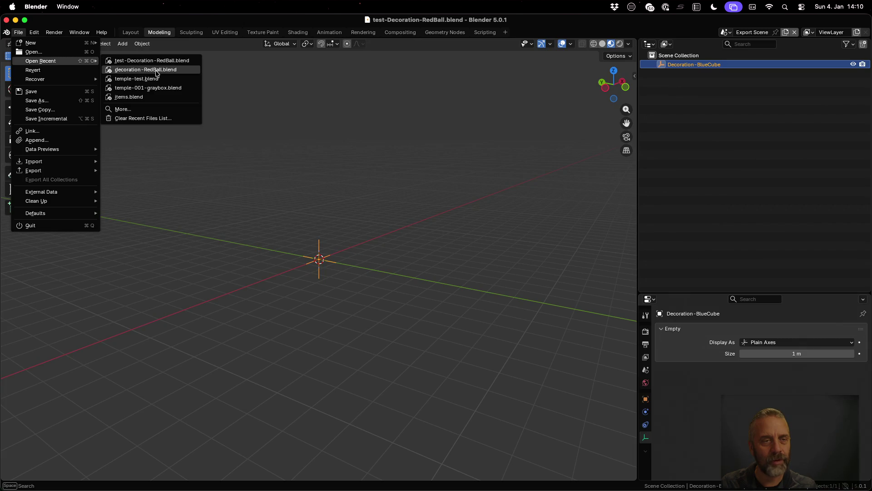
pyautogui.click(156, 73)
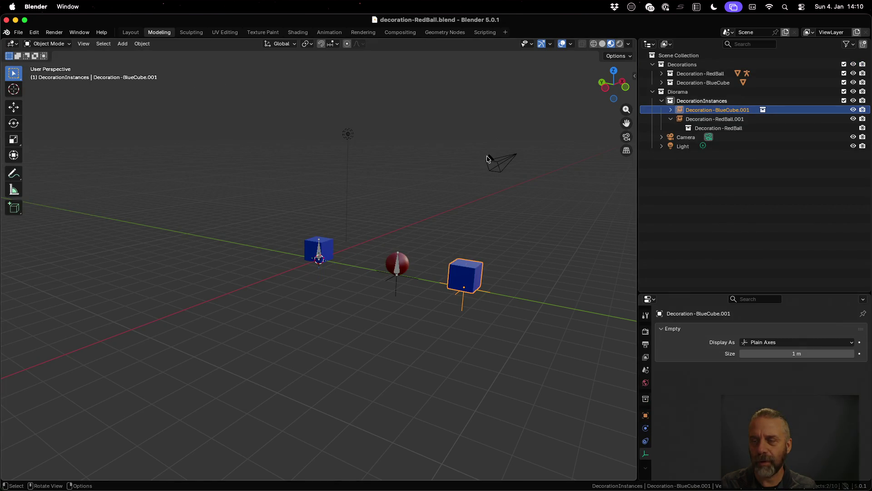
pyautogui.click(730, 34)
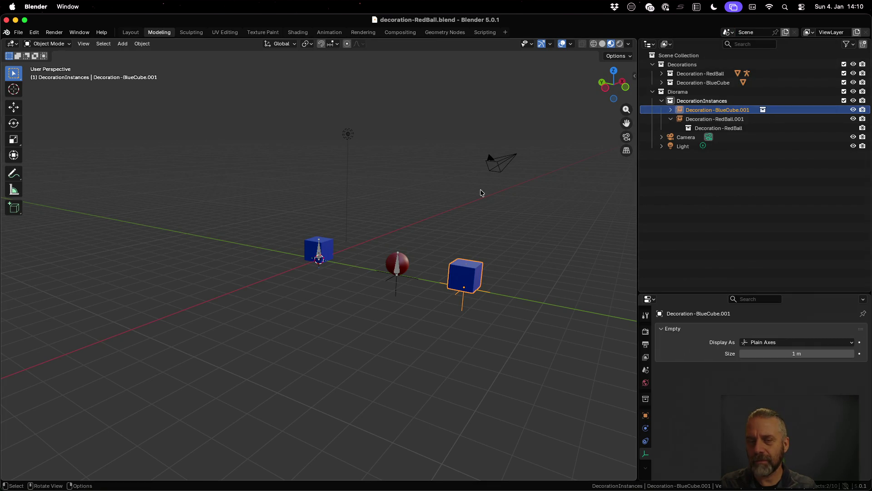
pyautogui.hotkey('ctrl', 'Left')
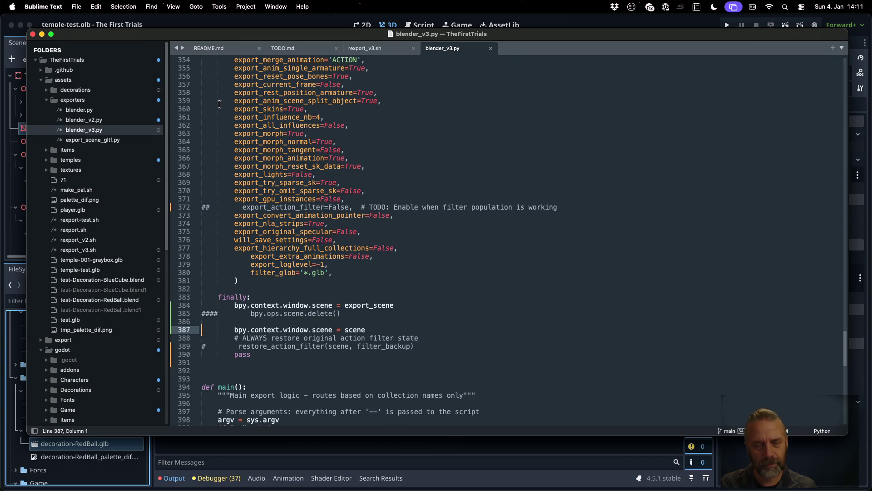
pyautogui.write('#')
# Save with line 387 commented out and rerun the export in iTerm2.
pyautogui.press('super+s')
pyautogui.hotkey('ctrl', 'Right')
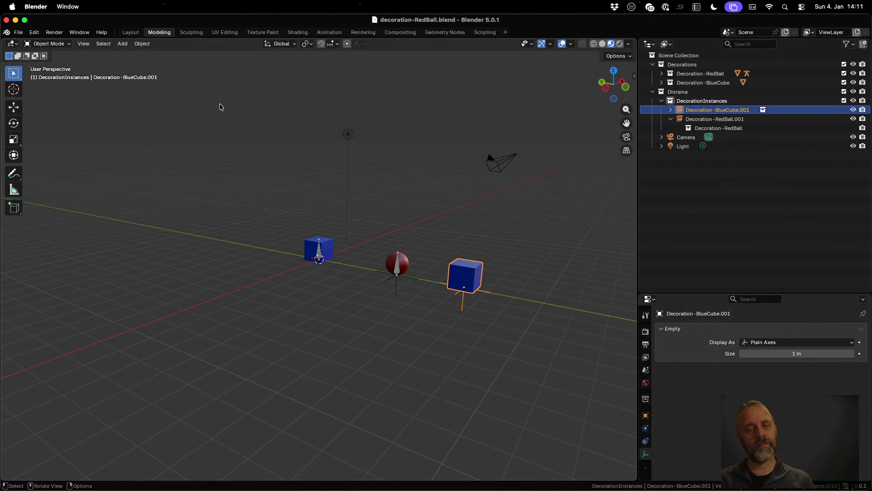
pyautogui.hotkey('ctrl', 'Up')
pyautogui.click(220, 104)
pyautogui.press('Up')
pyautogui.press('Return')
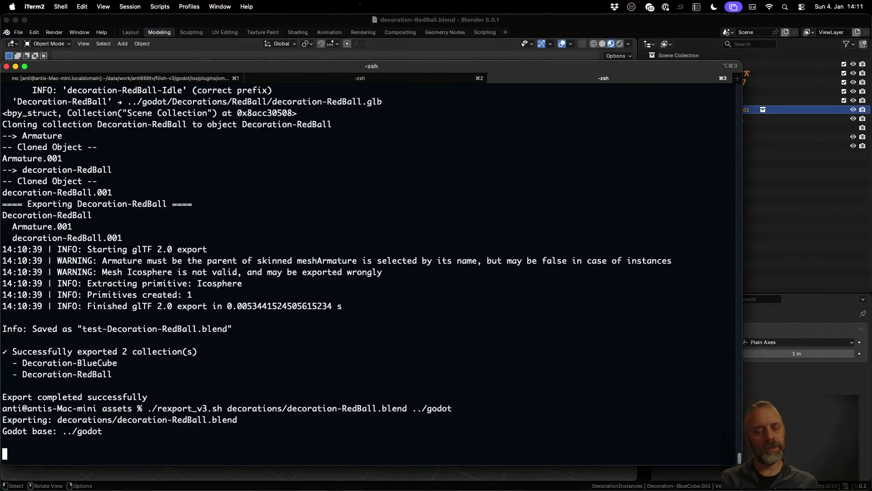
# Reload decoration-RedBall.blend in Blender and check the available scenes.
pyautogui.click(211, 17)
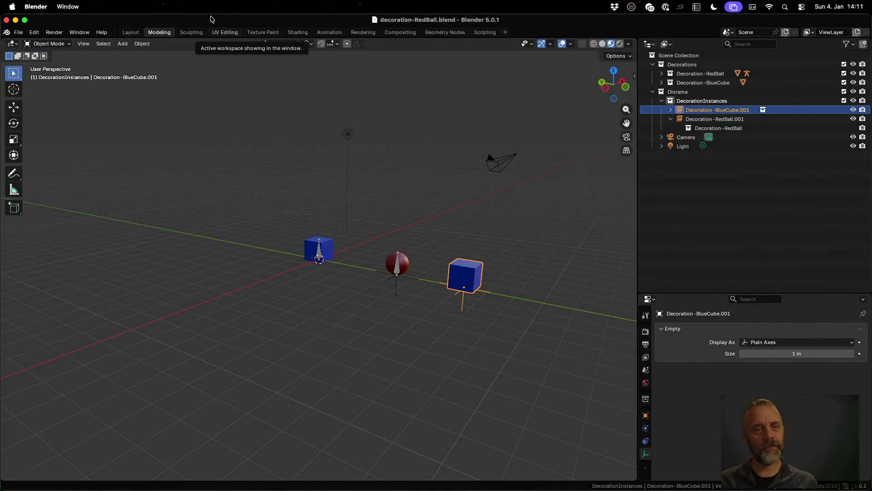
pyautogui.click(18, 33)
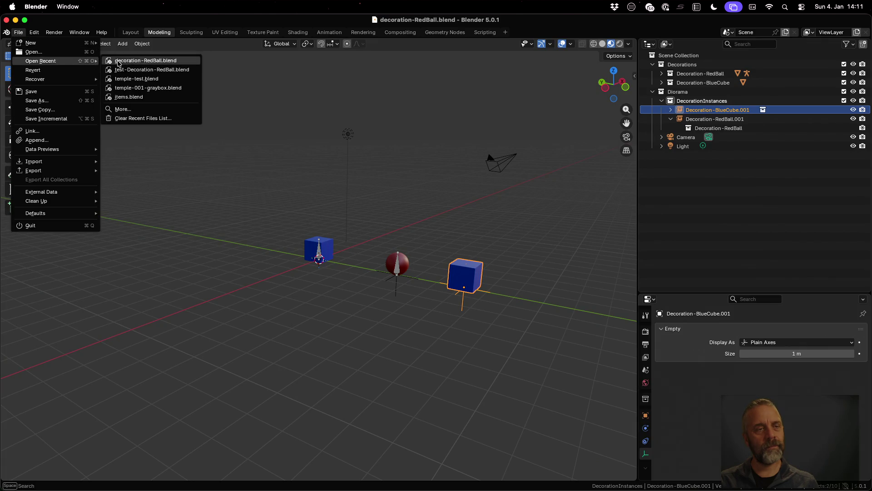
pyautogui.click(142, 61)
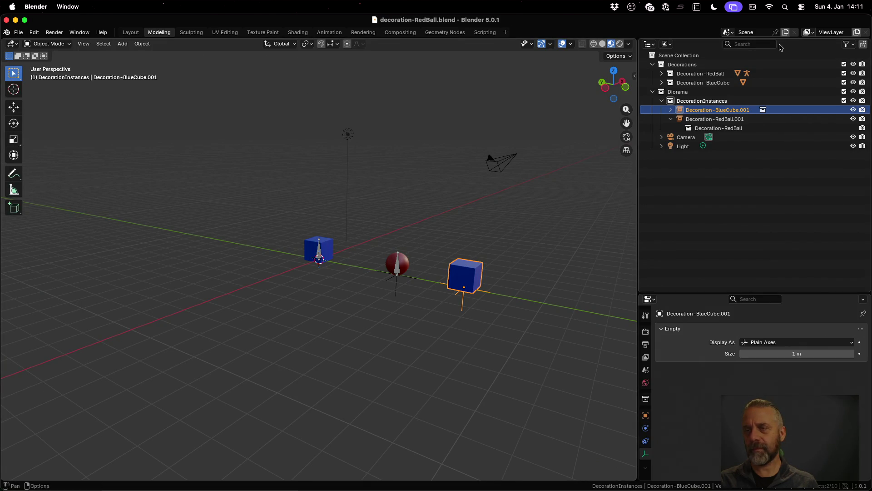
pyautogui.click(727, 31)
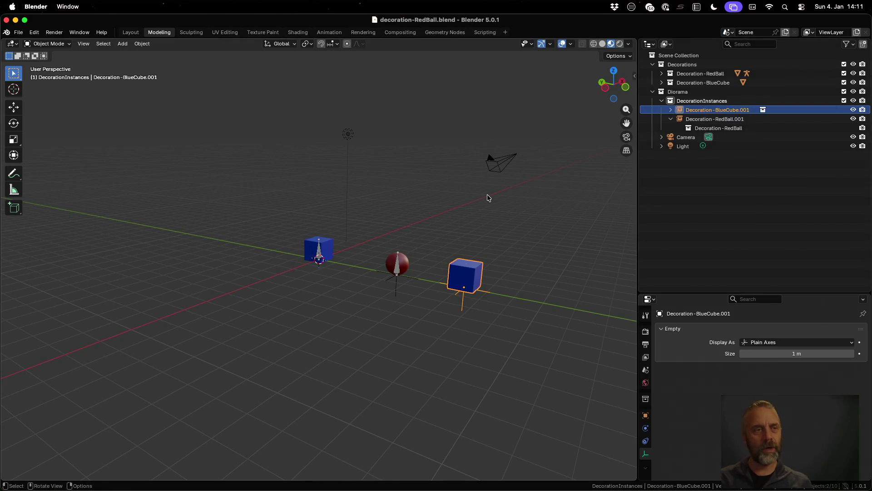
pyautogui.hotkey('ctrl', 'Left')
pyautogui.scroll(2, 469, 259)
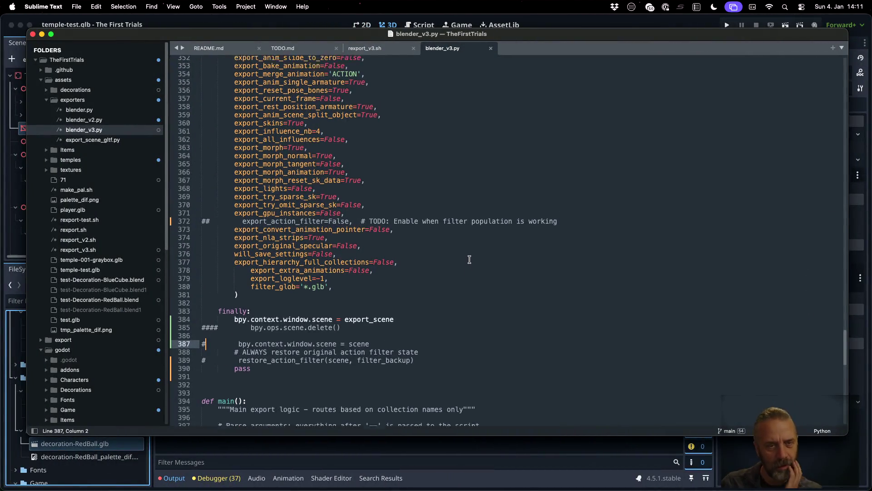
pyautogui.scroll(2, 469, 259)
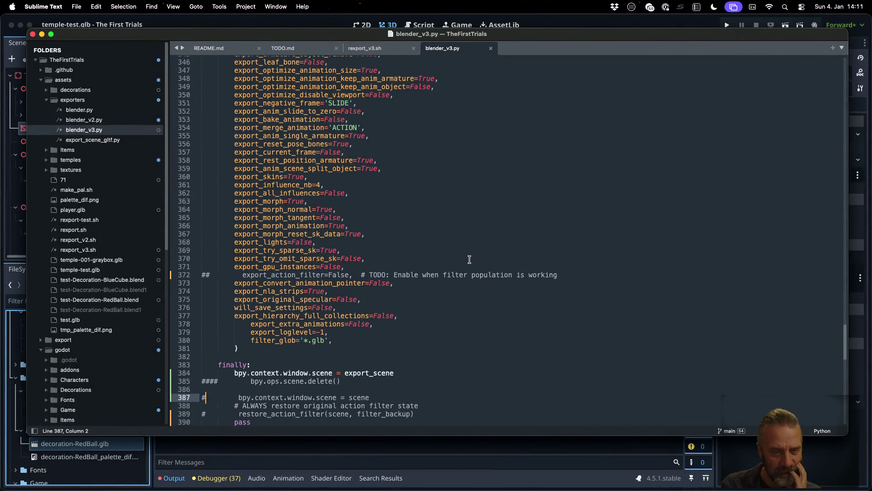
# Comment out line 384 as well, save, and bring the terminal back to the front.
pyautogui.press('Up')
pyautogui.press('Up')
pyautogui.press('Up')
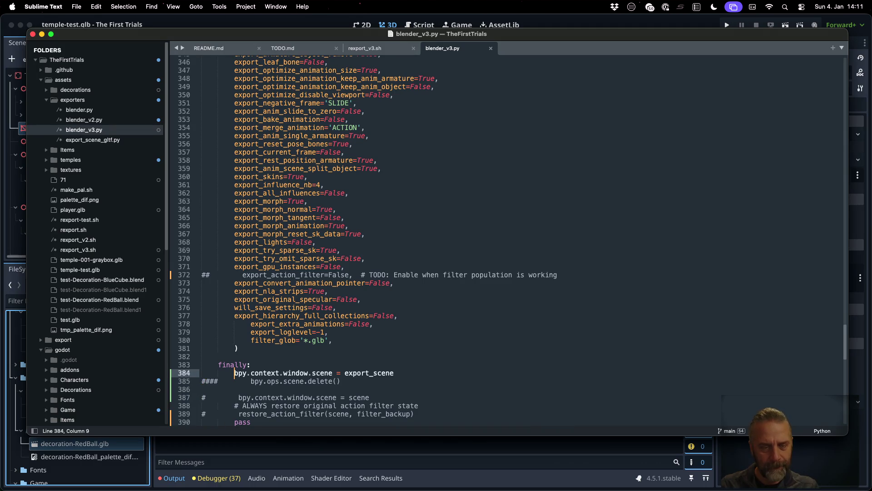
pyautogui.write('#')
pyautogui.press('super+s')
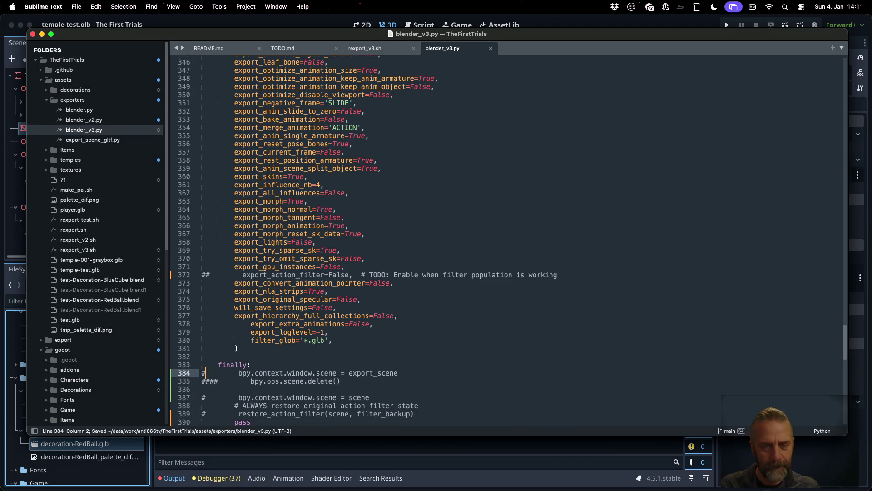
pyautogui.scroll(-5, 469, 259)
pyautogui.hotkey('ctrl', 'Right')
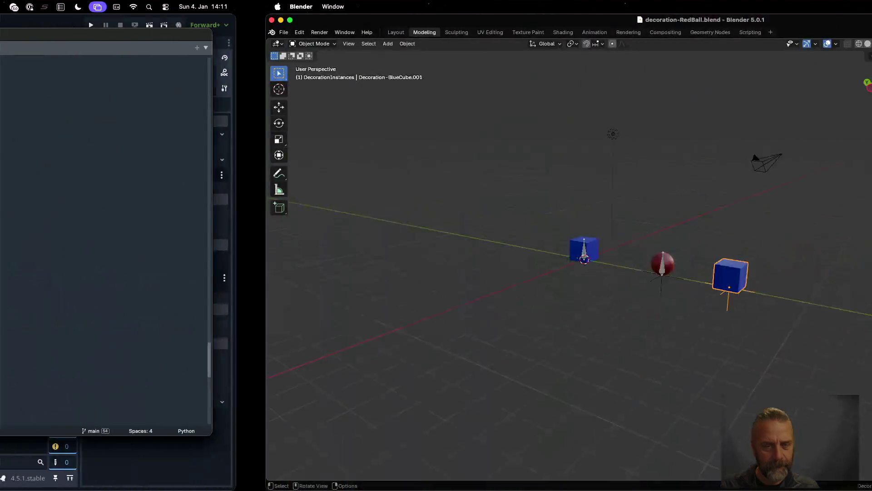
pyautogui.hotkey('ctrl', 'Up')
pyautogui.click(218, 140)
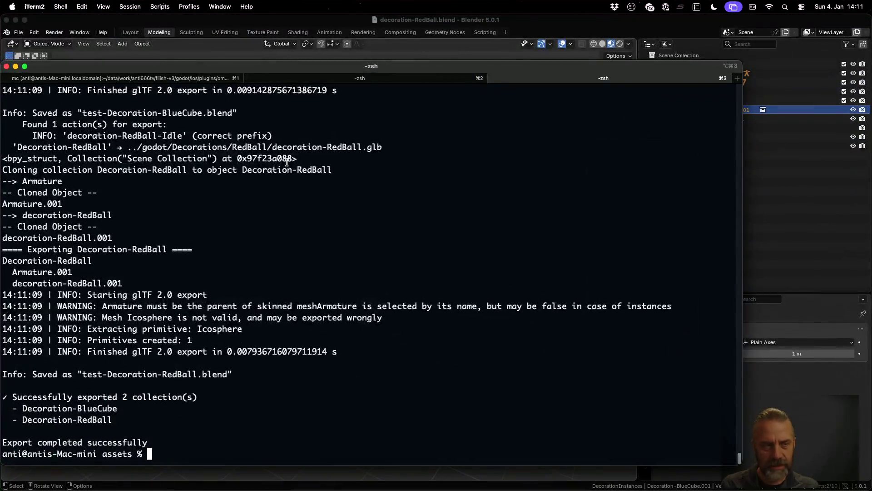
# Rerun rexport_v3.sh to a successful export of both collections, then show Blender's recent files.
pyautogui.hotkey('ctrl', 'l')
pyautogui.press('Up')
pyautogui.press('Return')
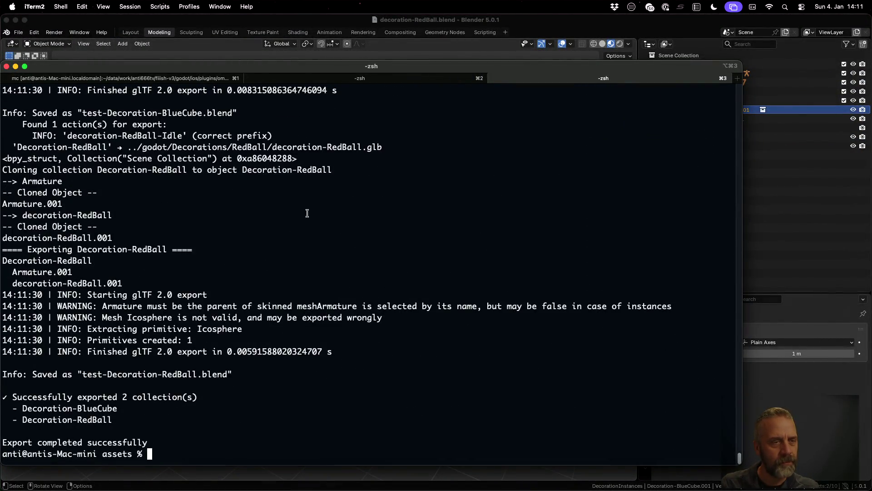
pyautogui.scroll(1, 334, 272)
pyautogui.scroll(4, 335, 273)
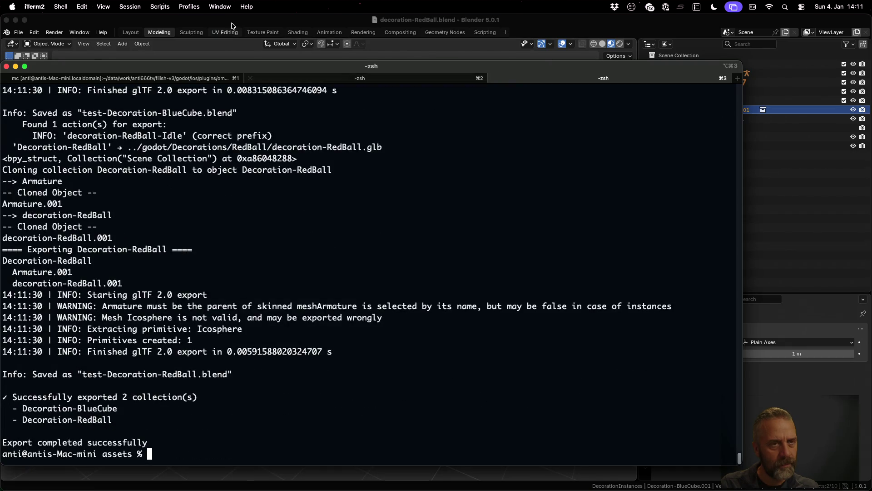
pyautogui.click(216, 21)
pyautogui.click(20, 34)
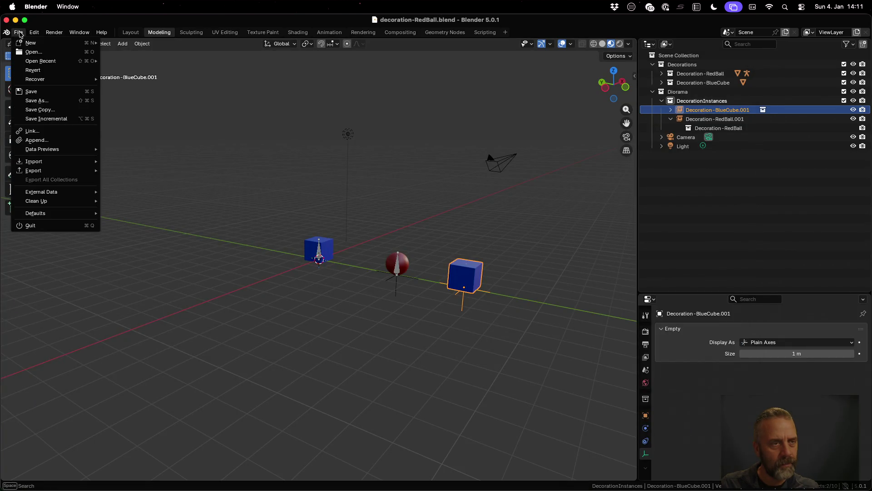
pyautogui.moveTo(41, 61)
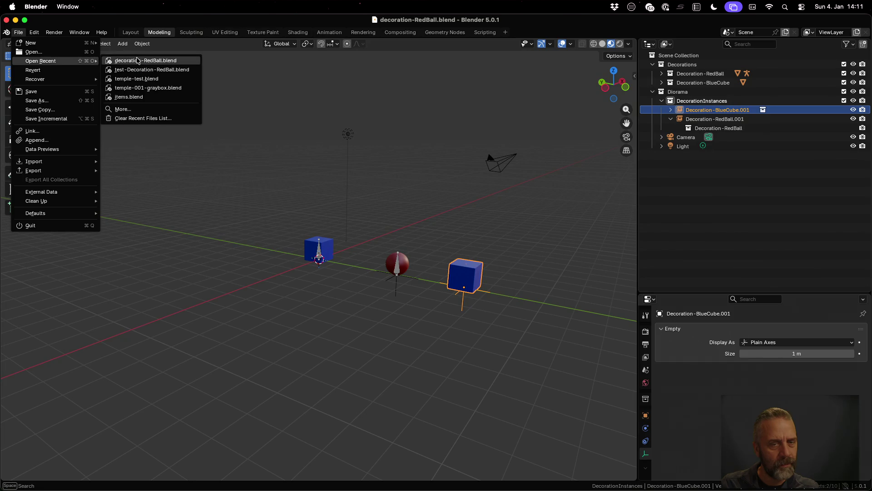
# Open test-Decoration-BlueCube.blend from the file browser and list its scenes.
pyautogui.click(138, 62)
pyautogui.click(18, 32)
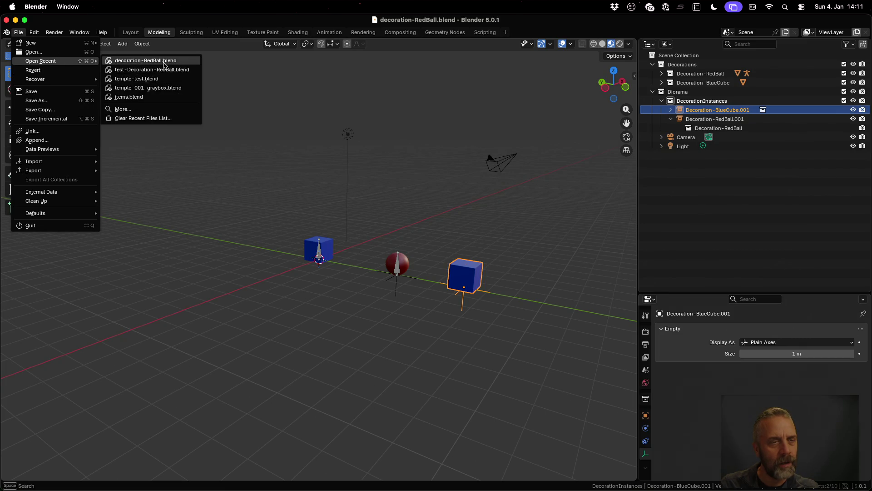
pyautogui.click(33, 53)
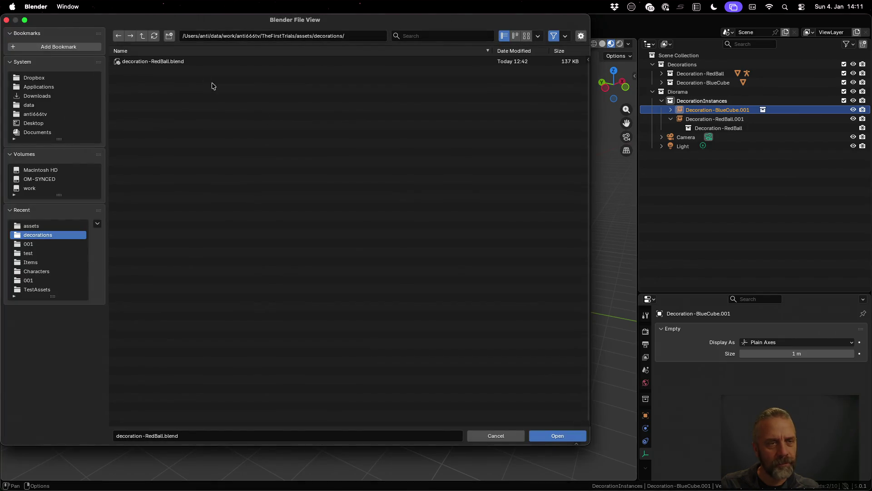
pyautogui.click(142, 37)
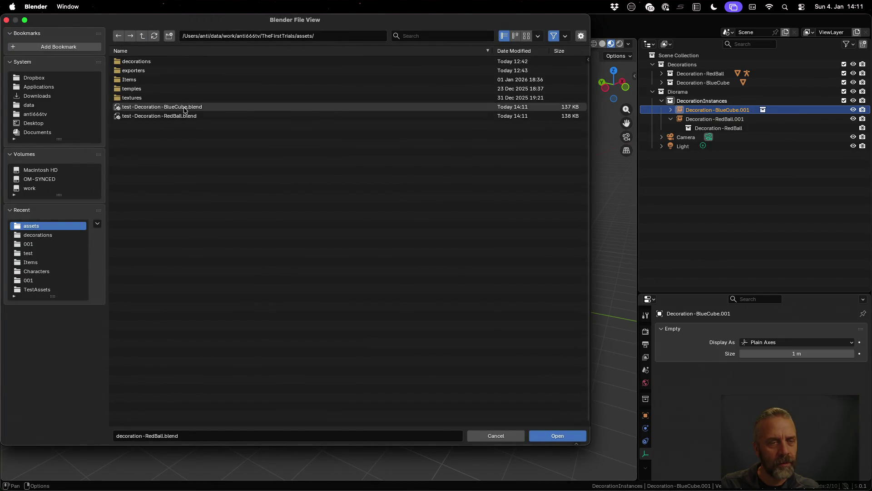
pyautogui.doubleClick(198, 107)
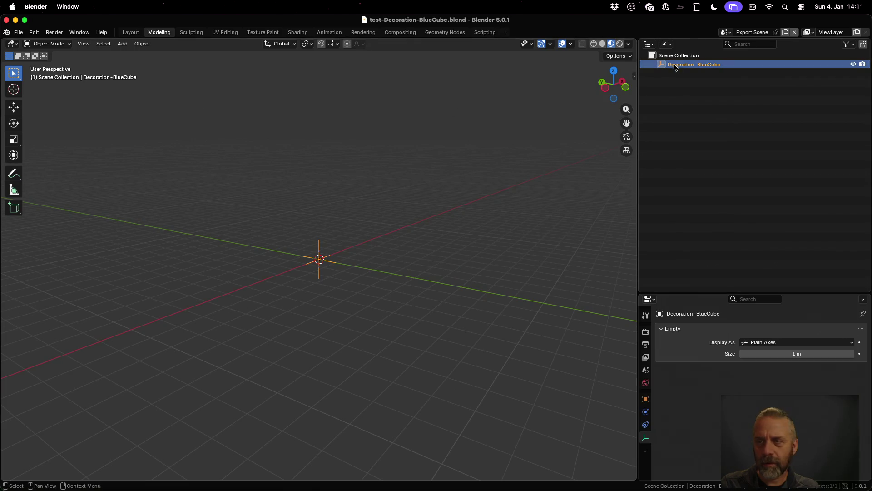
pyautogui.click(725, 33)
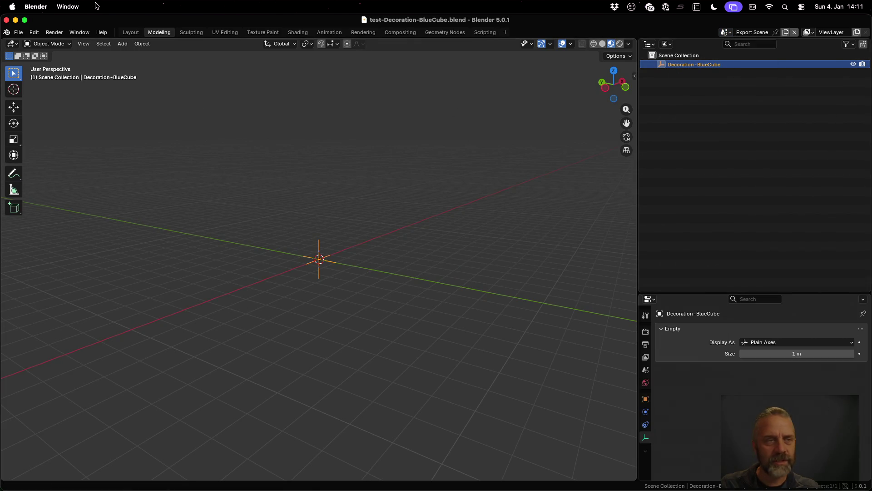
# Open test-Decoration-RedBall.blend and toggle between Export Scene and Export Scene.001 showing Decoration-RedBall.
pyautogui.click(19, 33)
pyautogui.moveTo(41, 60)
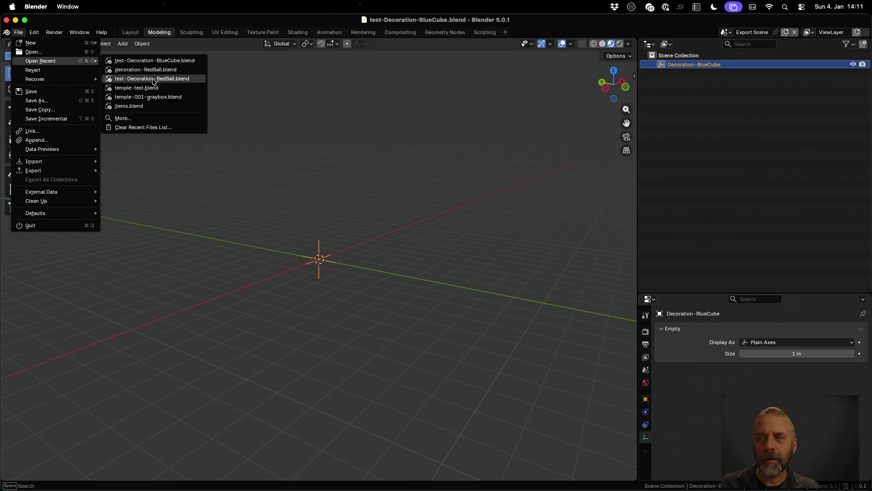
pyautogui.click(153, 79)
pyautogui.click(715, 32)
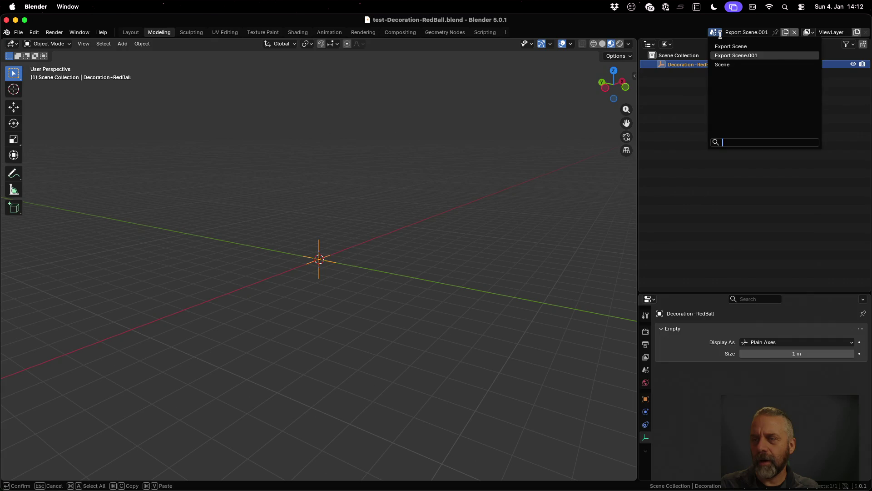
pyautogui.click(732, 45)
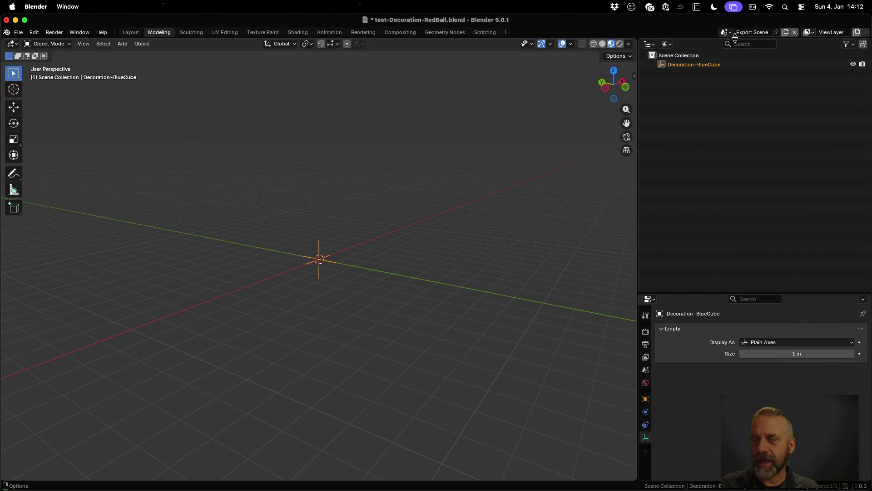
pyautogui.click(728, 34)
pyautogui.click(741, 55)
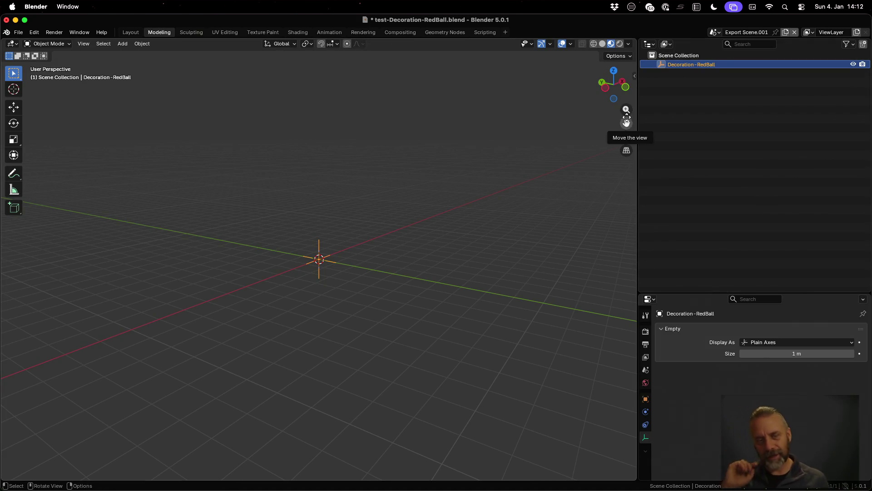
pyautogui.hotkey('ctrl', 'Up')
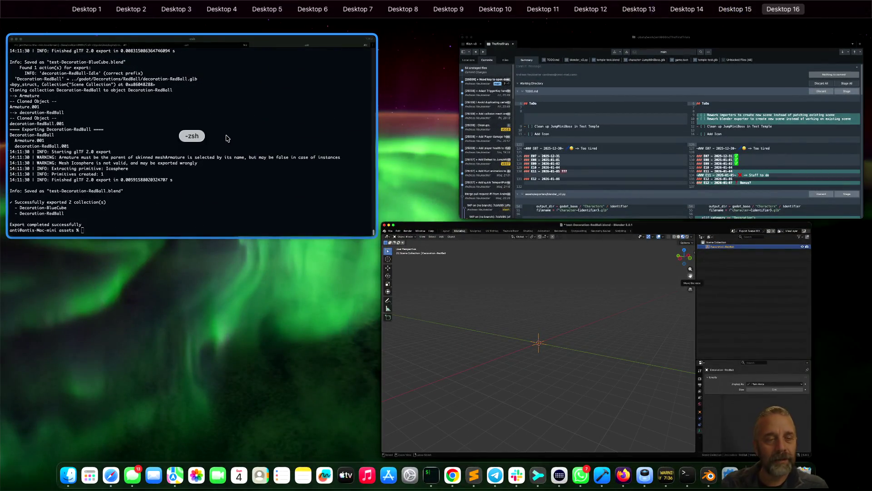
# Uncomment the export_scene assignment on line 384 and the scene restore on line 387, then save.
pyautogui.click(228, 137)
pyautogui.hotkey('ctrl', 'Left')
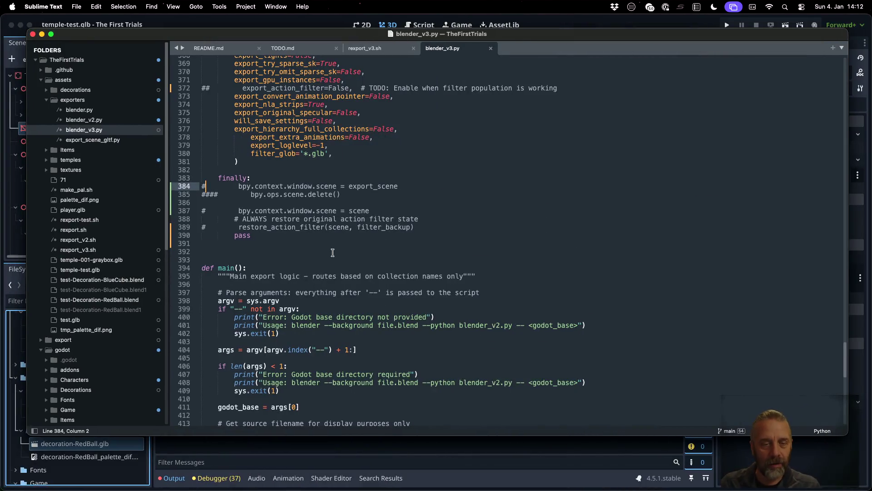
pyautogui.press('BackSpace')
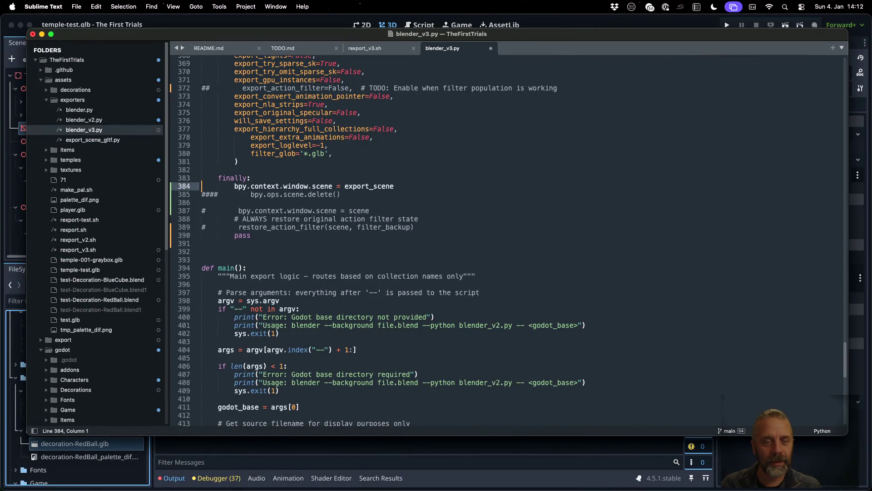
pyautogui.press('Down')
pyautogui.press('Down')
pyautogui.press('Down')
pyautogui.press('Delete')
pyautogui.press('cmd+s')
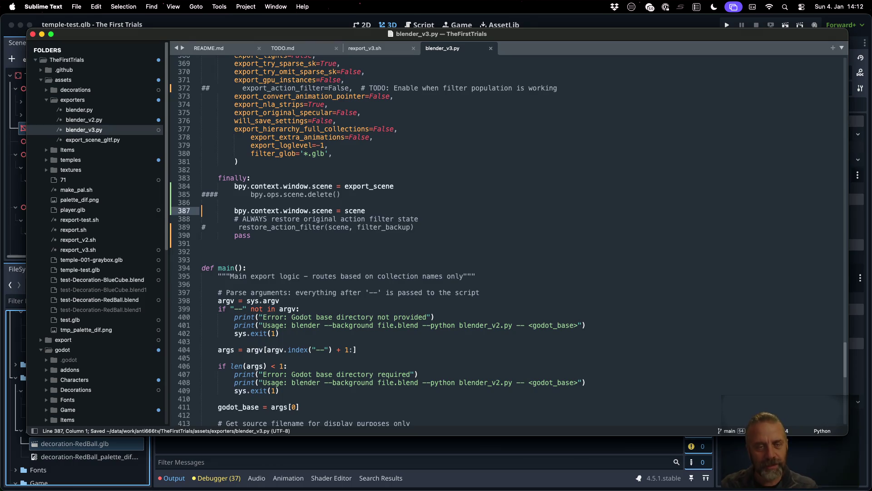
pyautogui.scroll(1, 319, 214)
pyautogui.scroll(1, 320, 214)
pyautogui.scroll(10, 320, 215)
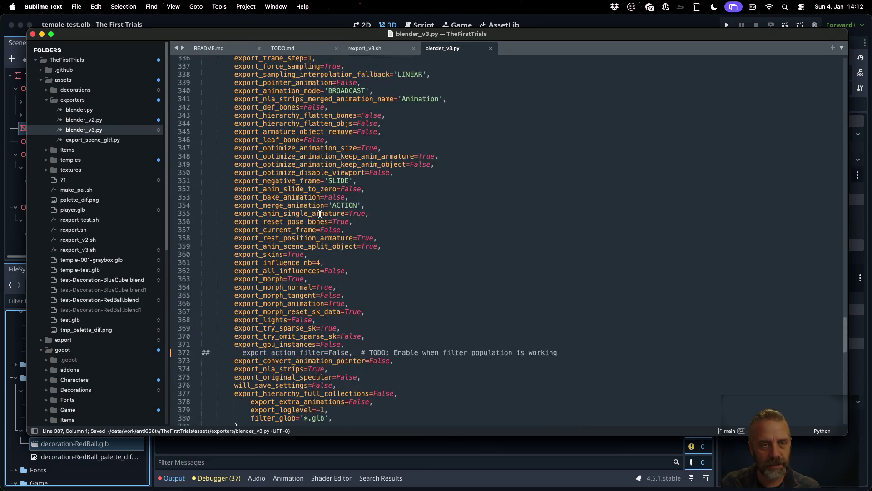
pyautogui.scroll(8, 320, 213)
pyautogui.scroll(-1, 320, 214)
pyautogui.scroll(-10, 320, 214)
pyautogui.scroll(-5, 319, 214)
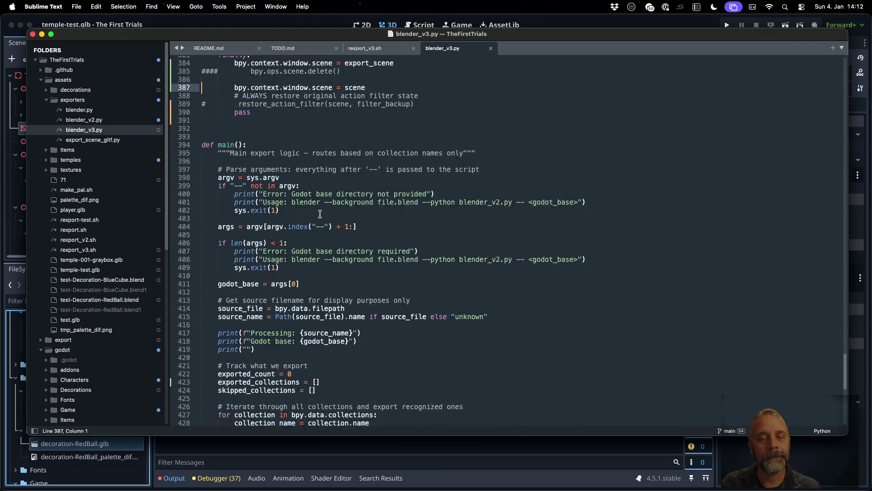
# Rerun the previous export command in the terminal and return to Blender.
pyautogui.press('super+Tab')
pyautogui.press('Up')
pyautogui.press('Return')
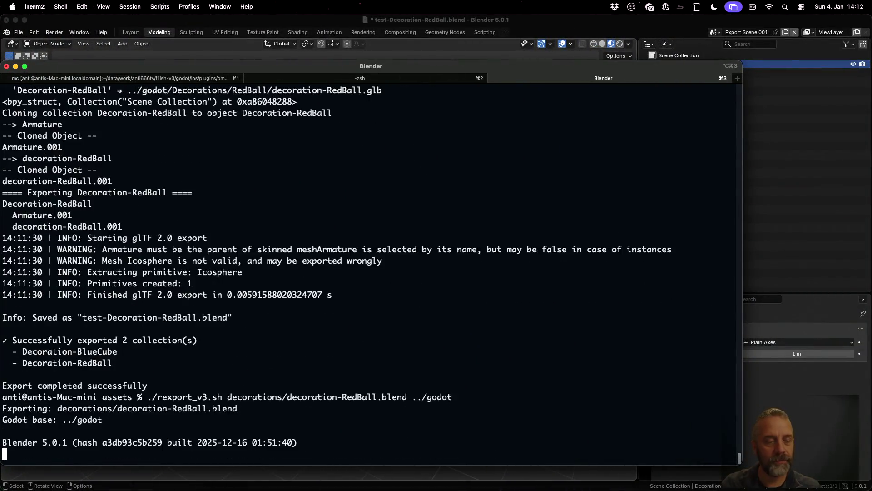
pyautogui.press('super+Tab')
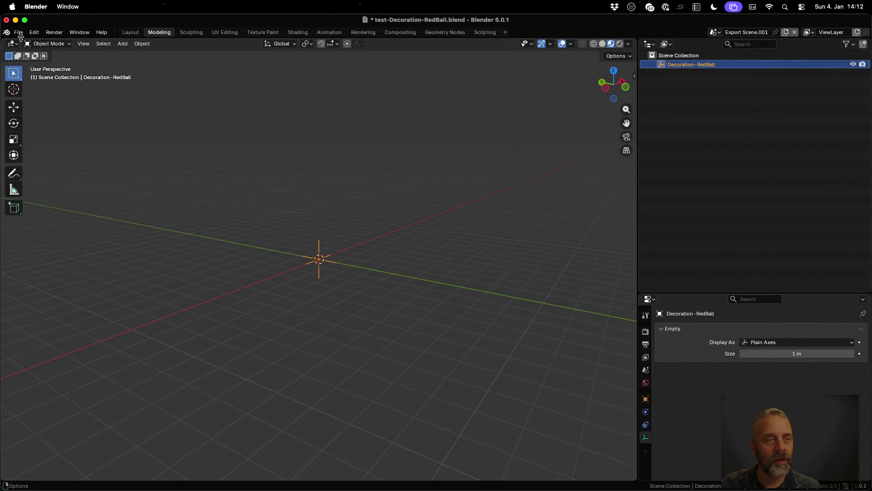
# Reload a recent decoration file without saving and switch its scene to Export Scene.
pyautogui.click(19, 32)
pyautogui.moveTo(41, 61)
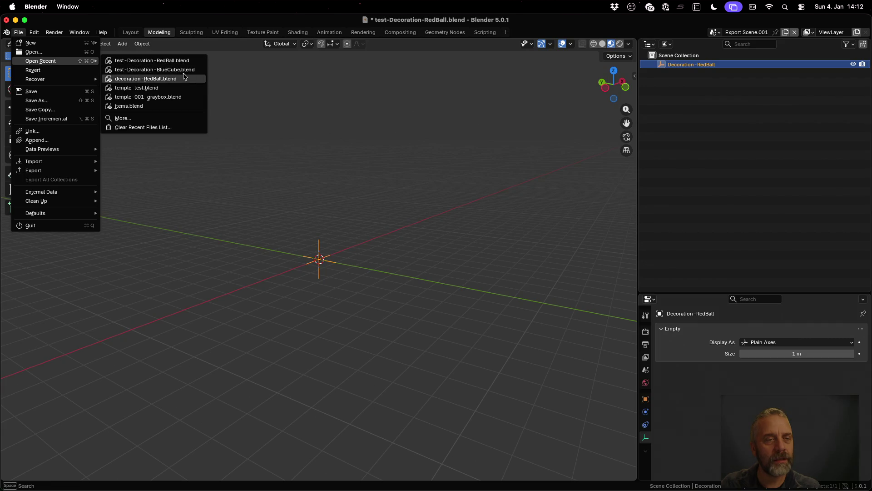
pyautogui.click(184, 70)
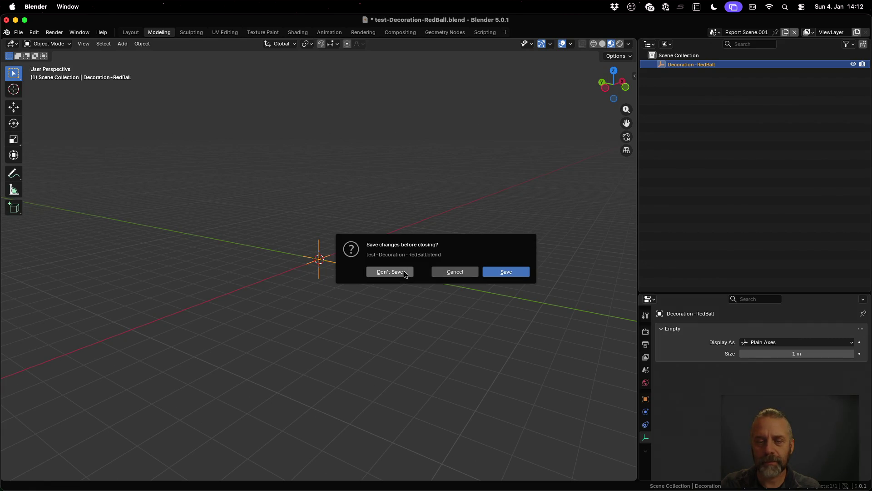
pyautogui.click(390, 271)
pyautogui.click(729, 32)
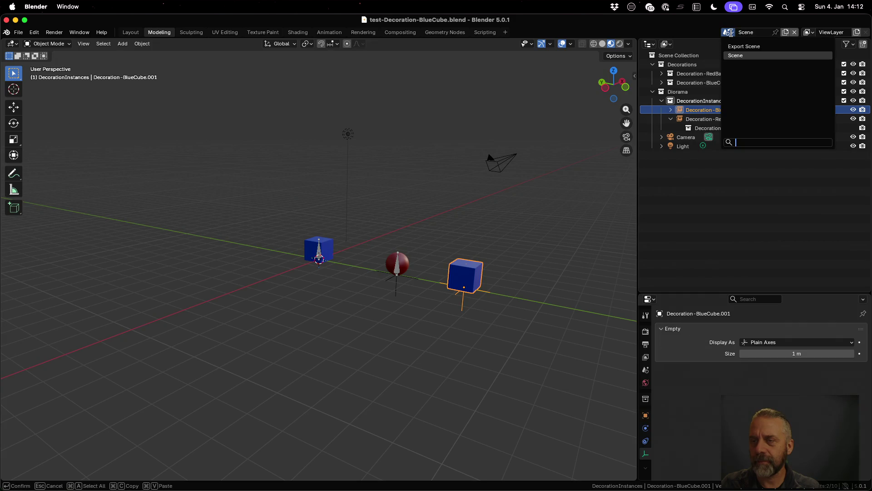
pyautogui.click(745, 46)
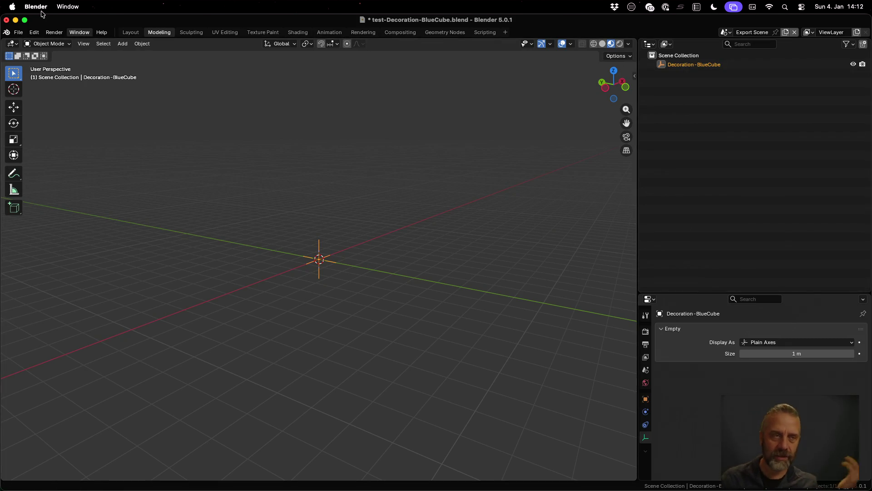
# Reload the other decoration file and then test-Decoration-RedBall.blend, discarding changes each time.
pyautogui.click(18, 32)
pyautogui.moveTo(41, 60)
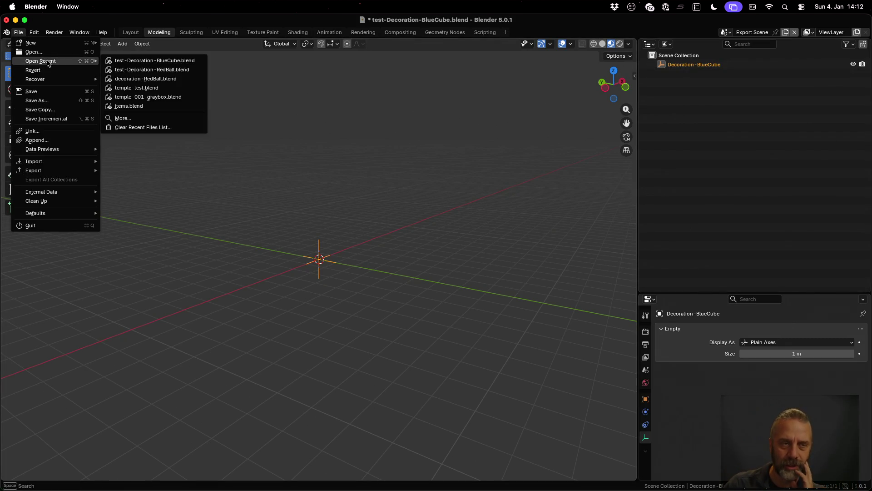
pyautogui.click(164, 68)
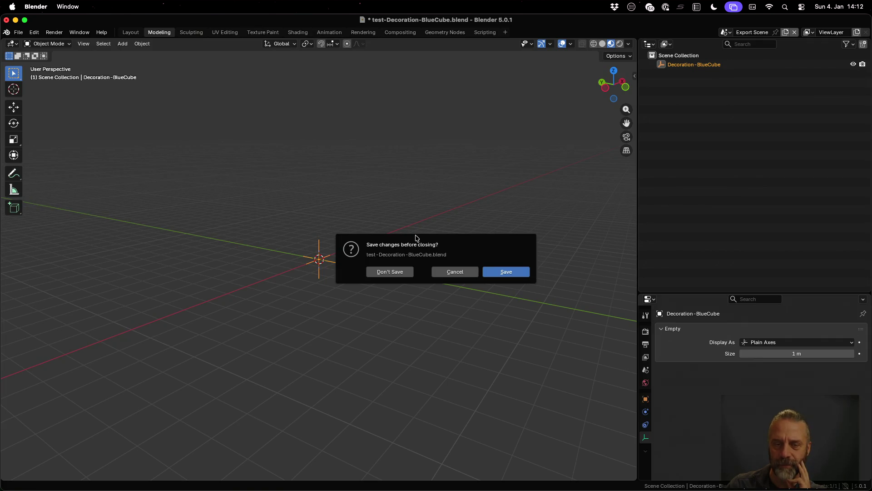
pyautogui.click(390, 272)
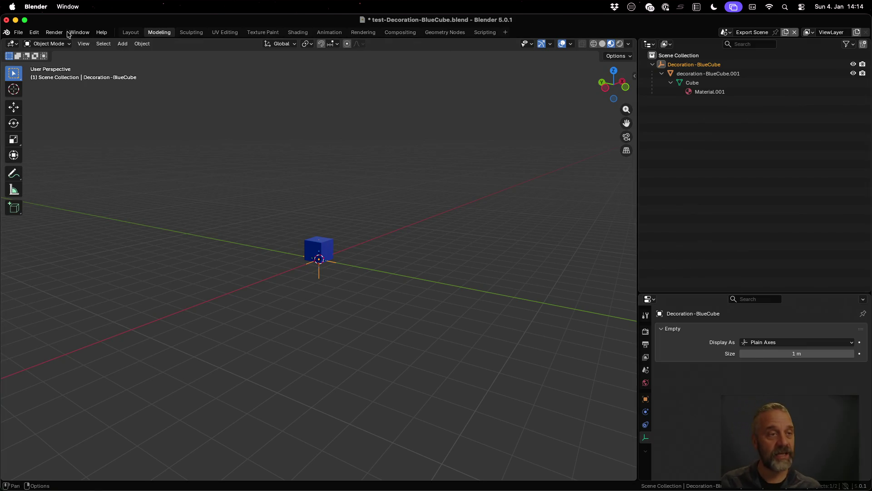
pyautogui.click(18, 32)
pyautogui.moveTo(41, 60)
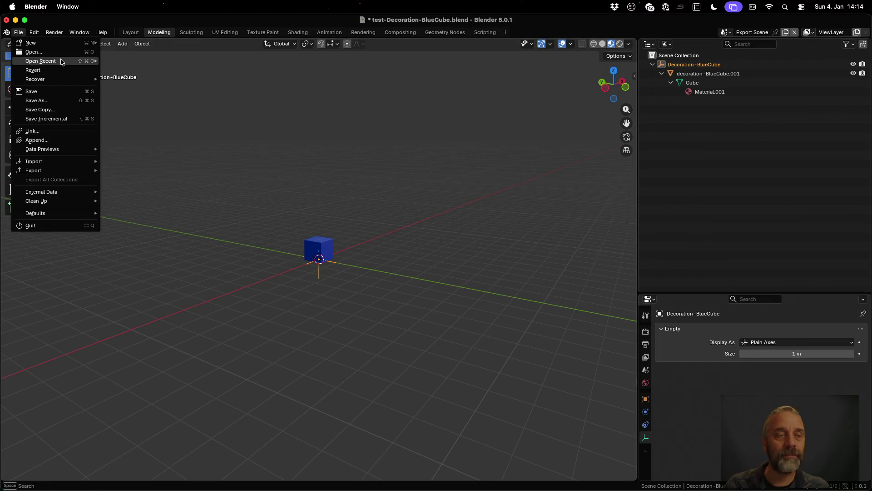
pyautogui.click(153, 70)
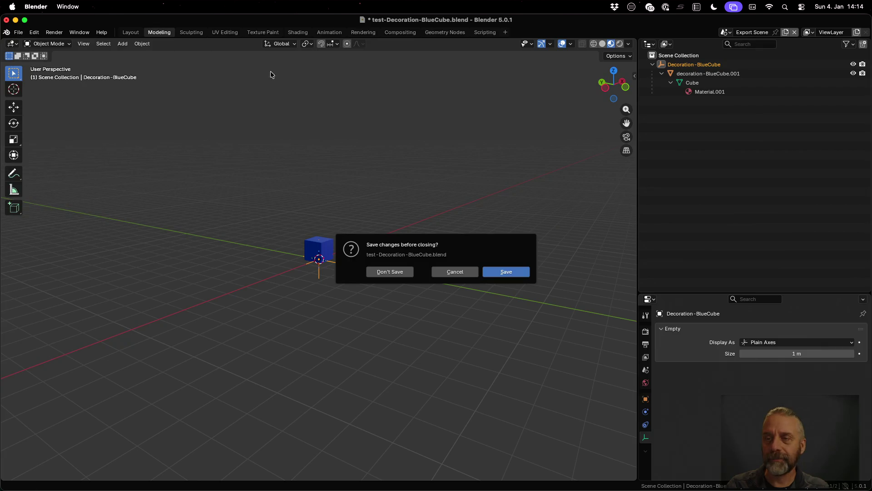
pyautogui.click(390, 272)
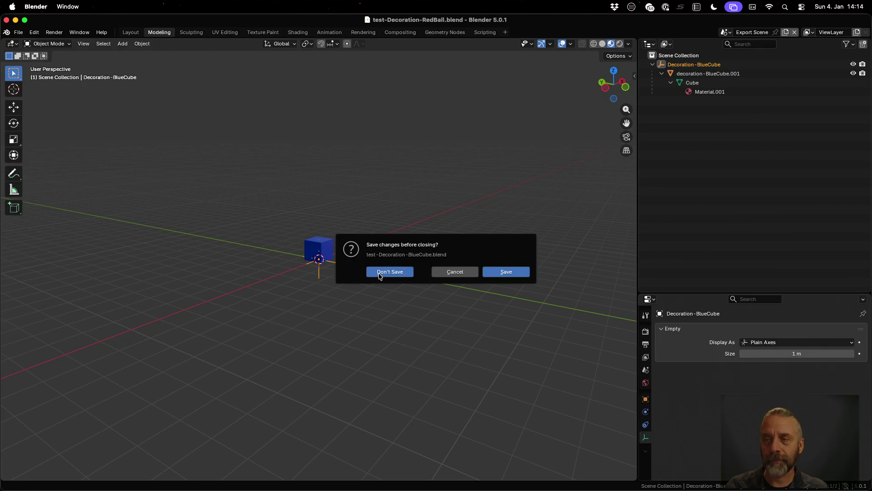
# Switch to Export Scene.001 and expand Decoration-RedBall, Armature.001 and decoration-RedBall.001 in the Outliner.
pyautogui.click(726, 32)
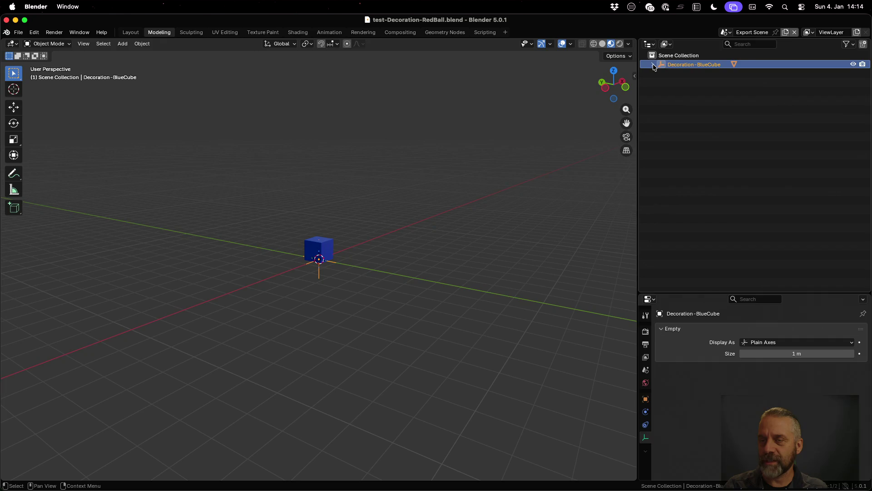
pyautogui.click(726, 32)
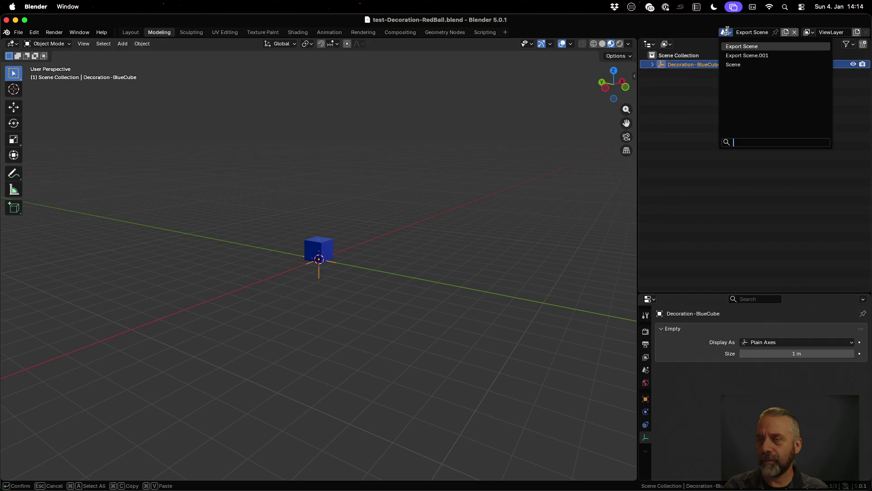
pyautogui.click(745, 55)
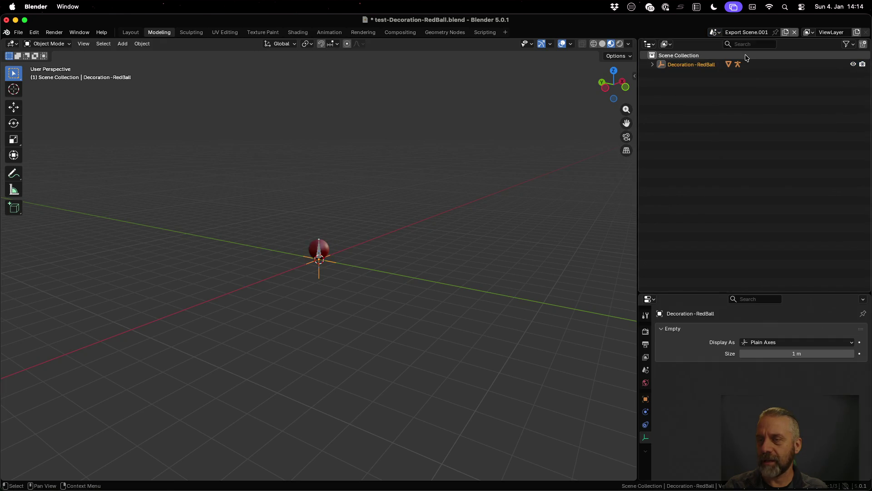
pyautogui.click(651, 65)
pyautogui.click(662, 74)
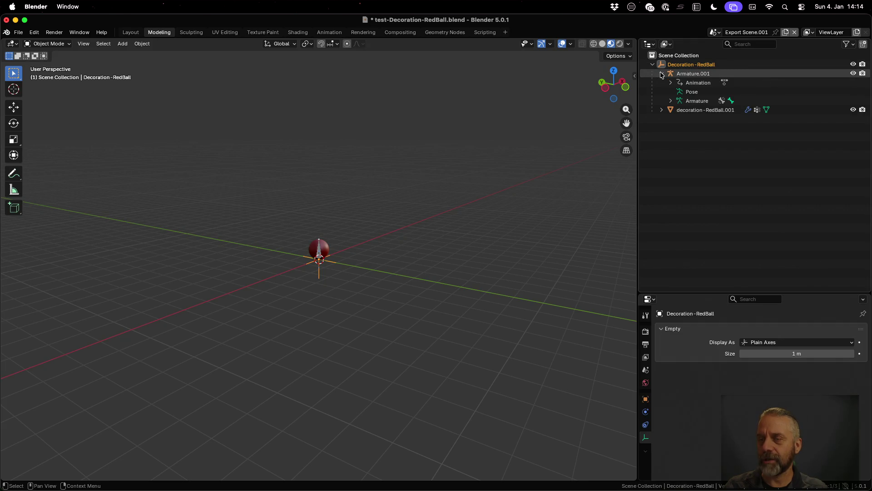
pyautogui.click(661, 110)
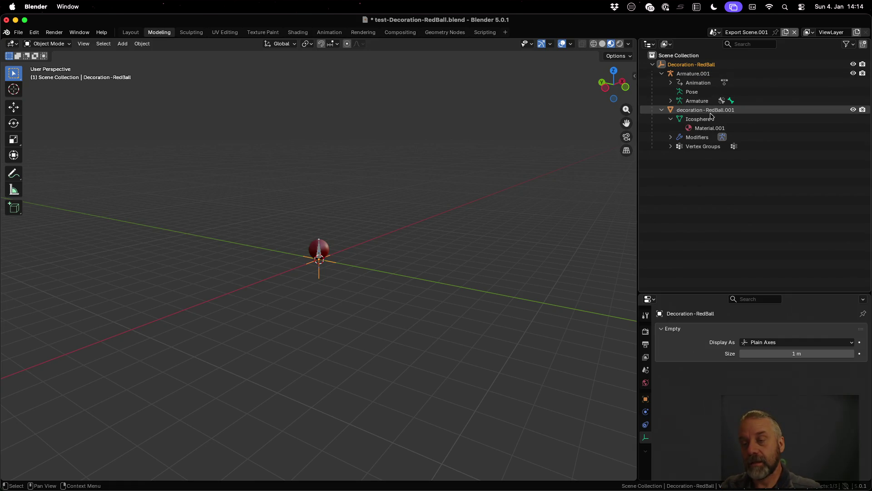
# Switch back to the original Scene with its Decorations and Diorama collections.
pyautogui.click(713, 32)
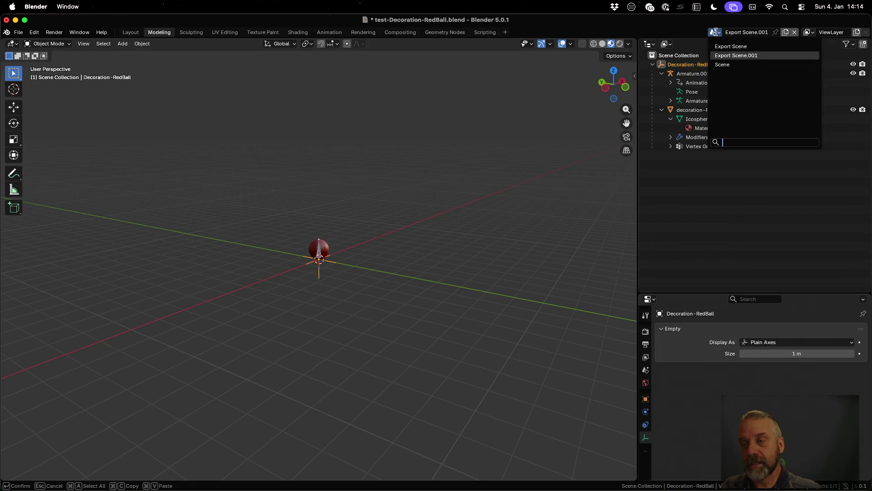
pyautogui.click(728, 65)
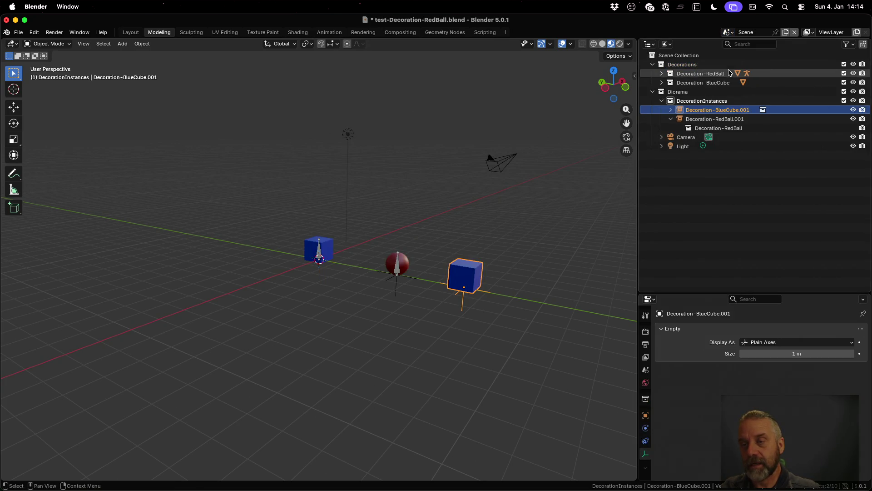
# Inspect the original decoration-RedBall mesh and Armature, then switch to Export Scene.001.
pyautogui.click(662, 74)
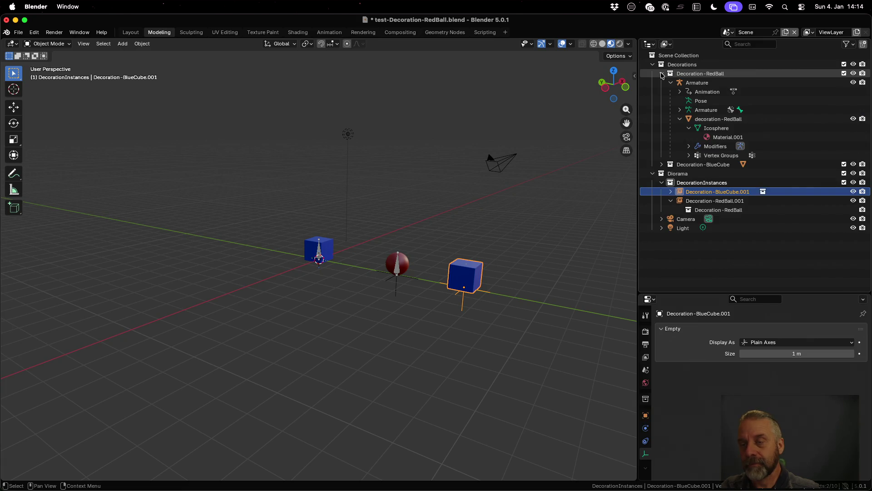
pyautogui.click(718, 119)
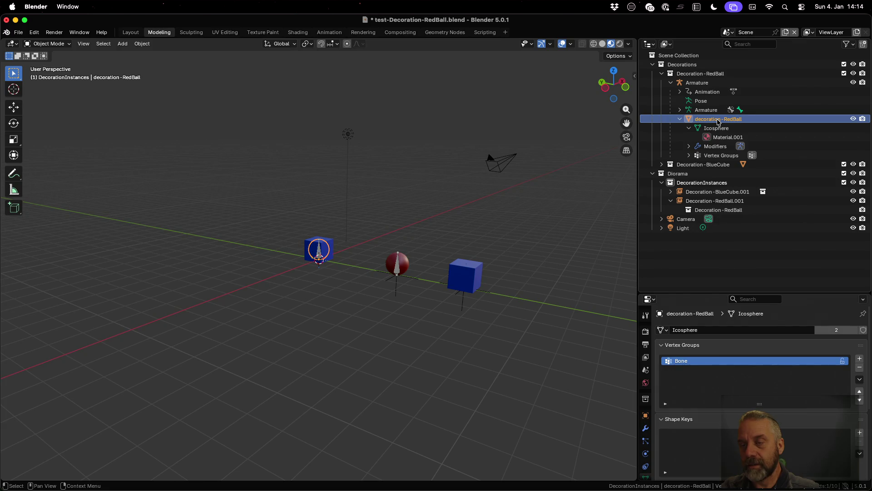
pyautogui.click(698, 83)
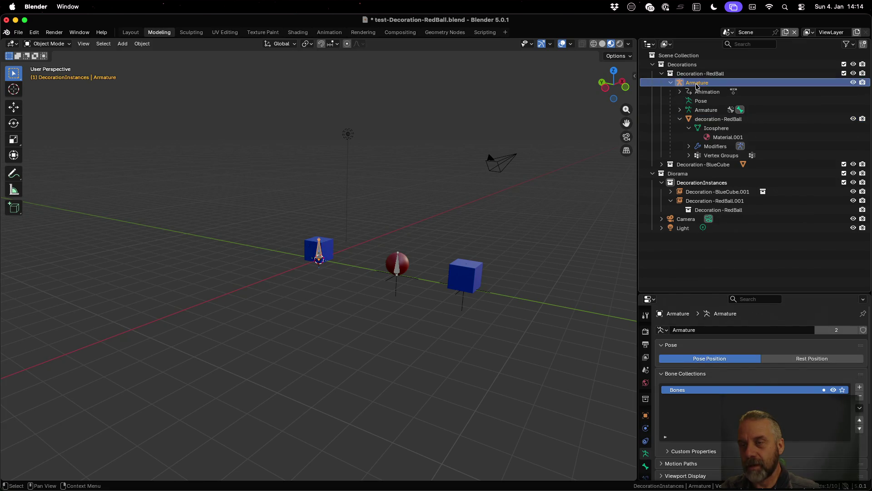
pyautogui.click(731, 32)
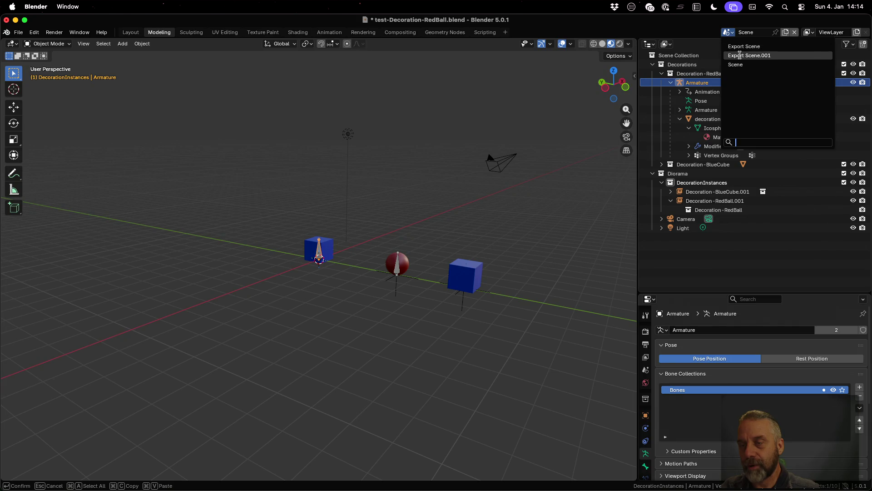
pyautogui.click(740, 58)
pyautogui.click(682, 98)
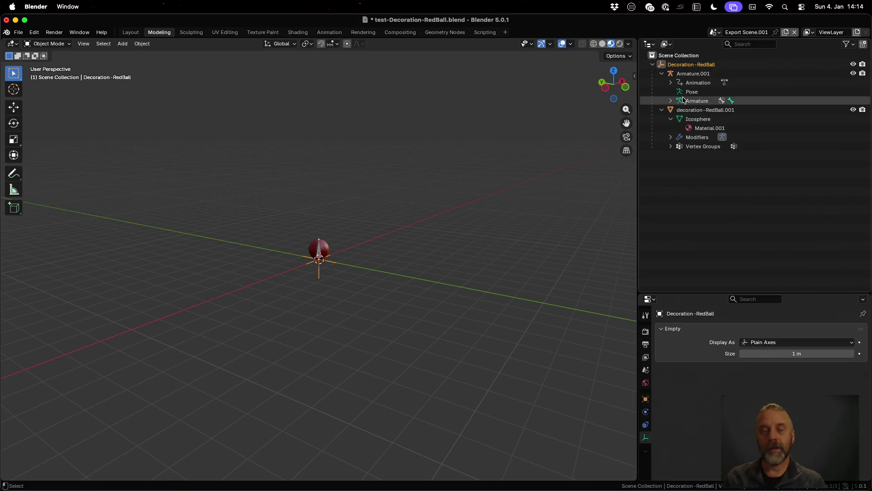
# Bring blender_v3.py forward with the caret in the clone_object function.
pyautogui.press('super+Tab')
pyautogui.click(345, 182)
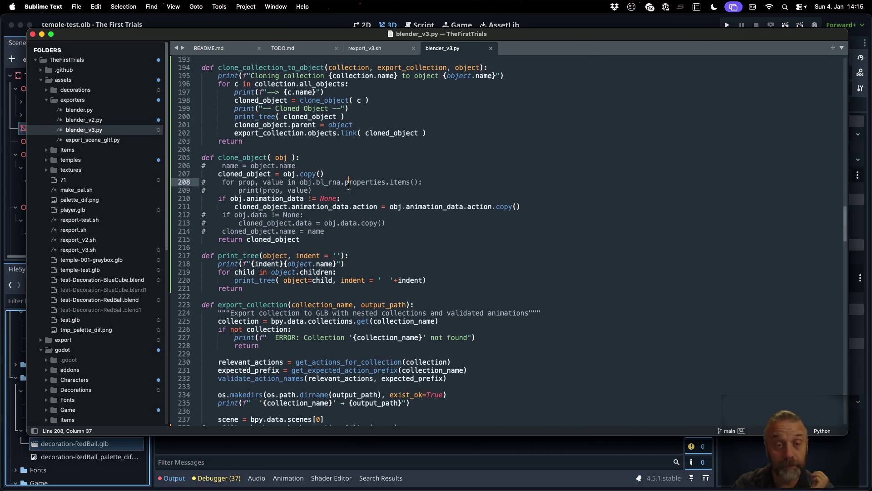
# Highlight all_objects on line 196 and return to Blender.
pyautogui.doubleClick(310, 86)
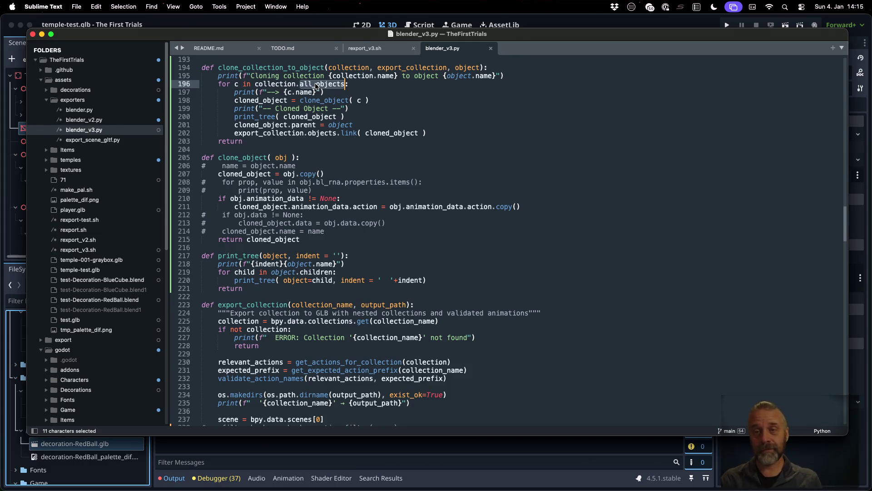
pyautogui.press('super+Tab')
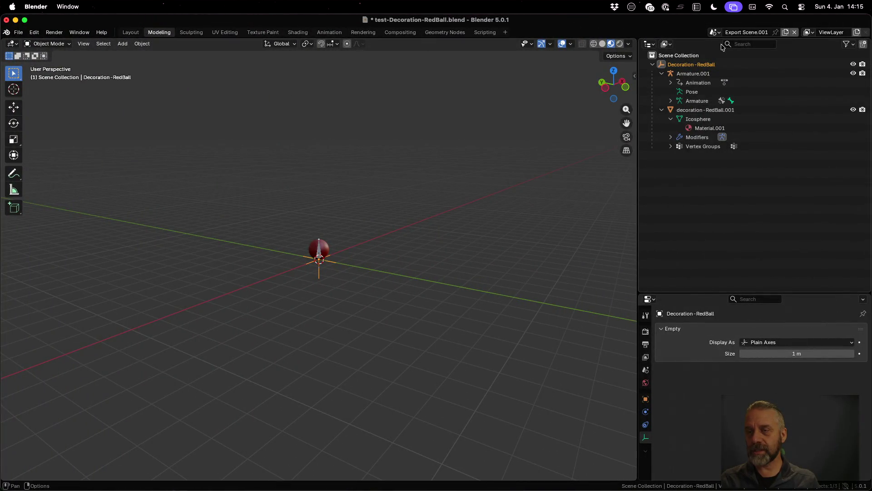
# View Export Scene and the original Scene, selecting the original decoration-RedBall mesh.
pyautogui.click(721, 34)
pyautogui.click(722, 49)
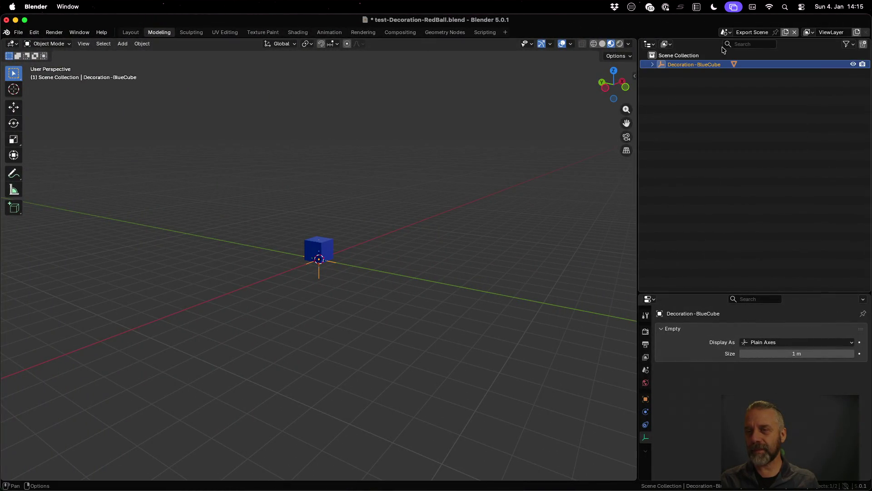
pyautogui.click(723, 32)
pyautogui.click(737, 63)
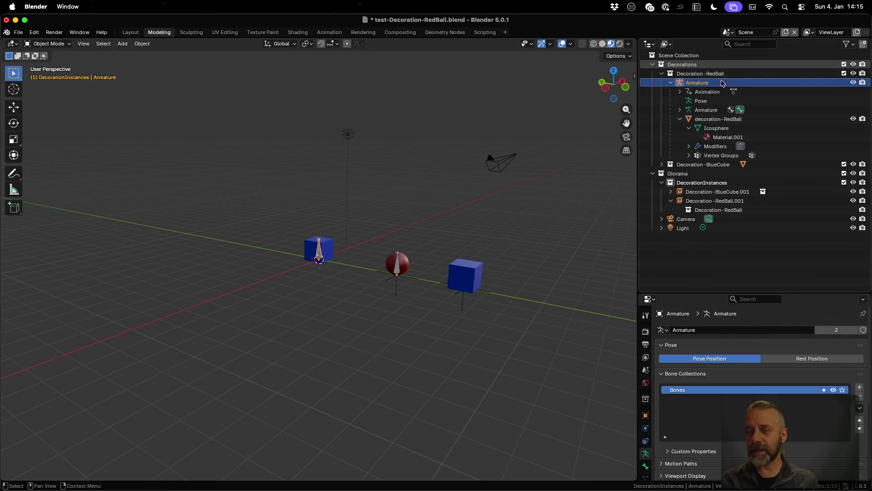
pyautogui.click(734, 119)
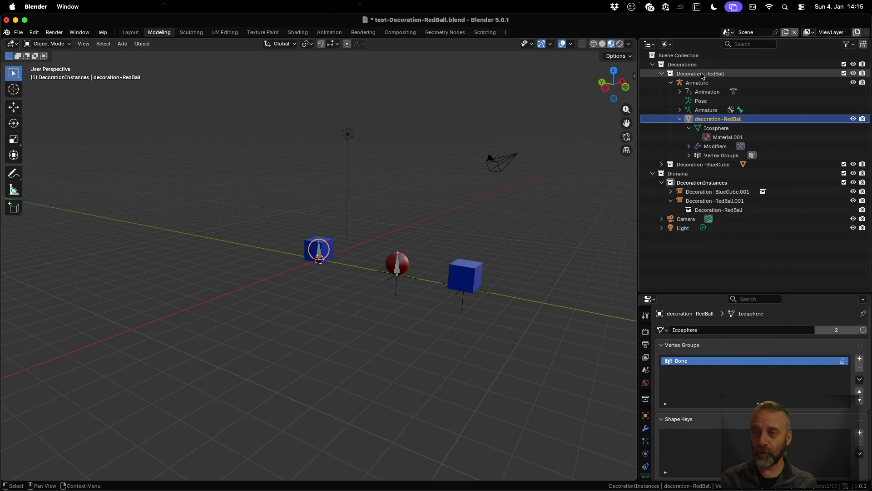
# View Export Scene.001 and select the cloned Decoration-RedBall and Armature.001, then return to the script.
pyautogui.click(729, 32)
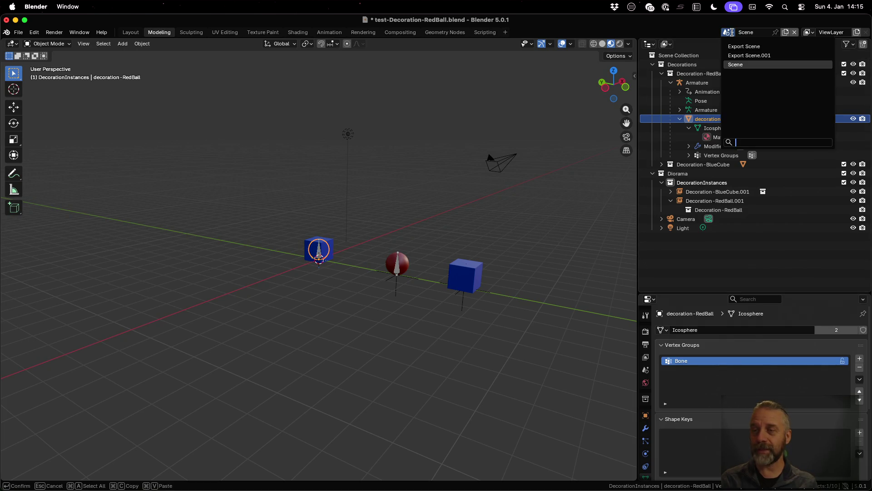
pyautogui.click(748, 55)
pyautogui.click(713, 65)
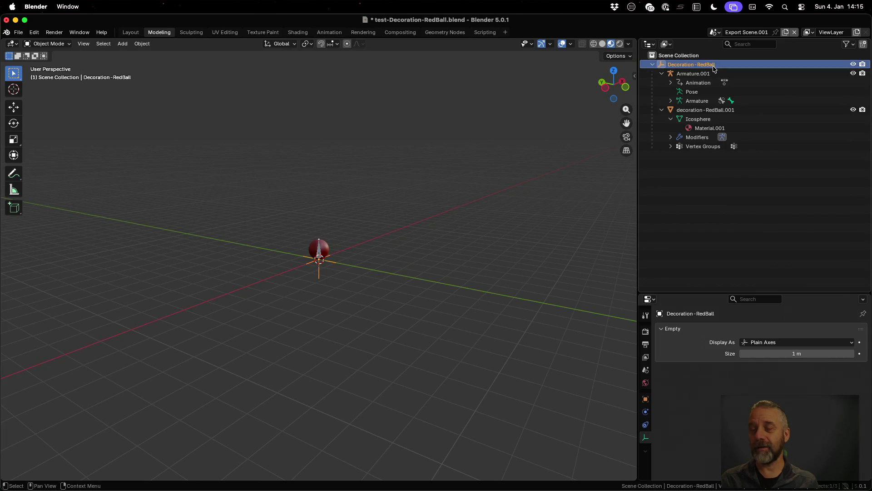
pyautogui.click(710, 73)
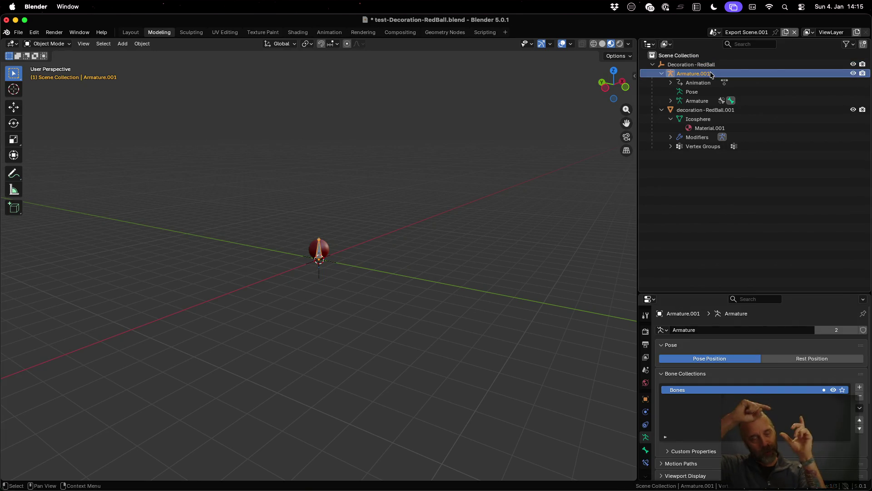
pyautogui.press('super+Tab')
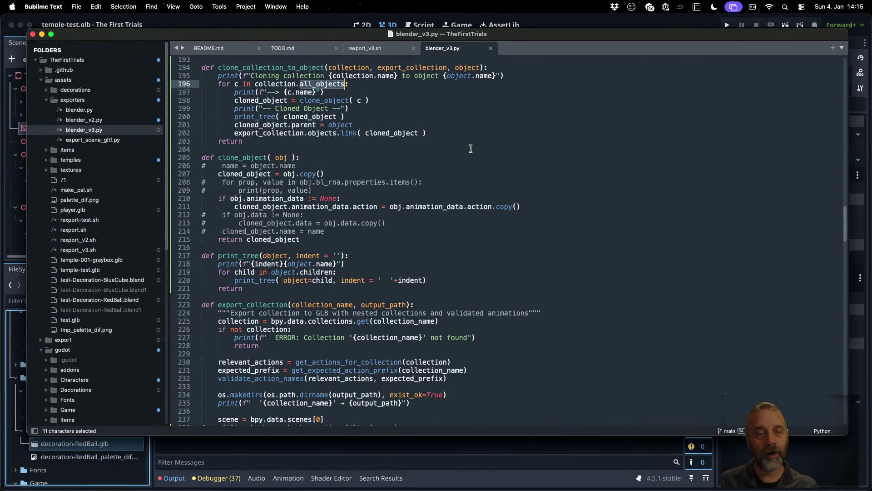
# Duplicate line 196, comment out the all_objects copy, make the other loop over collection.objects, and save.
pyautogui.click(441, 95)
pyautogui.press('Up')
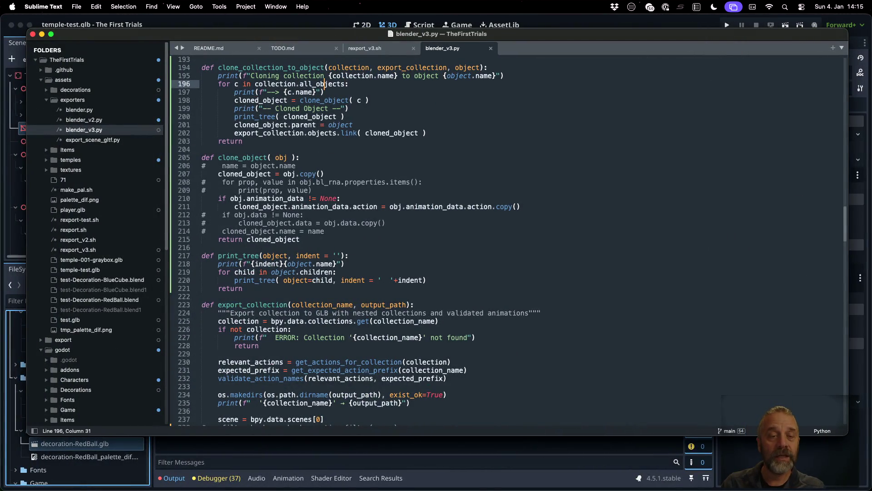
pyautogui.press('super+shift+d')
pyautogui.press('Up')
pyautogui.write('#')
pyautogui.press('Down')
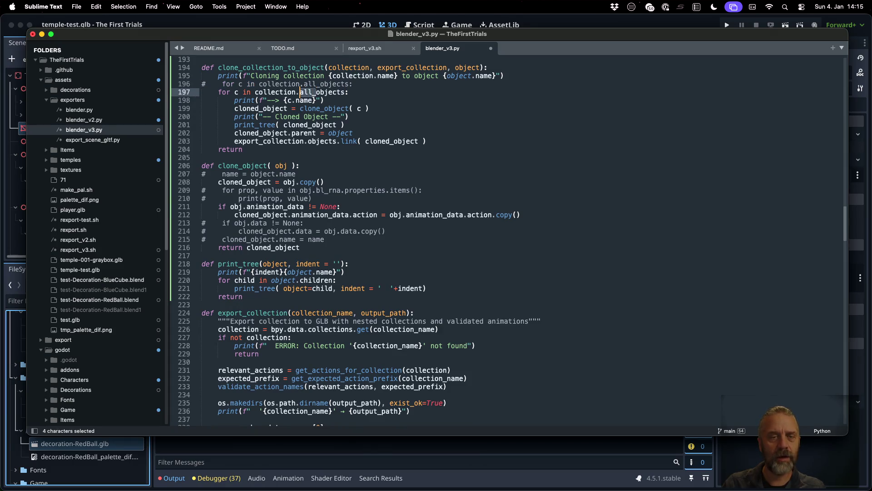
pyautogui.press('BackSpace')
pyautogui.press('super+s')
pyautogui.press('super+Tab')
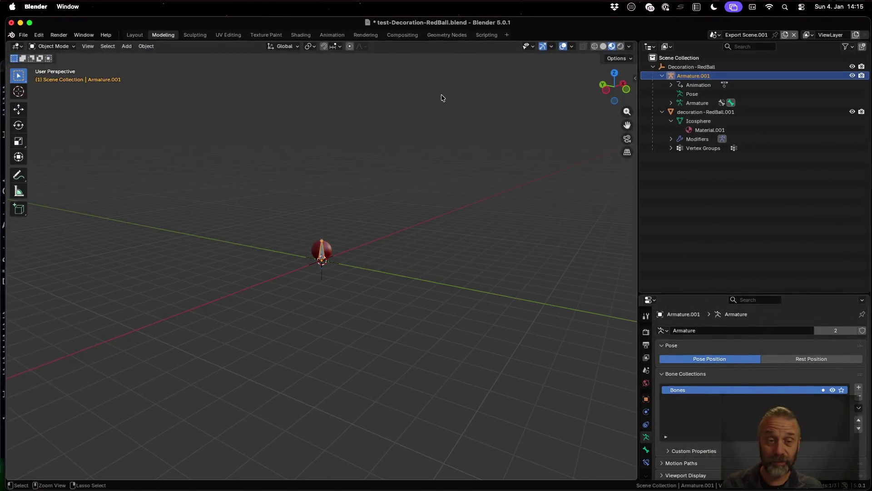
# Rerun the rexport_v3.sh command in iTerm2 to re-export both decorations.
pyautogui.hotkey('ctrl', 'Up')
pyautogui.click(234, 156)
pyautogui.press('Up')
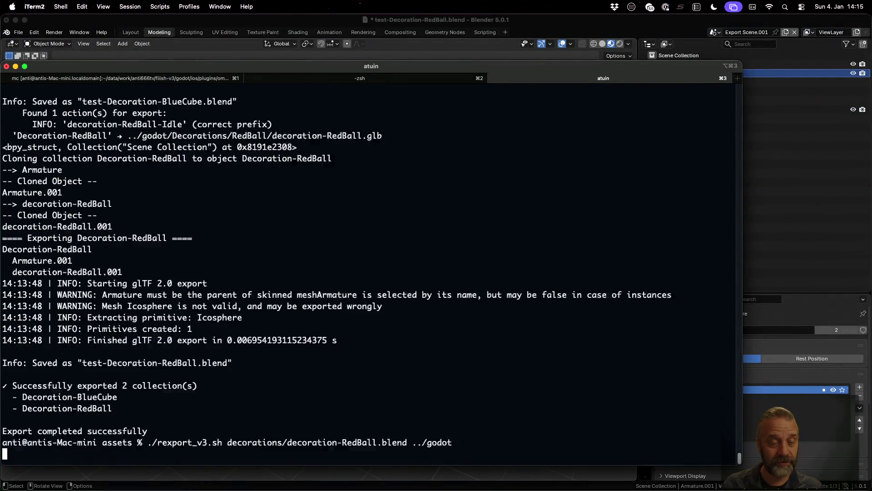
pyautogui.press('Return')
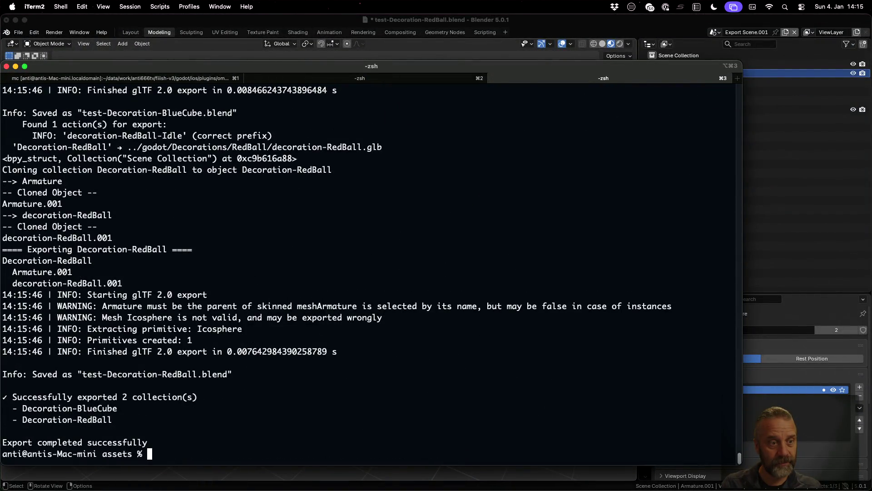
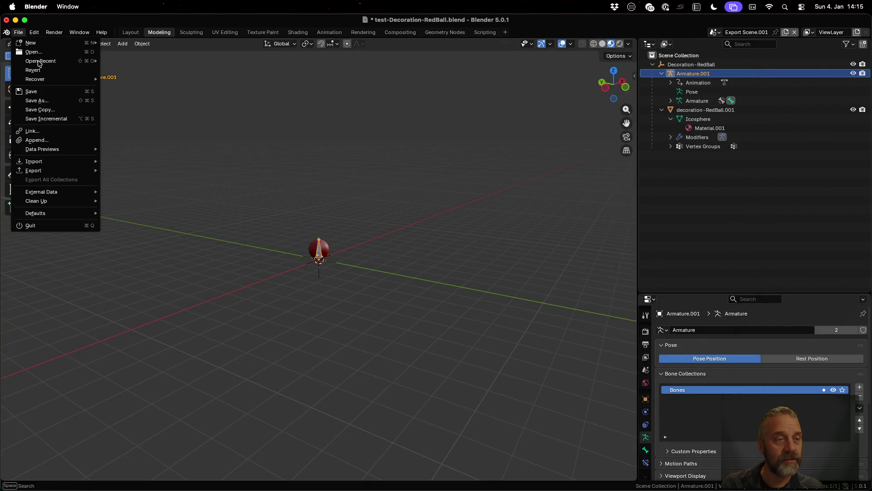
# Reopen the recent RedBall test file discarding changes and expand Decoration-RedBall's armature and mesh on Export Scene.001.
pyautogui.click(156, 60)
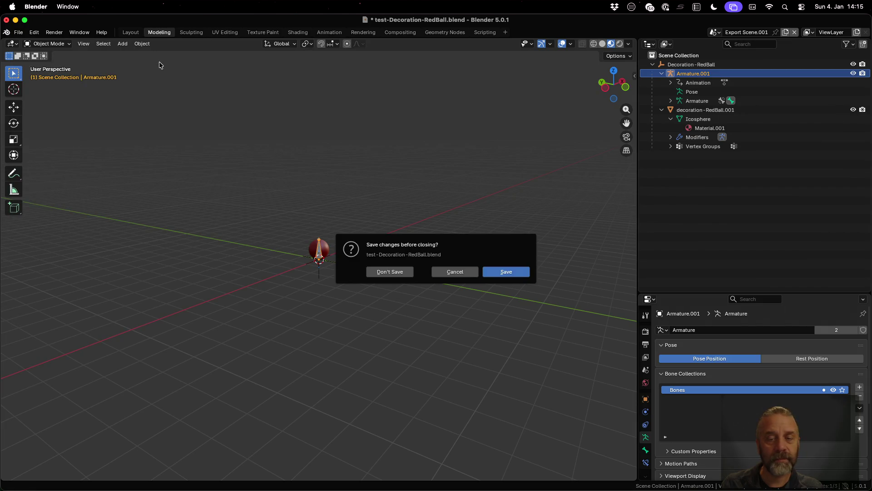
pyautogui.click(391, 272)
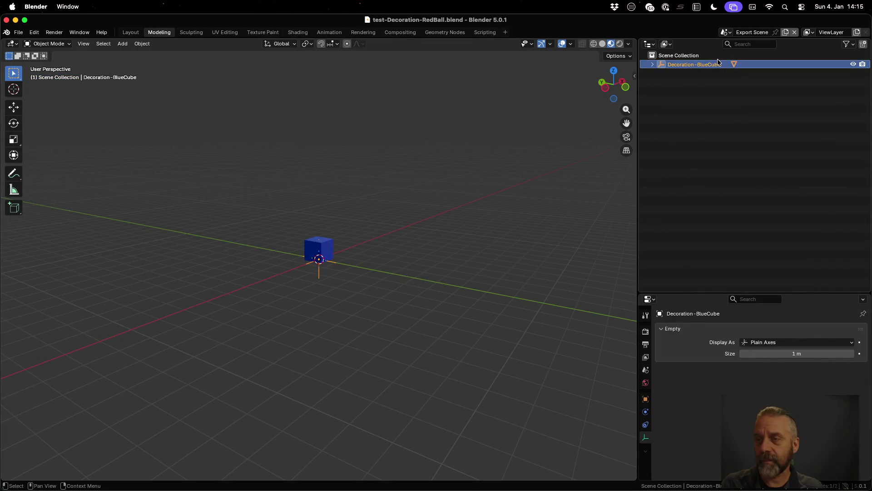
pyautogui.click(652, 64)
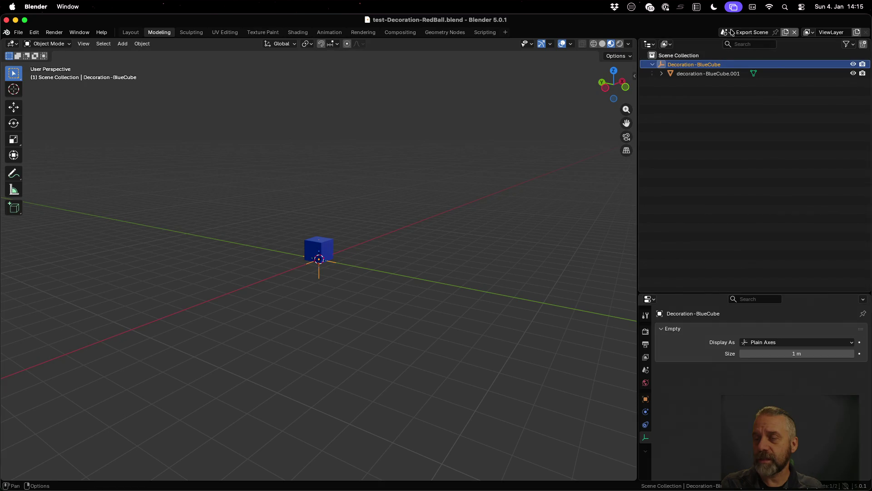
pyautogui.click(726, 32)
pyautogui.click(746, 55)
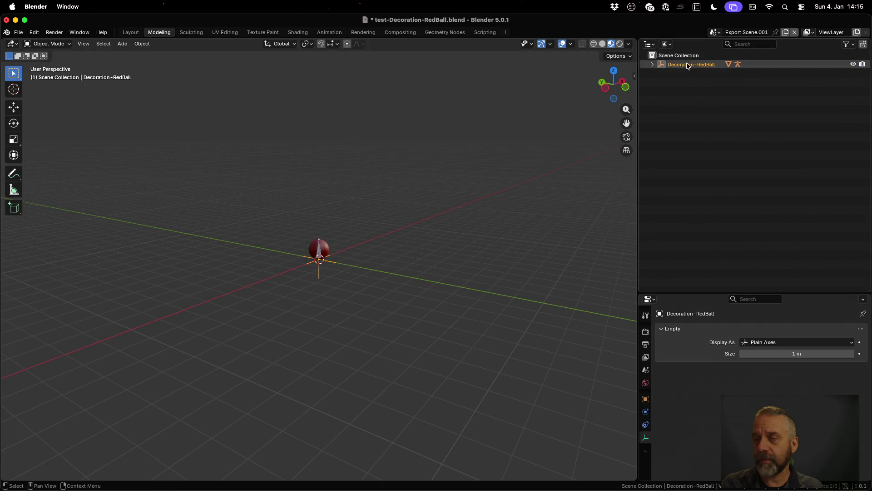
pyautogui.click(653, 65)
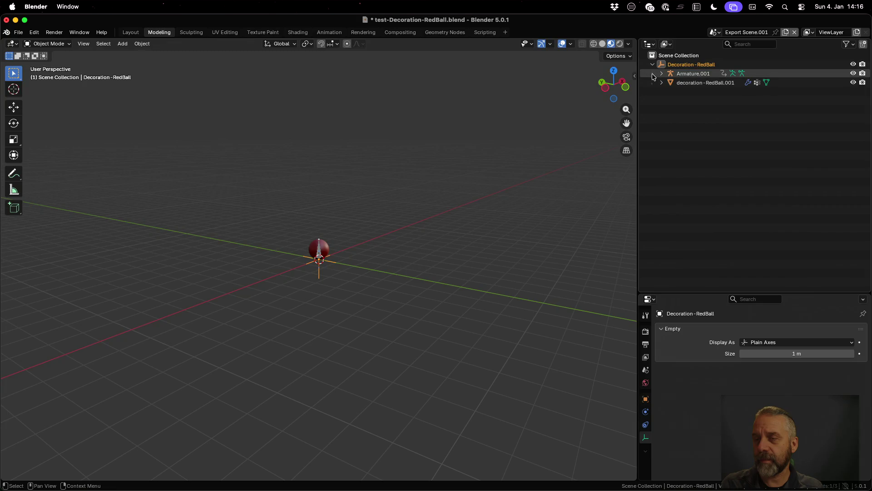
pyautogui.click(661, 74)
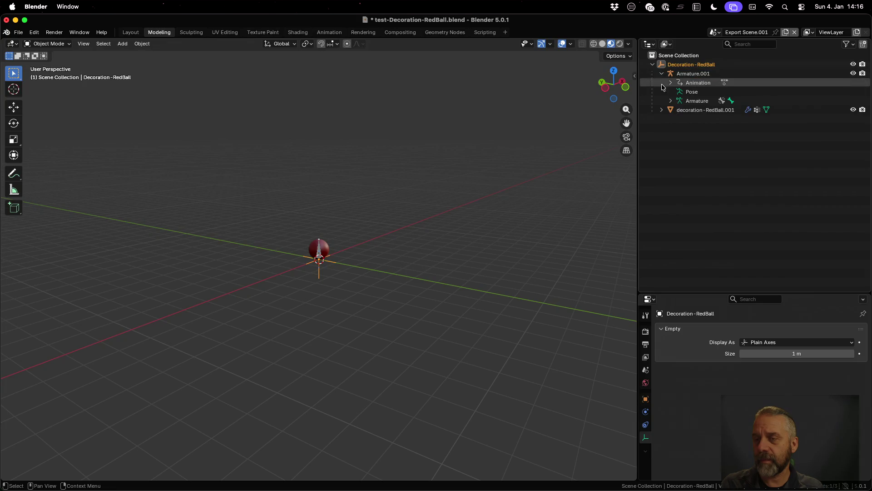
pyautogui.click(660, 111)
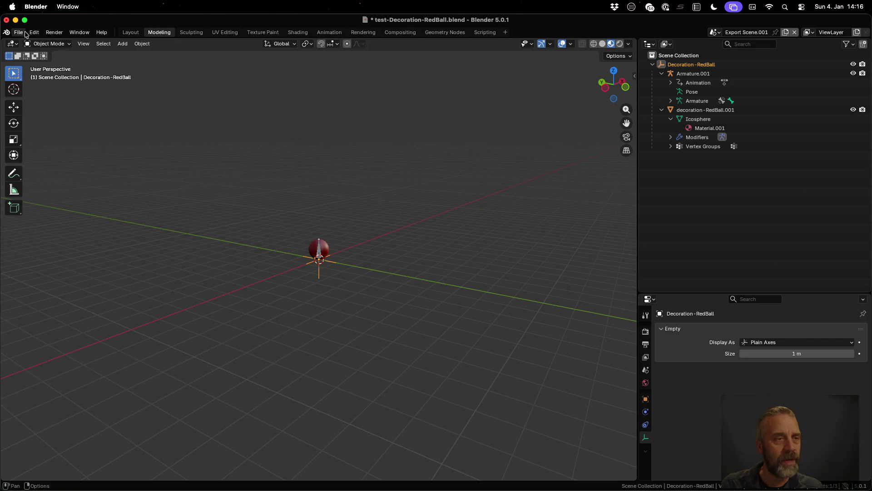
# Revert the file to its saved version and expand Decoration-RedBall on Export Scene.001.
pyautogui.click(8, 32)
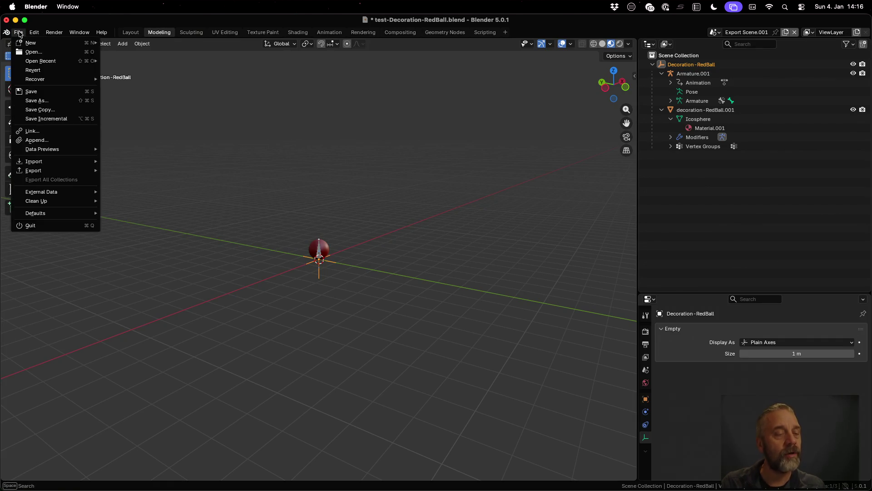
pyautogui.click(46, 71)
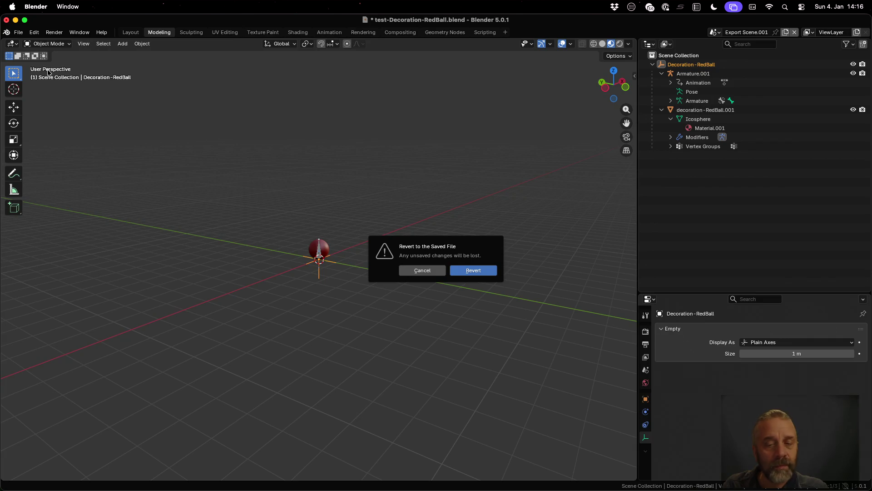
pyautogui.click(473, 271)
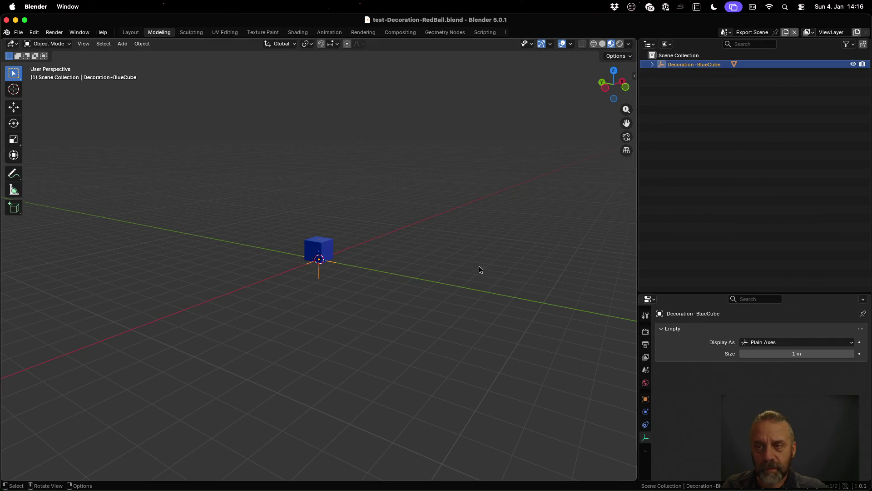
pyautogui.click(716, 32)
pyautogui.click(746, 58)
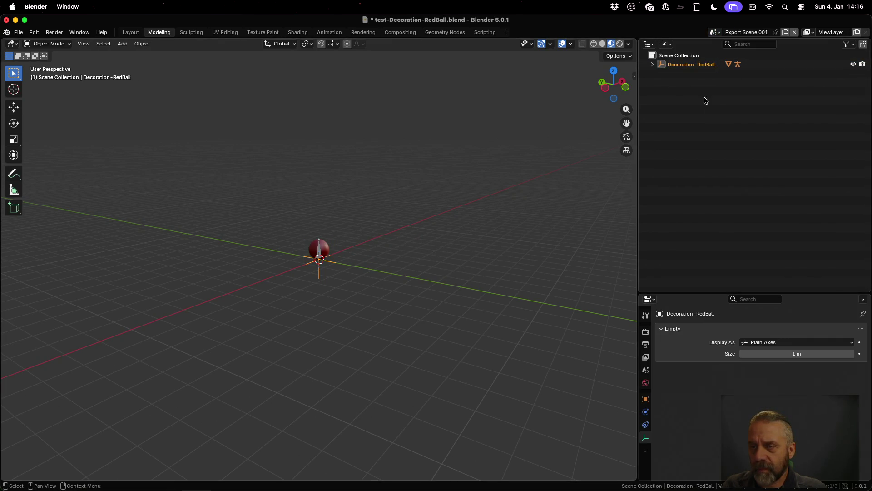
pyautogui.click(654, 65)
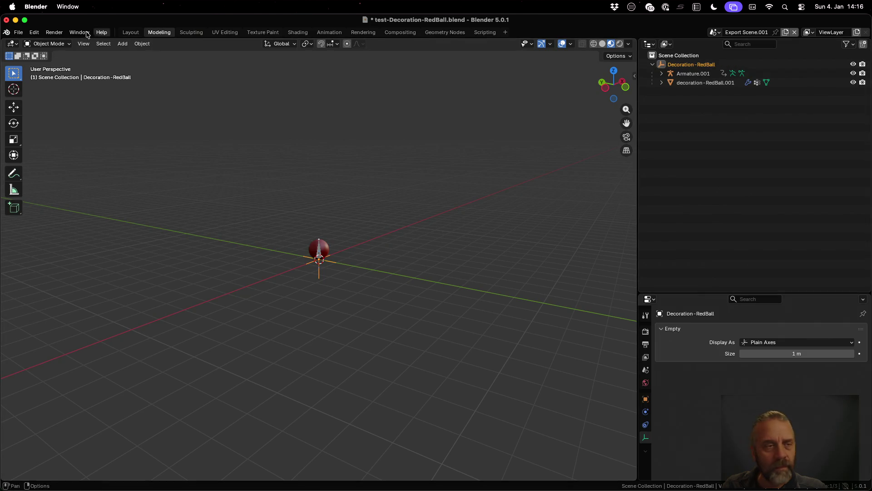
# Load the recent test-Decoration-BlueCube.blend, discarding unsaved RedBall changes.
pyautogui.click(19, 32)
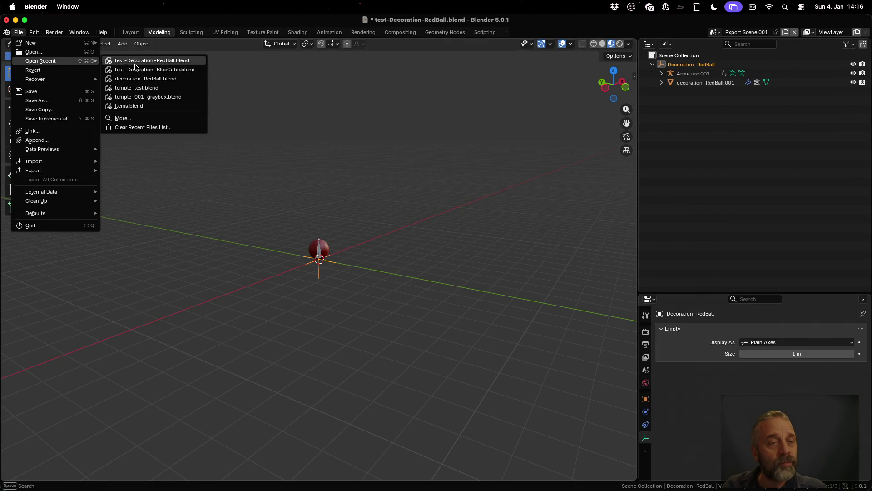
pyautogui.click(140, 70)
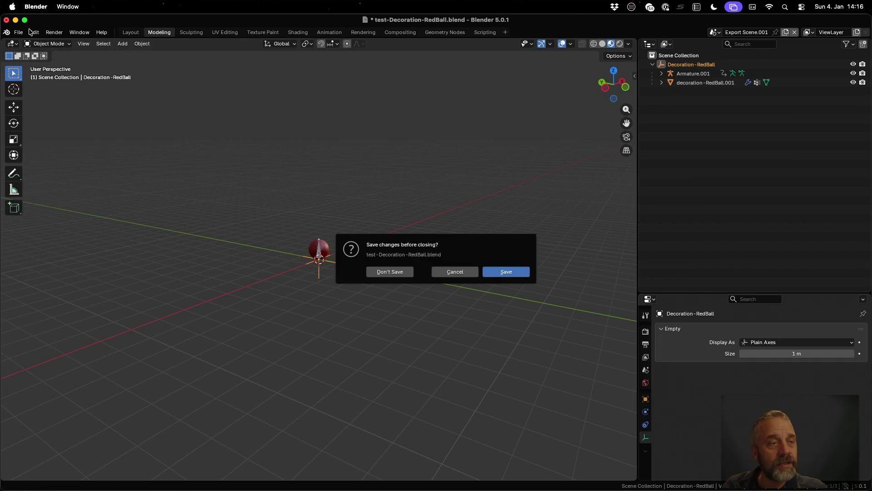
pyautogui.click(398, 270)
pyautogui.click(12, 31)
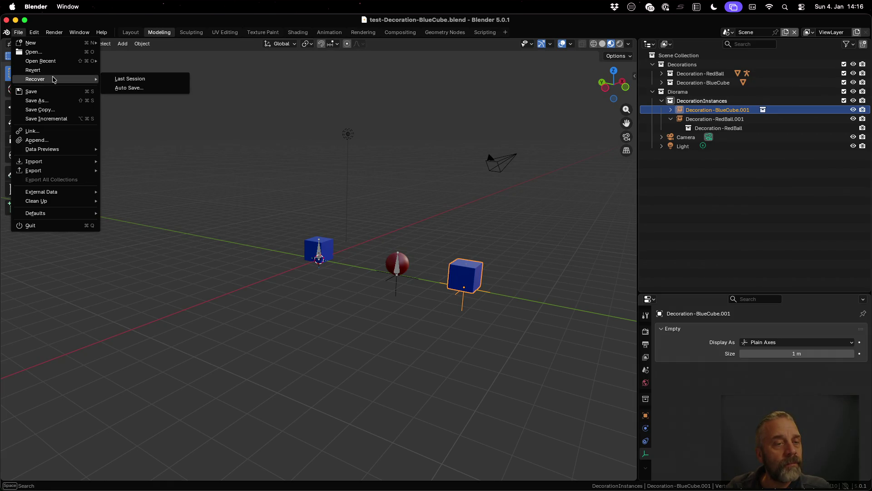
pyautogui.moveTo(41, 61)
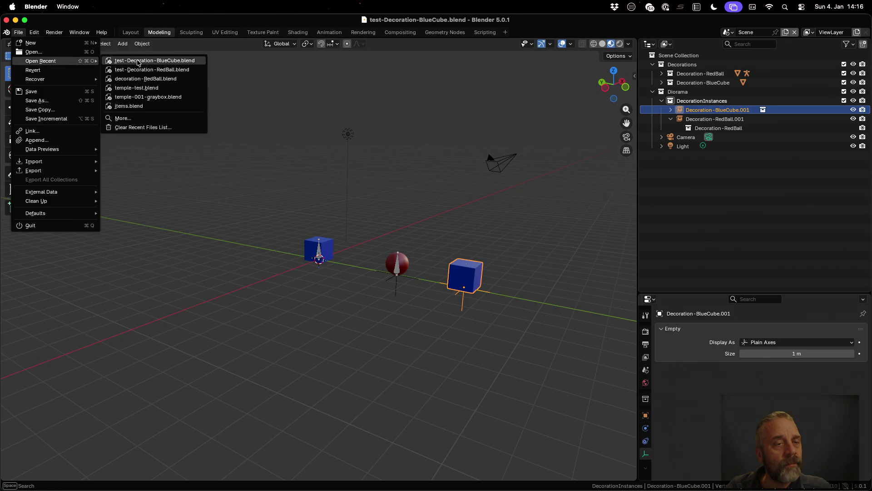
# Reopen test-Decoration-RedBall.blend on Export Scene.001, expand Armature.001 and its mesh, then bring iTerm2 forward.
pyautogui.click(151, 70)
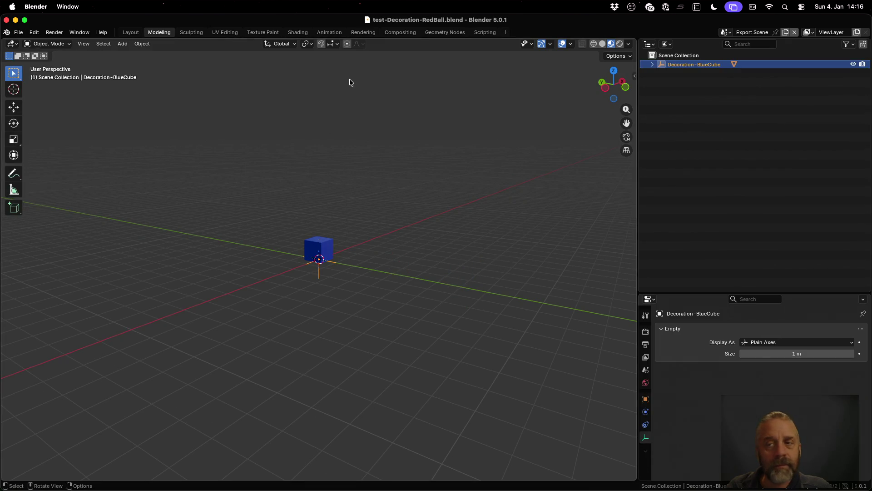
pyautogui.click(726, 32)
pyautogui.click(739, 52)
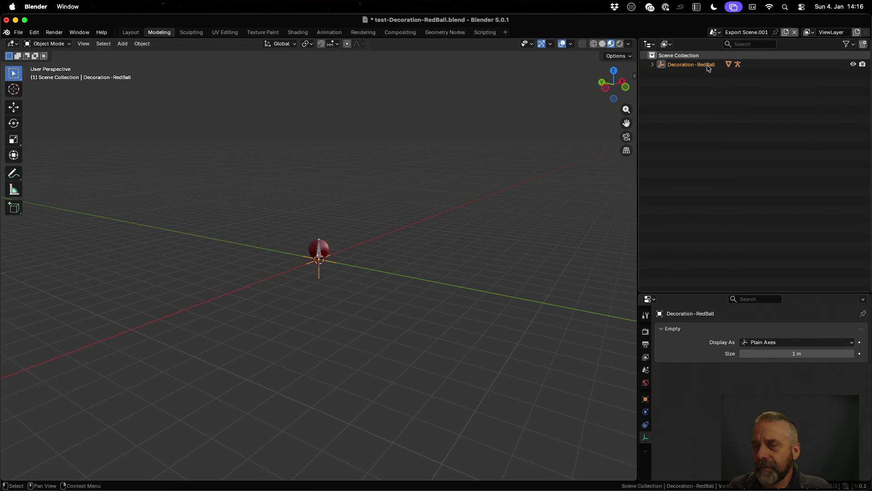
pyautogui.click(653, 64)
pyautogui.click(662, 73)
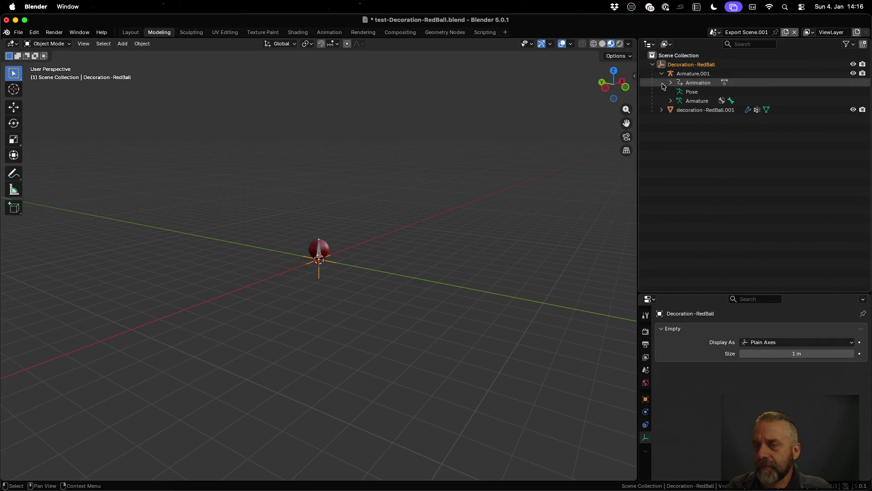
pyautogui.click(663, 109)
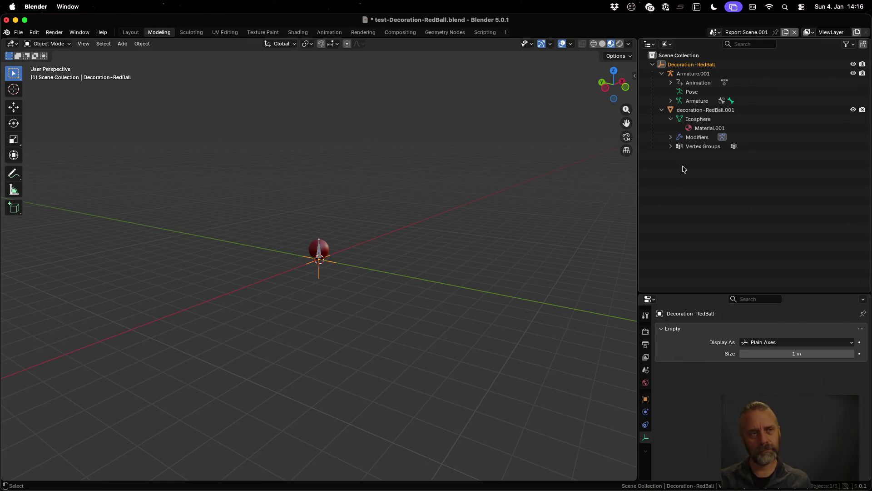
pyautogui.hotkey('ctrl', 'Up')
pyautogui.click(340, 104)
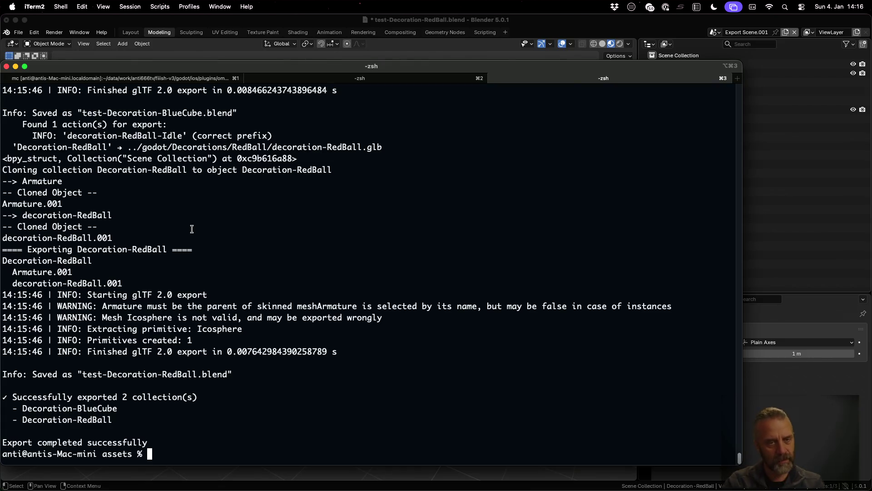
# Compare the Decoration-RedBall log entry with the cloned-object print text in the editor.
pyautogui.doubleClick(156, 169)
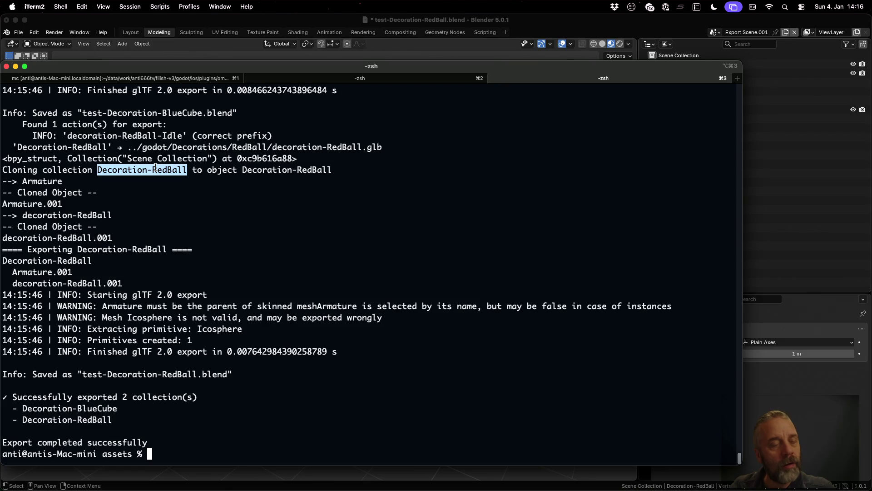
pyautogui.click(72, 186)
pyautogui.hotkey('ctrl', 'Left')
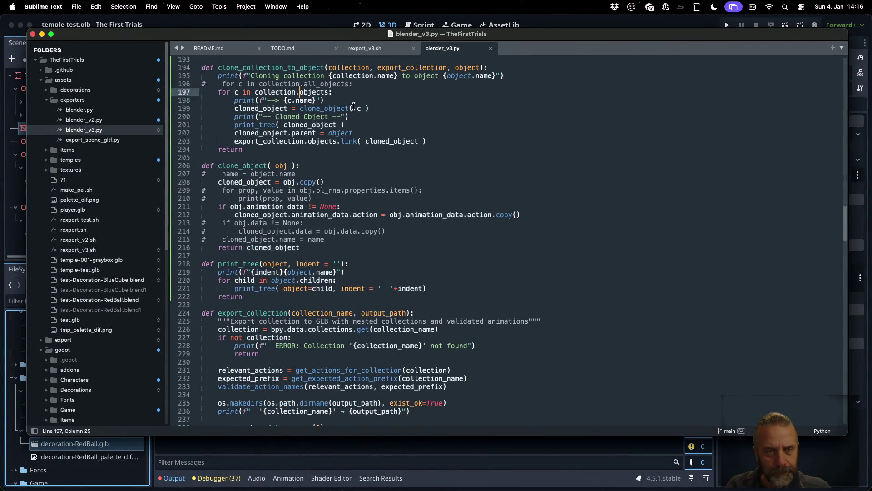
pyautogui.moveTo(265, 100); pyautogui.dragTo(298, 100)
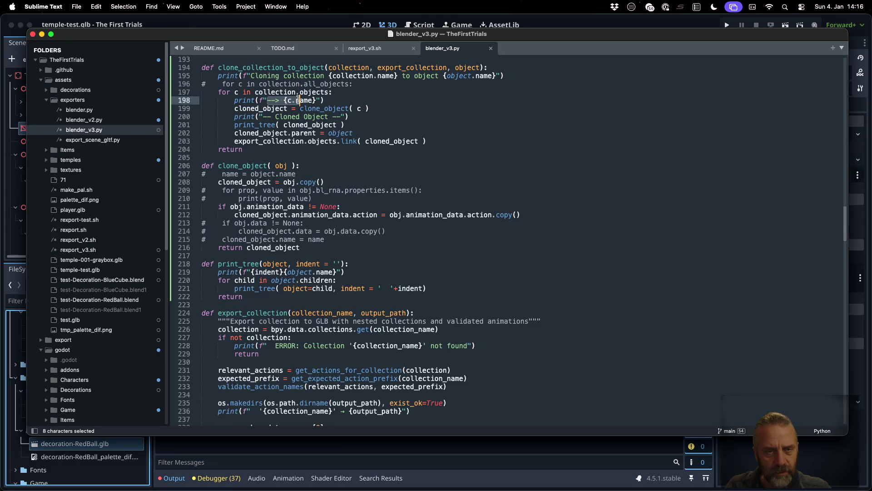
pyautogui.hotkey('ctrl', 'Right')
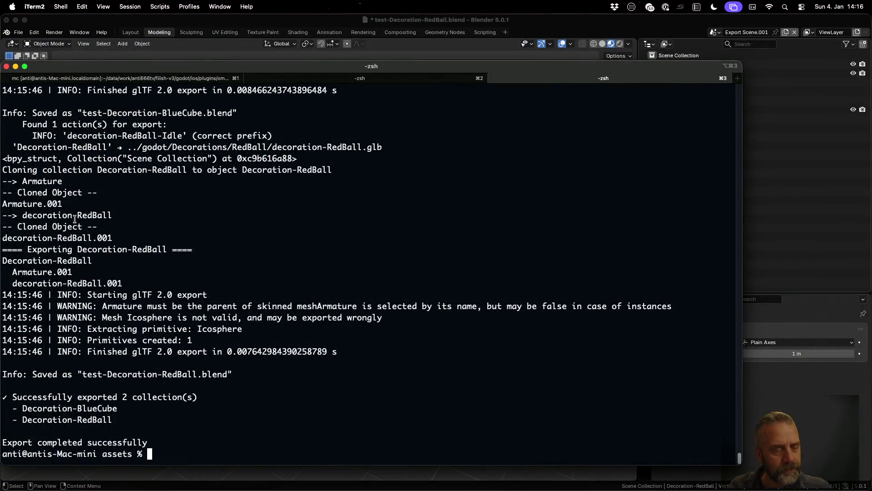
# Highlight the decoration-RedBall and Armature cloning lines in the log, then return to Blender and the editor.
pyautogui.moveTo(4, 215); pyautogui.dragTo(114, 215)
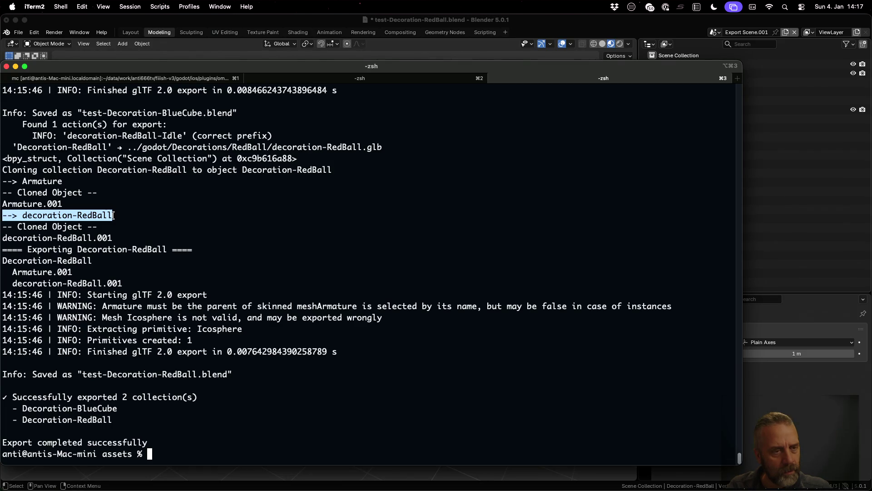
pyautogui.moveTo(114, 215); pyautogui.dragTo(115, 215)
pyautogui.moveTo(3, 181); pyautogui.dragTo(62, 181)
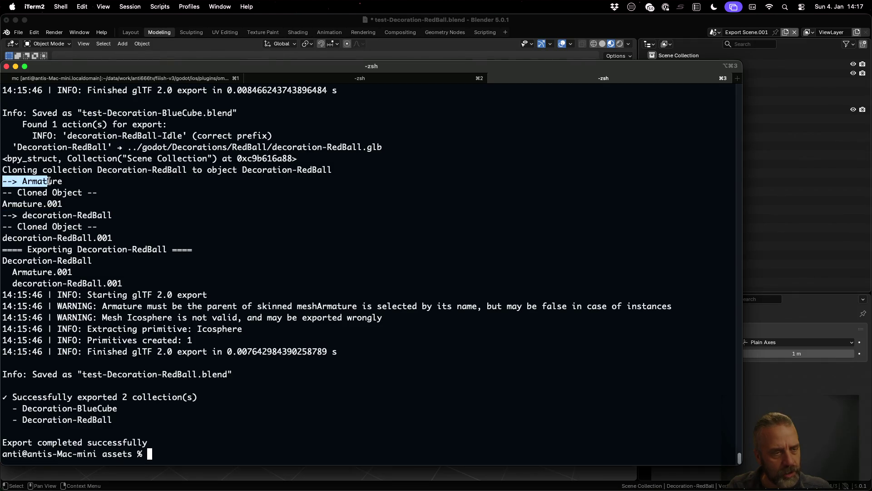
pyautogui.moveTo(5, 215); pyautogui.dragTo(114, 215)
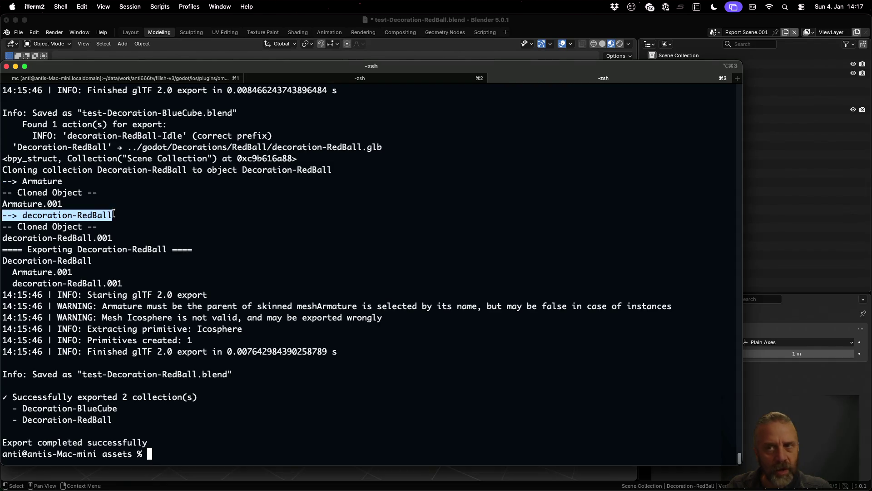
pyautogui.press('super+Tab')
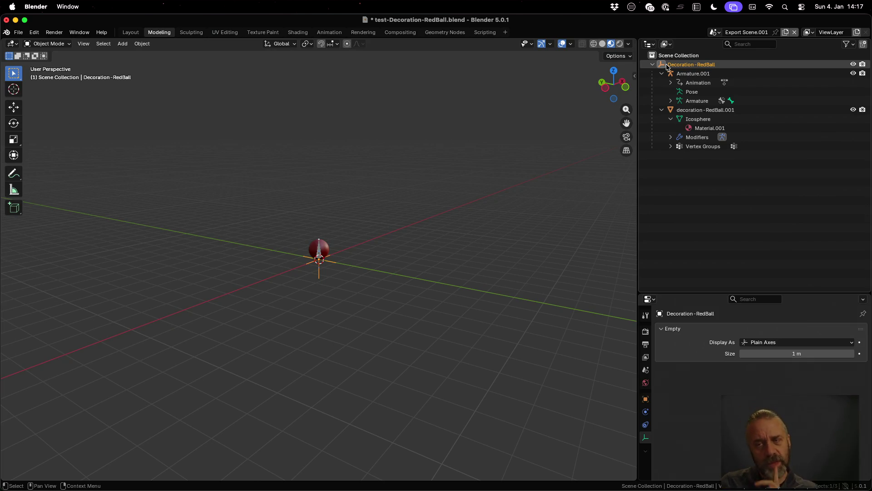
pyautogui.press('super+Tab')
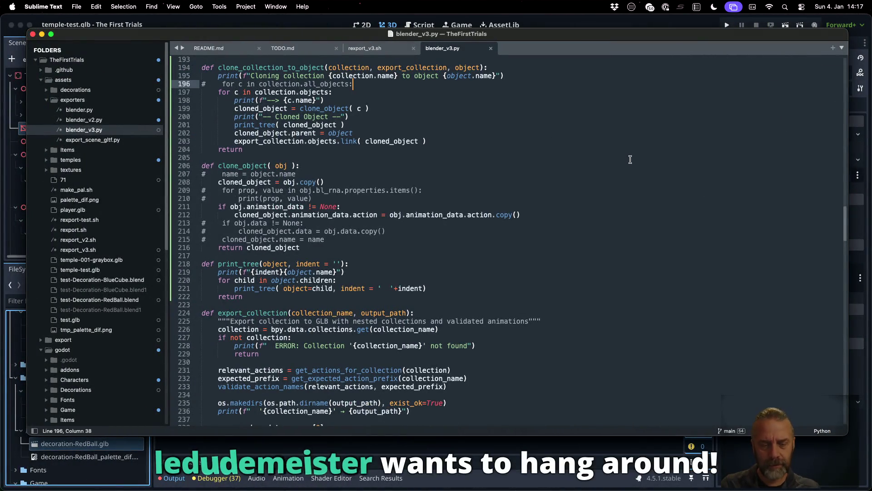
# Add [{c.parent.name}] to the line-198 debug print in blender_v3.py and save.
pyautogui.press('Down')
pyautogui.press('Down')
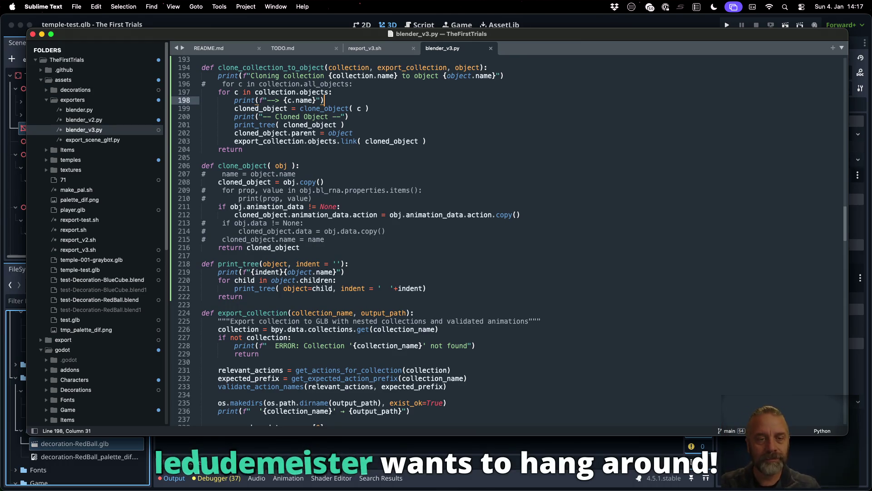
pyautogui.press('Left')
pyautogui.press('Left')
pyautogui.press('Left')
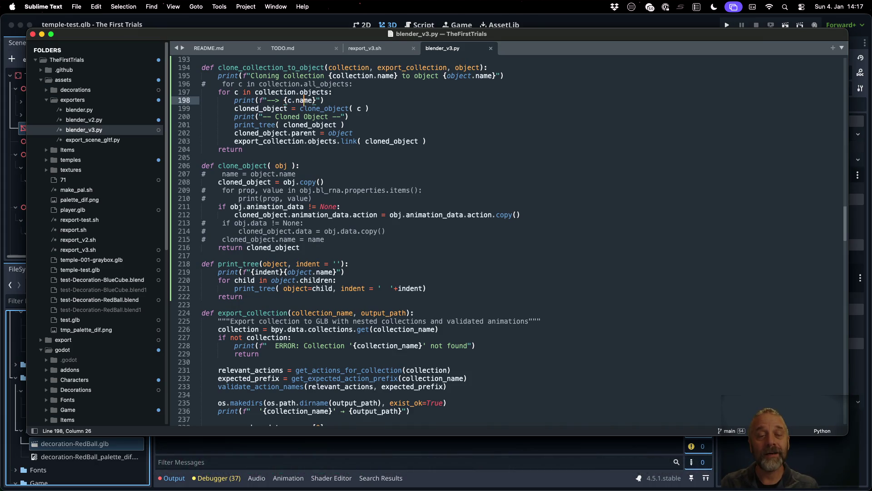
pyautogui.write('[')
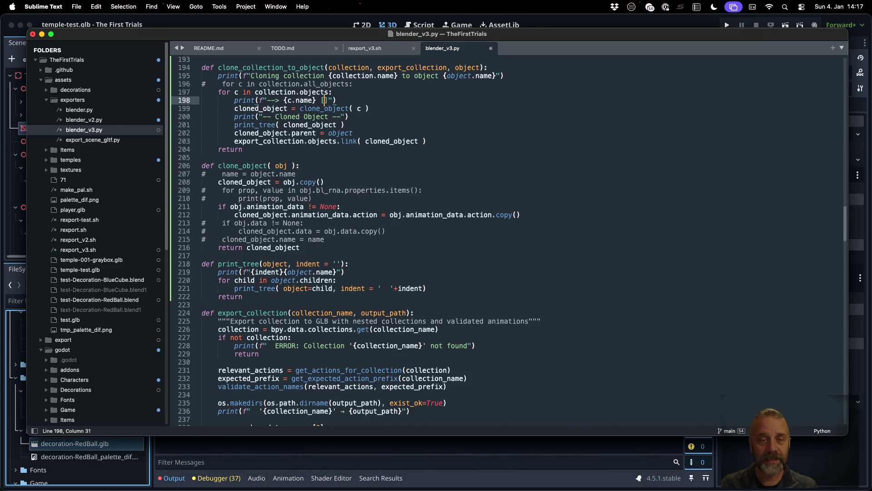
pyautogui.write('c.')
pyautogui.press('Left')
pyautogui.press('Left')
pyautogui.write('{')
pyautogui.press('Right')
pyautogui.press('Right')
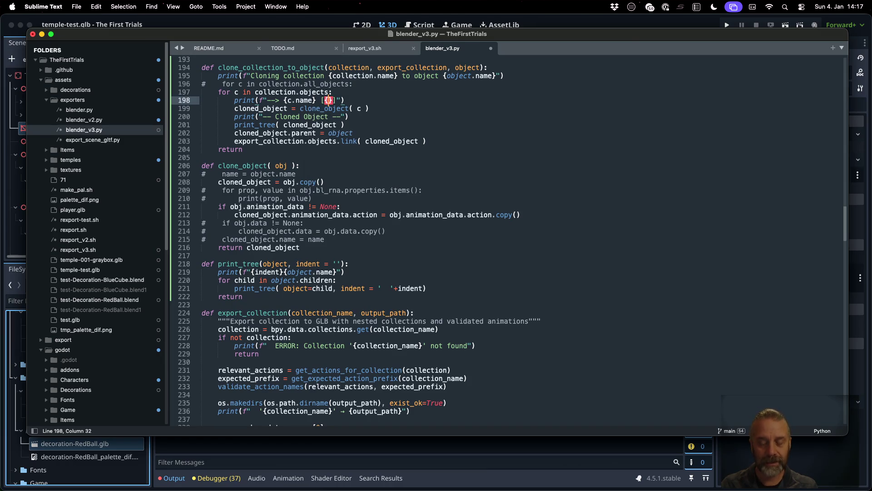
pyautogui.write('parent.na')
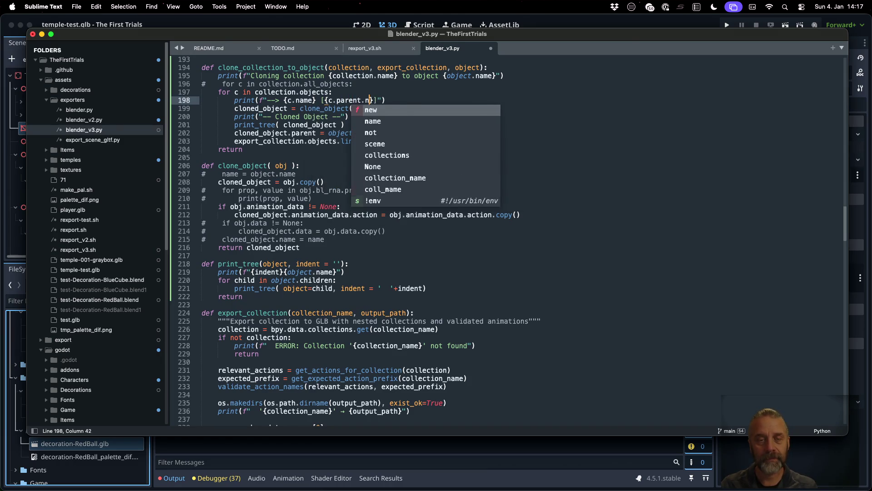
pyautogui.write('me')
pyautogui.press('super+s')
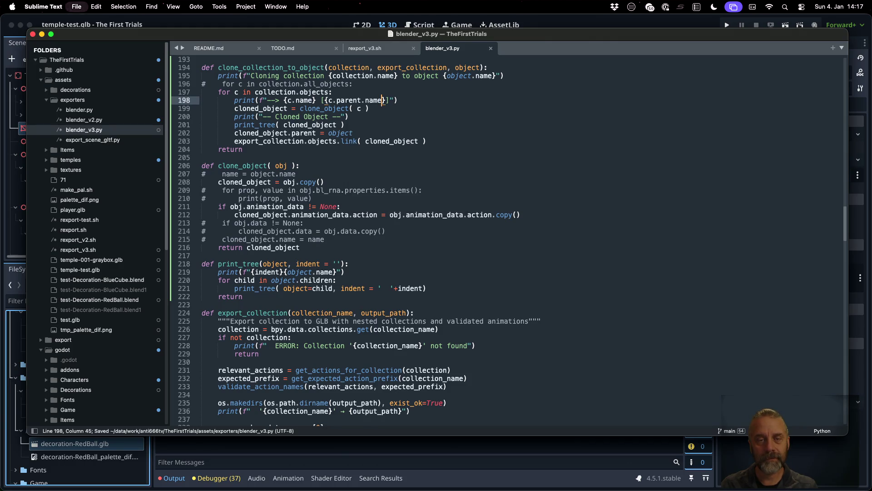
pyautogui.press('super+Tab')
pyautogui.hotkey('ctrl', 'Up')
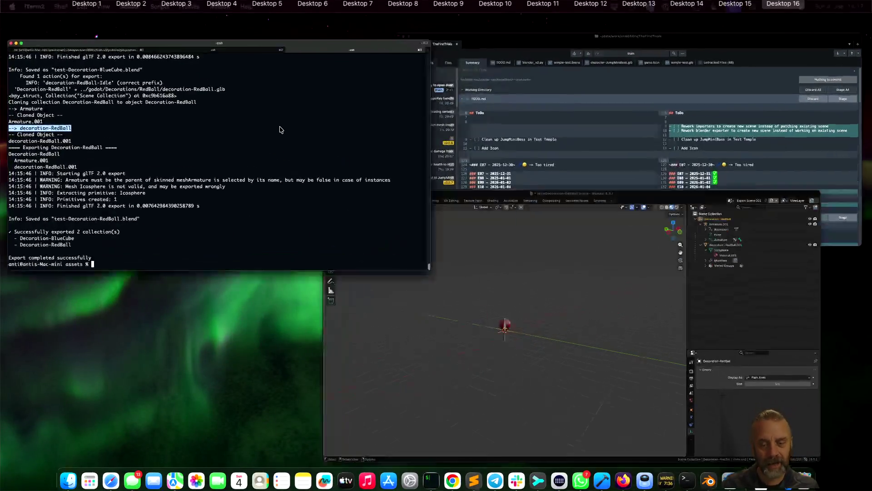
# Clear iTerm2 and rerun the rexport_v3.sh export command.
pyautogui.click(280, 130)
pyautogui.press('super+k')
pyautogui.press('Up')
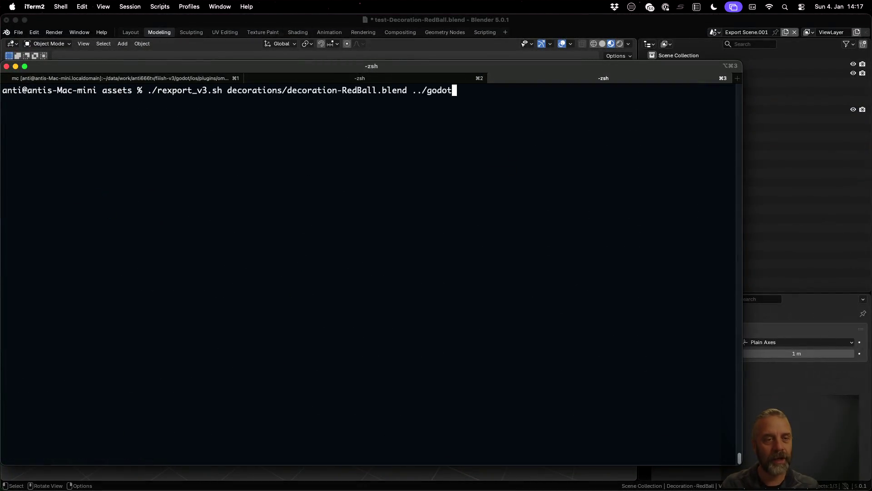
pyautogui.press('Return')
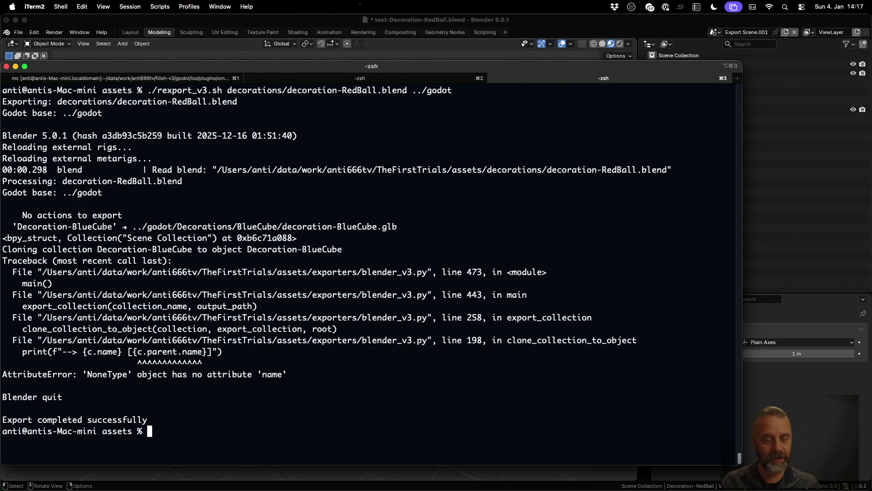
# Fix the error by deleting .name from the parent expression, save, and rerun the export.
pyautogui.press('super+Tab')
pyautogui.press('BackSpace')
pyautogui.press('BackSpace')
pyautogui.press('BackSpace')
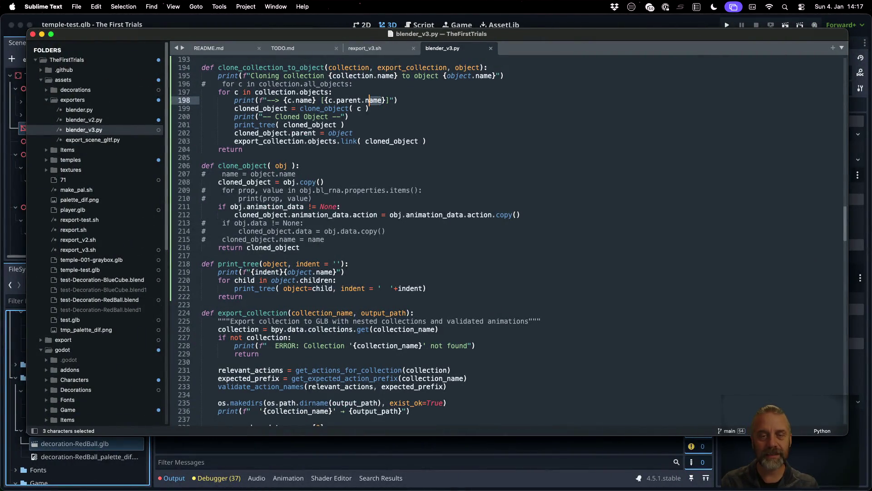
pyautogui.press('super+s')
pyautogui.press('super+Tab')
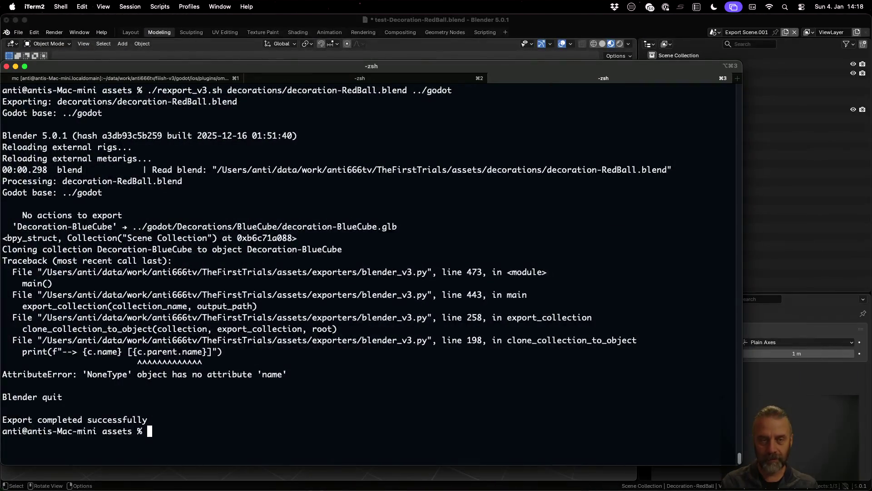
pyautogui.hotkey('ctrl', 'l')
pyautogui.press('Up')
pyautogui.press('Return')
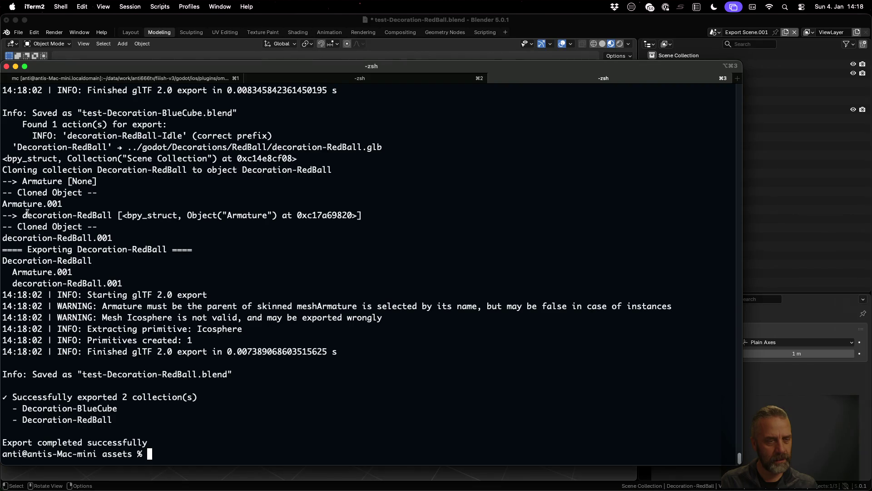
# Inspect Decoration-BlueCube in the Export Scene and Decoration-RedBall's Armature in the main Scene outliner.
pyautogui.click(723, 34)
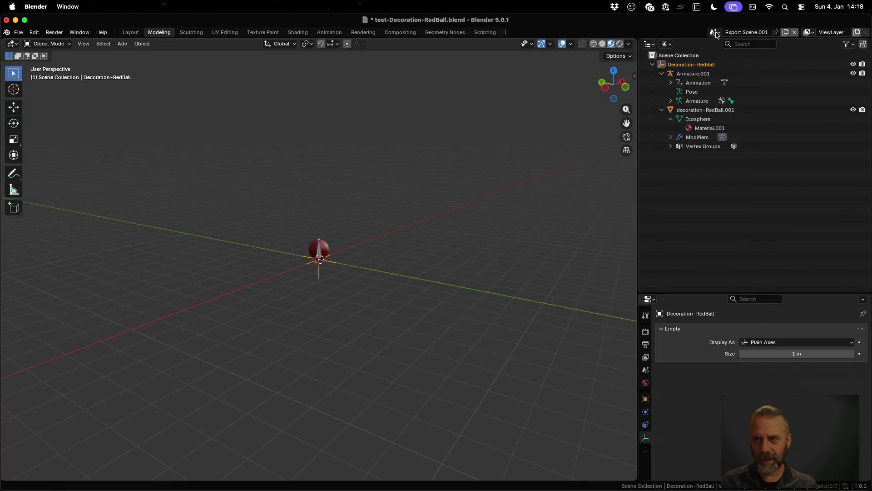
pyautogui.click(722, 34)
pyautogui.click(736, 46)
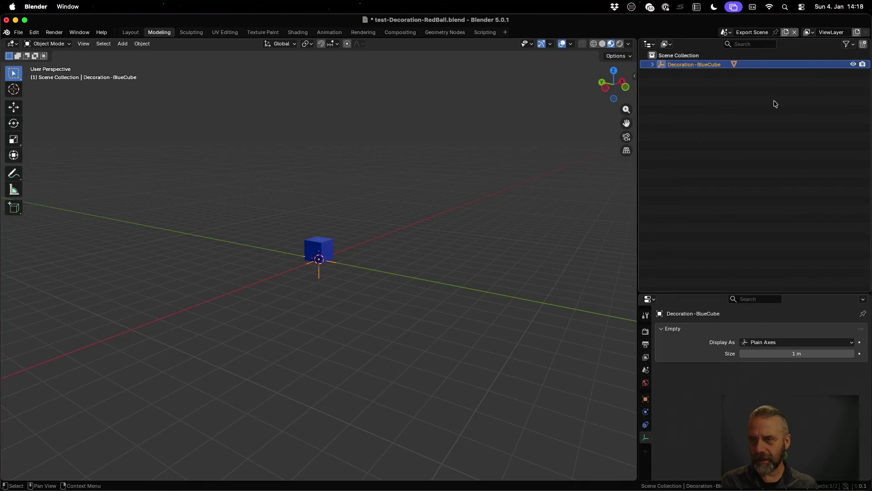
pyautogui.click(652, 64)
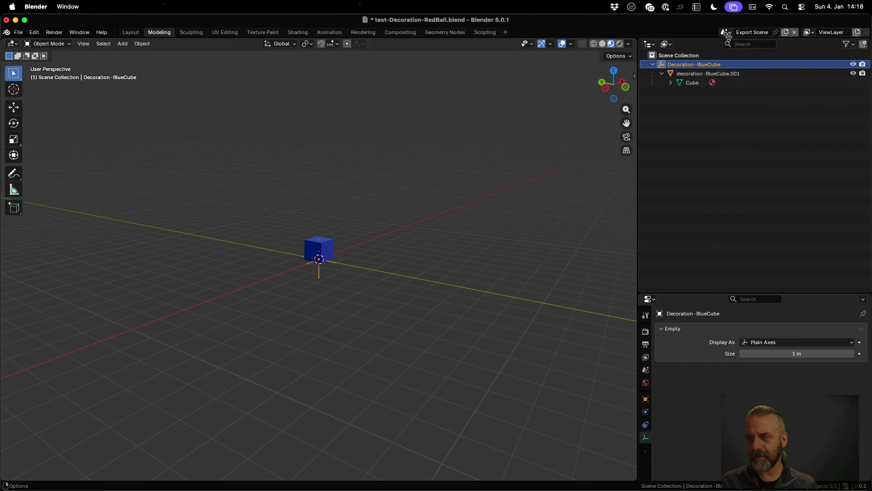
pyautogui.click(728, 32)
pyautogui.click(737, 65)
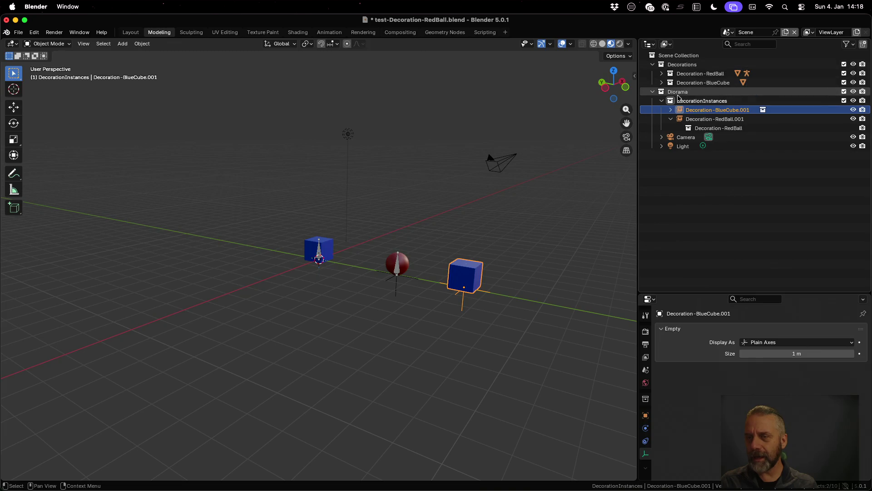
pyautogui.click(662, 73)
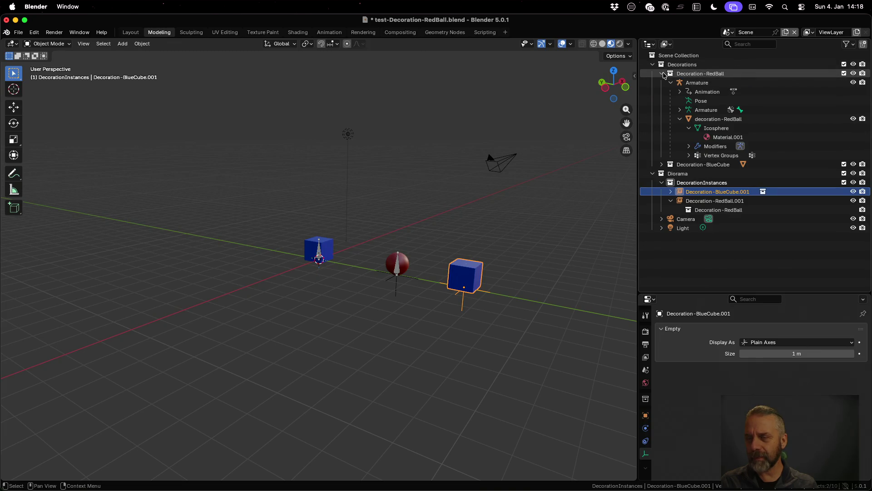
pyautogui.click(694, 85)
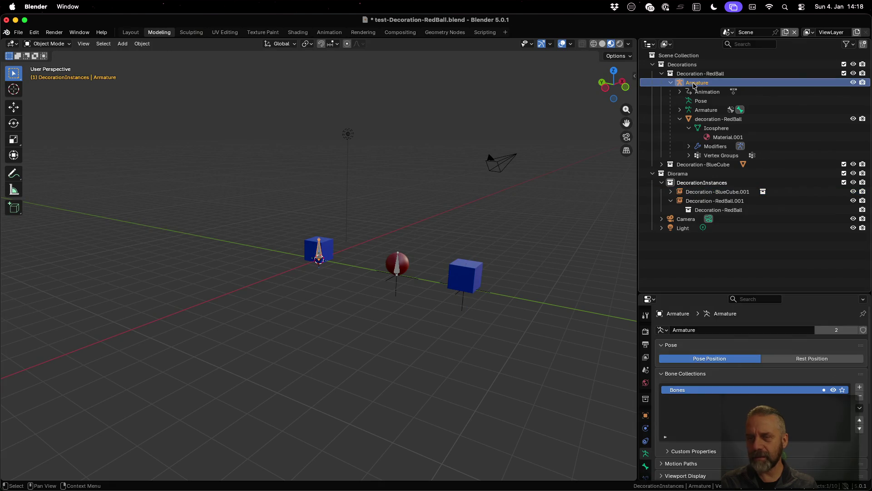
pyautogui.hotkey('ctrl', 'Up')
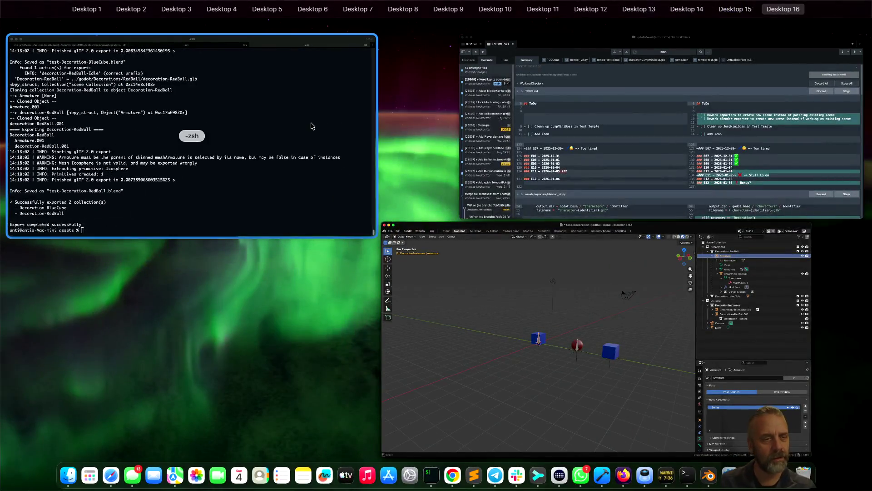
# Mark the None parent after Armature in the export log, then switch to the editor.
pyautogui.click(66, 203)
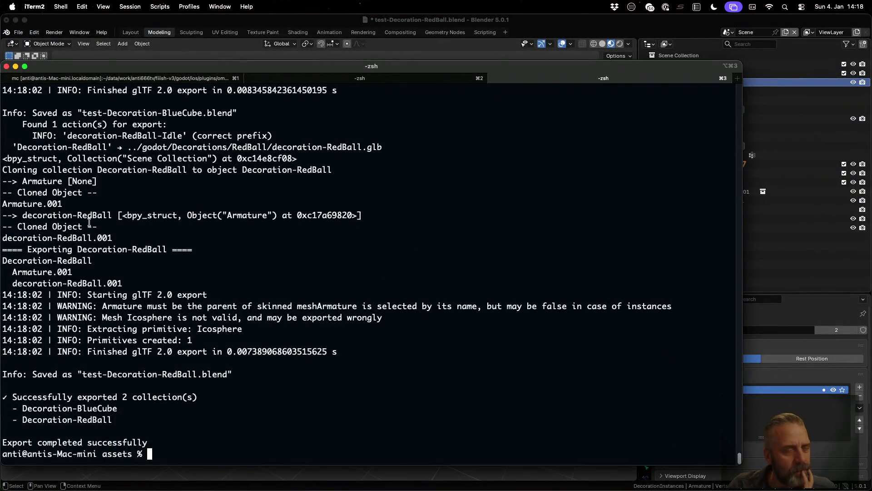
pyautogui.scroll(2, 87, 218)
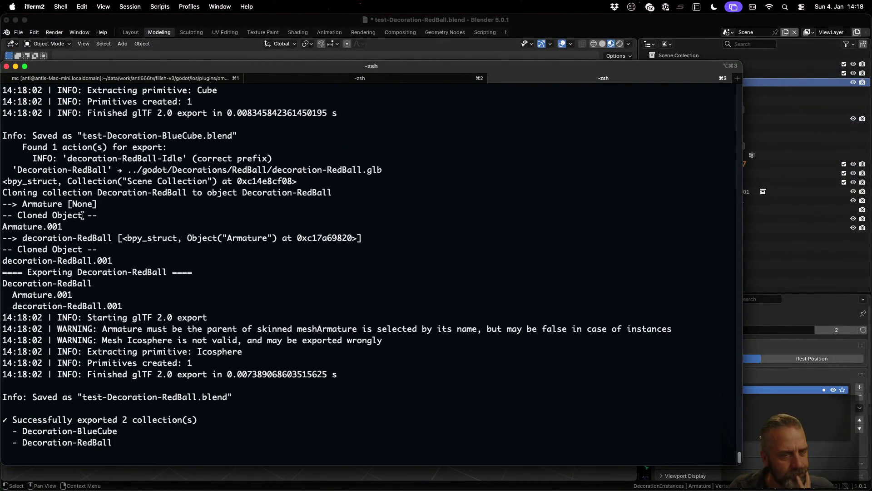
pyautogui.moveTo(72, 203); pyautogui.dragTo(93, 204)
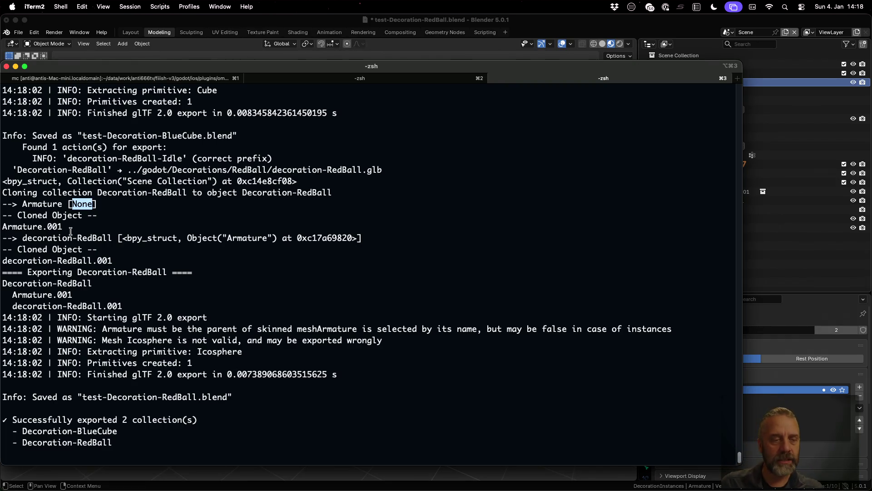
pyautogui.click(24, 236)
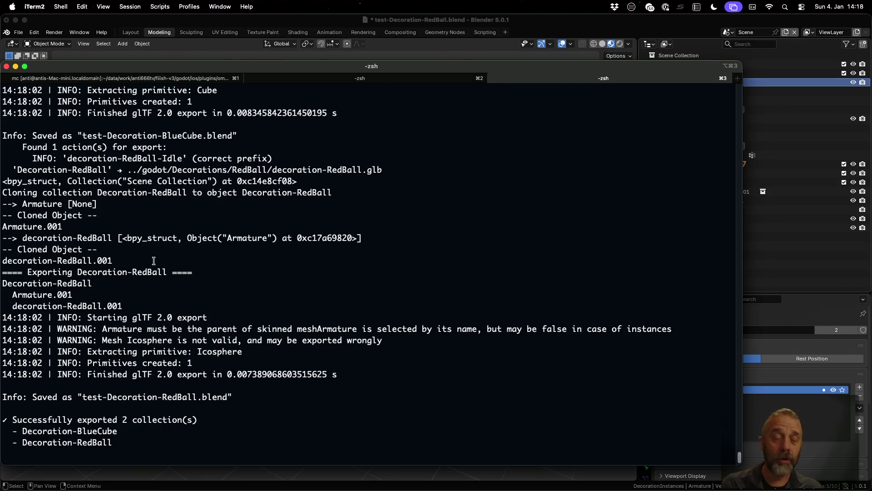
pyautogui.press('super+Tab')
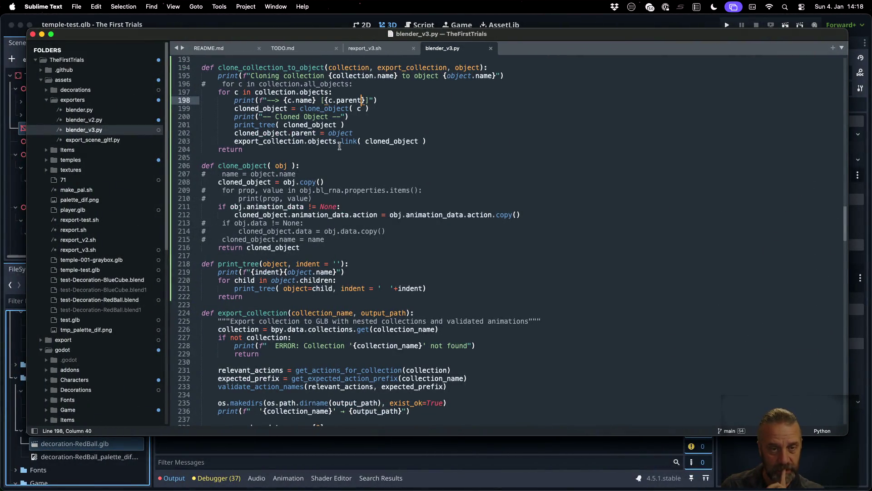
# Insert an 'if c.parent == None:' check before the link call, indent it, and save.
pyautogui.click(338, 143)
pyautogui.press('super+shift+Return')
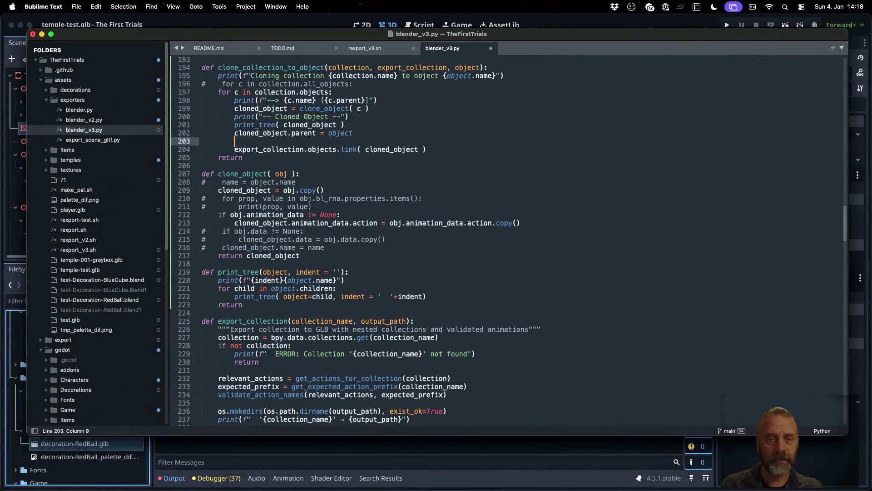
pyautogui.write('if c')
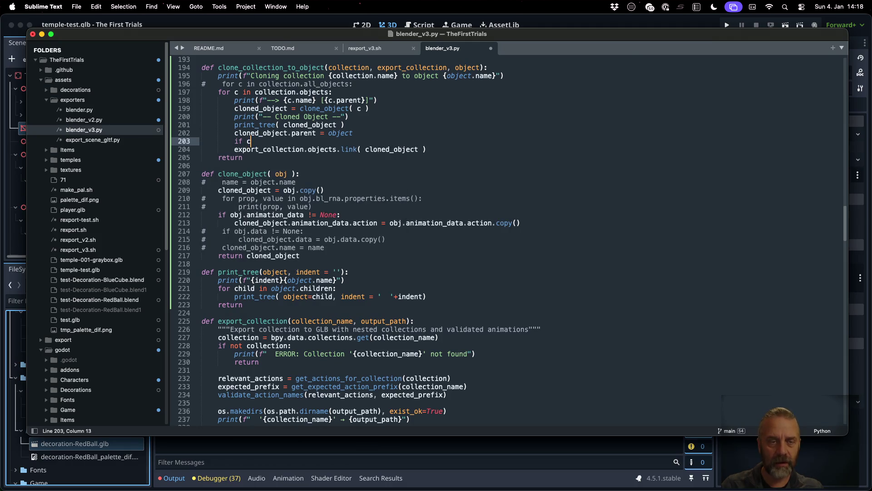
pyautogui.write('.pa')
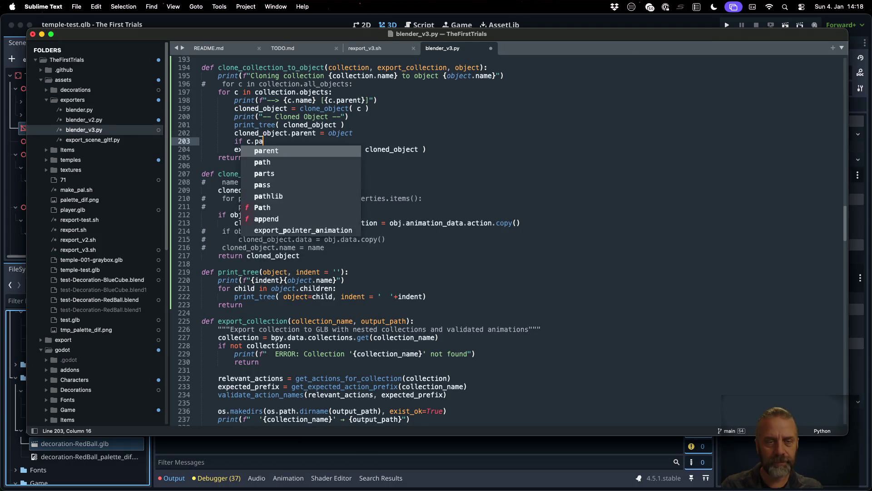
pyautogui.write('rent == None')
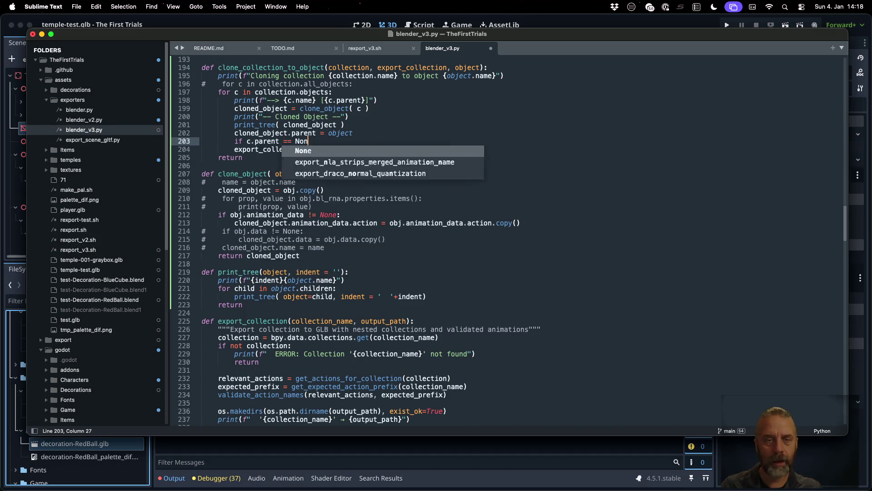
pyautogui.write(':')
pyautogui.press('Down')
pyautogui.press('Home')
pyautogui.press('Tab')
pyautogui.hotkey('ctrl', 's')
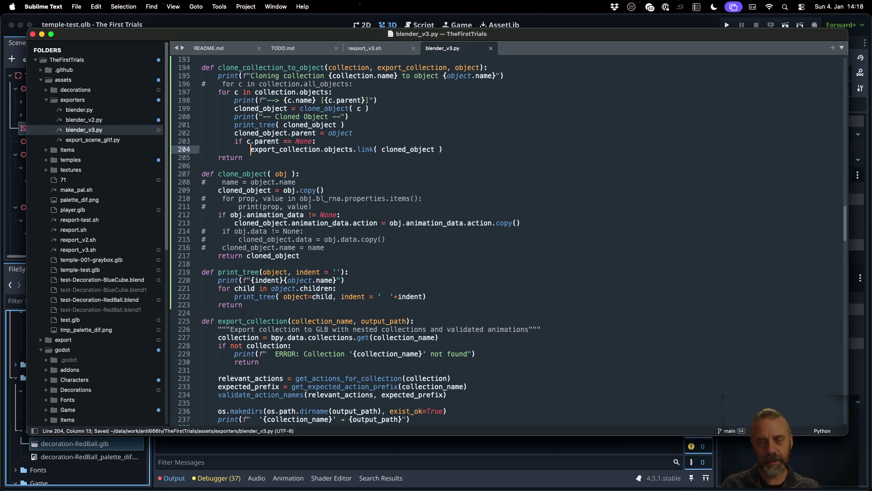
pyautogui.press('super+Right')
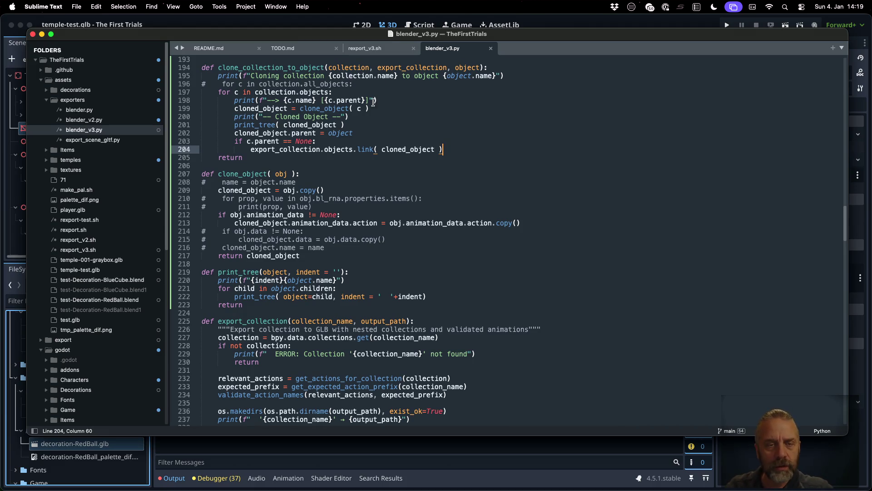
pyautogui.doubleClick(318, 108)
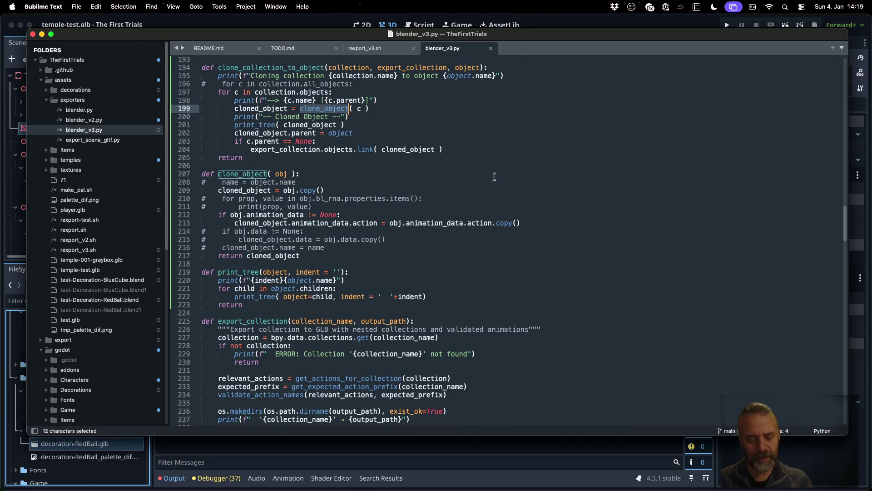
pyautogui.press('super+s')
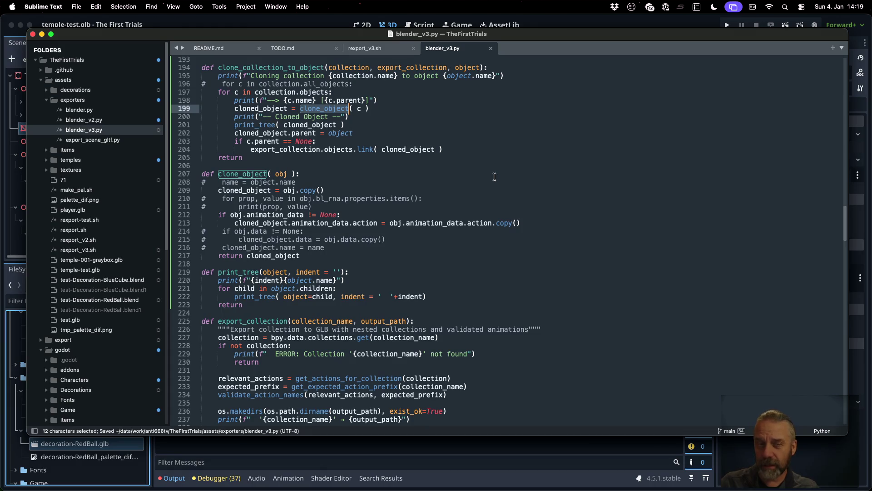
# Delete that misplaced condition line and dedent the link call back one level.
pyautogui.press('Down')
pyautogui.press('Down')
pyautogui.press('Down')
pyautogui.press('Down')
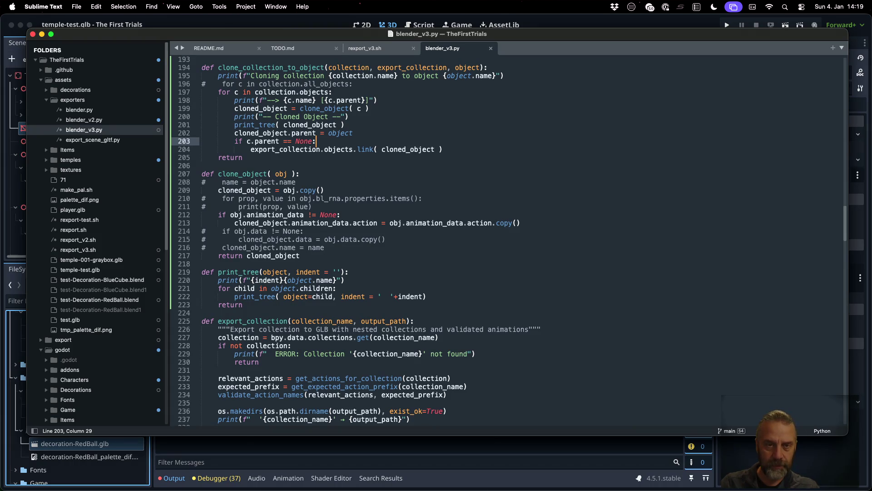
pyautogui.press('super+Left')
pyautogui.hotkey('shift', 'Down')
pyautogui.press('BackSpace')
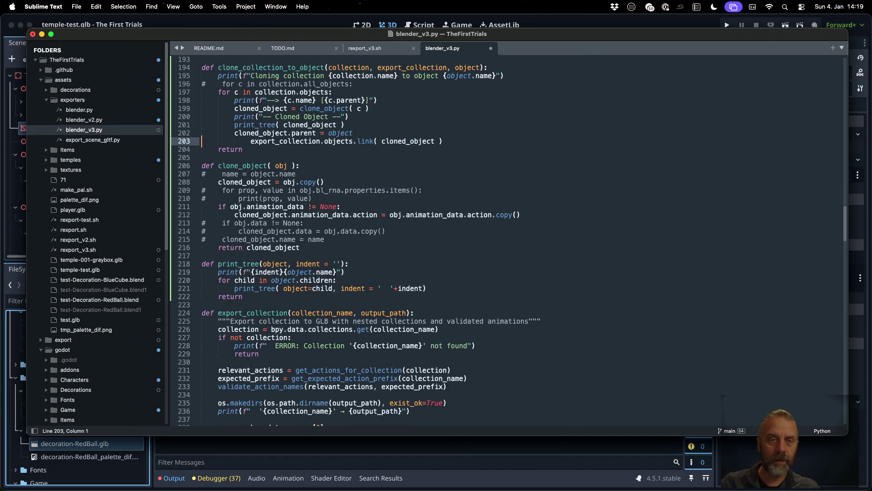
pyautogui.press('super+Right')
pyautogui.press('super+Left')
pyautogui.press('BackSpace')
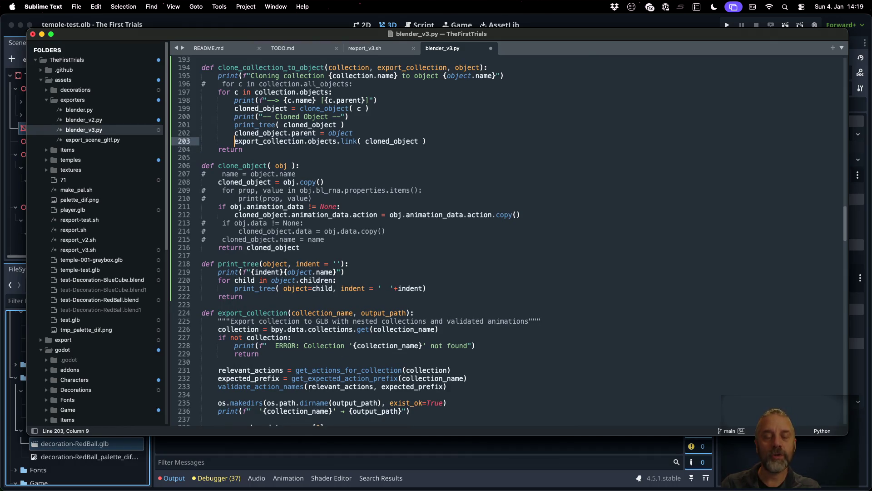
# Add 'if c.parent == None:' above the clone lines, indent lines 200-204 under it, and save.
pyautogui.press('Up')
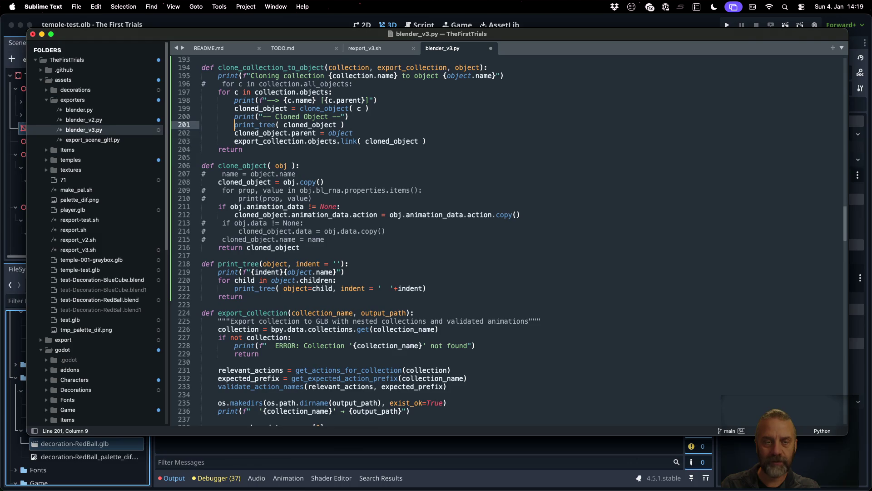
pyautogui.press('Up')
pyautogui.press('Up')
pyautogui.press('Up')
pyautogui.press('super+shift+Return')
pyautogui.write('if')
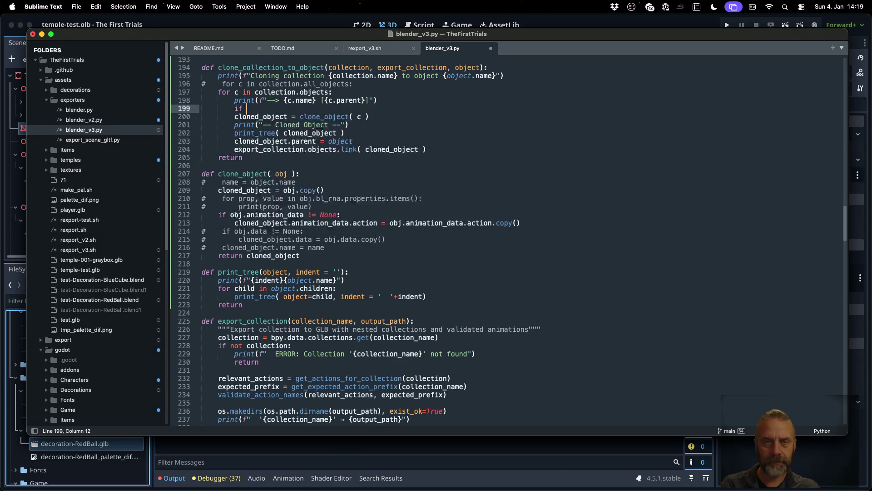
pyautogui.write(' c.pa')
pyautogui.press('Return')
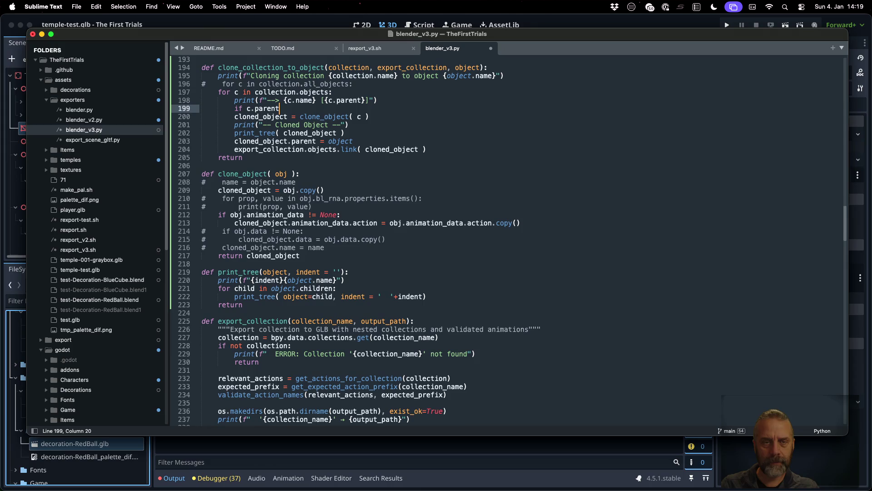
pyautogui.write(' == None')
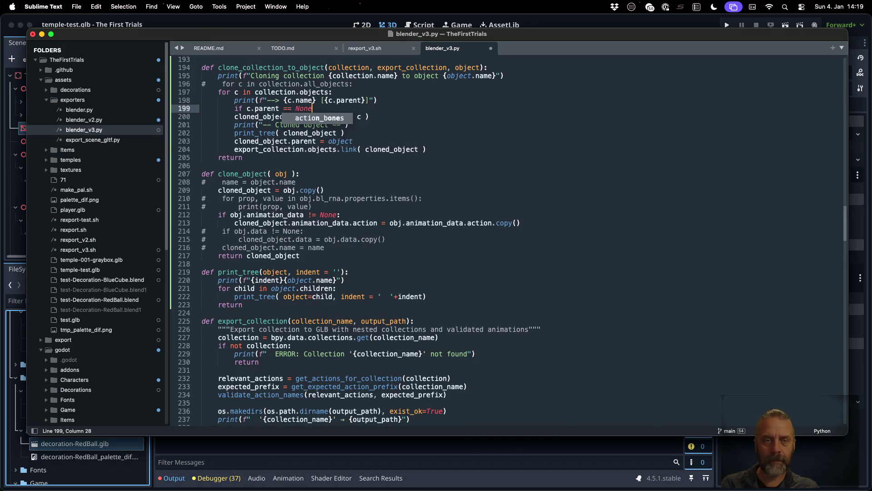
pyautogui.write(':')
pyautogui.press('Down')
pyautogui.hotkey('shift', 'Down')
pyautogui.hotkey('shift', 'Down')
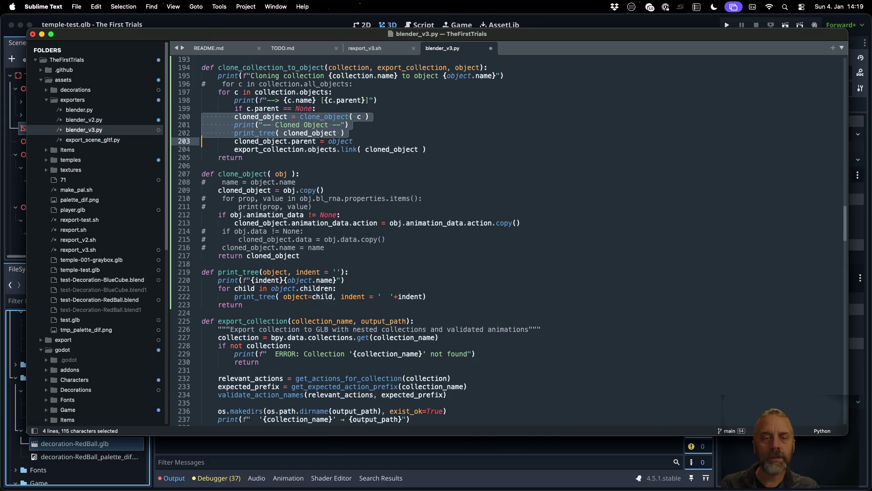
pyautogui.hotkey('shift', 'Down')
pyautogui.hotkey('shift', 'Down')
pyautogui.hotkey('shift', 'Down')
pyautogui.press('Tab')
pyautogui.press('super+s')
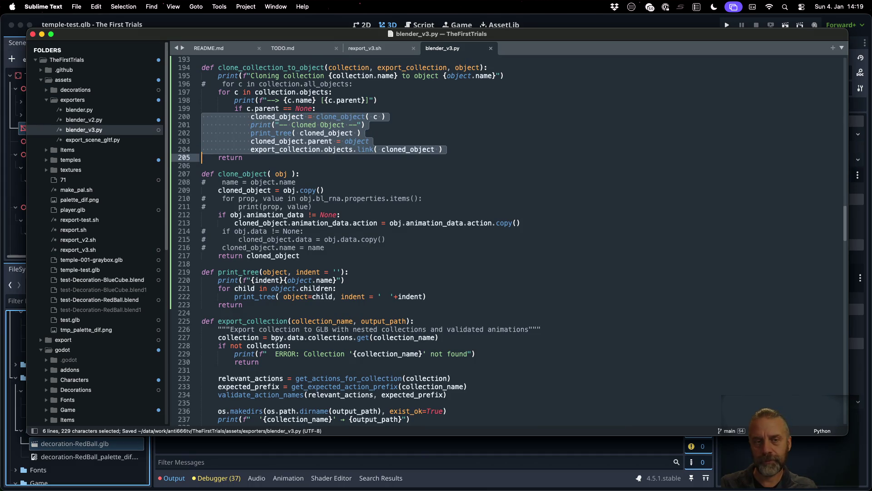
# Rerun the export in a cleared iTerm2 and bring Blender forward.
pyautogui.press('super+Tab')
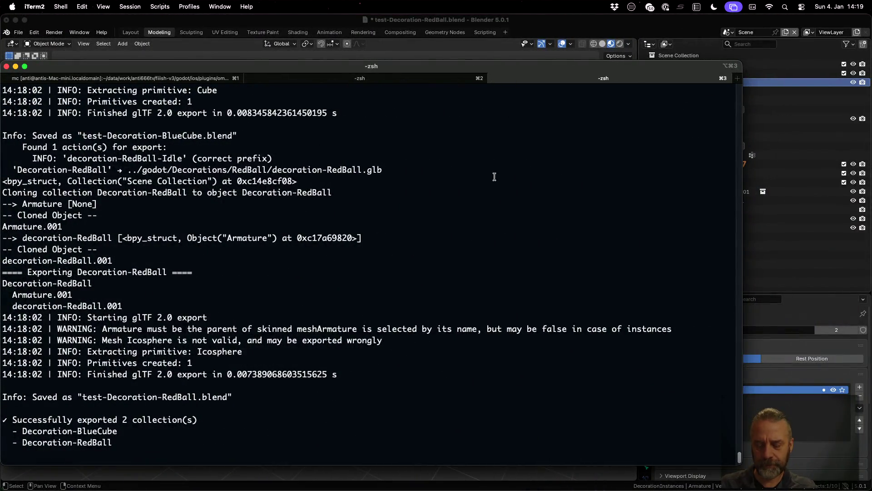
pyautogui.press('super+k')
pyautogui.press('Up')
pyautogui.press('Return')
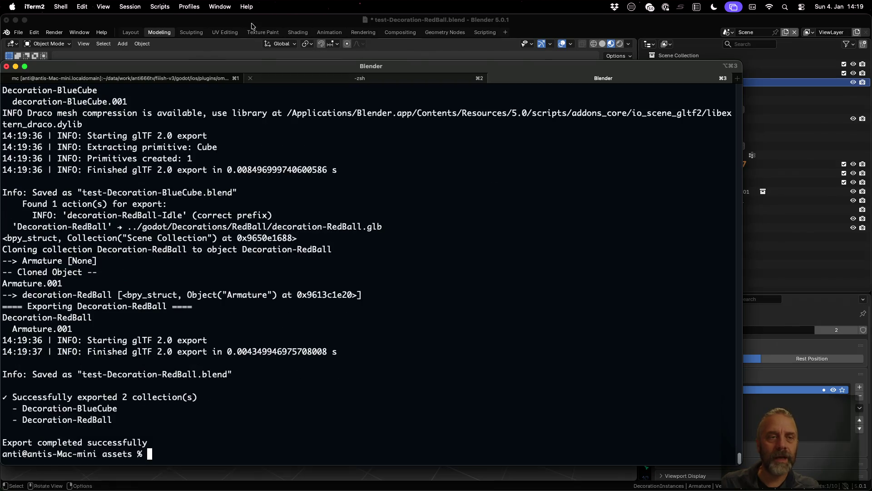
pyautogui.click(169, 22)
# Reopen test-Decoration-BlueCube.blend discarding changes, then test-Decoration-RedBall.blend from recent files.
pyautogui.click(19, 32)
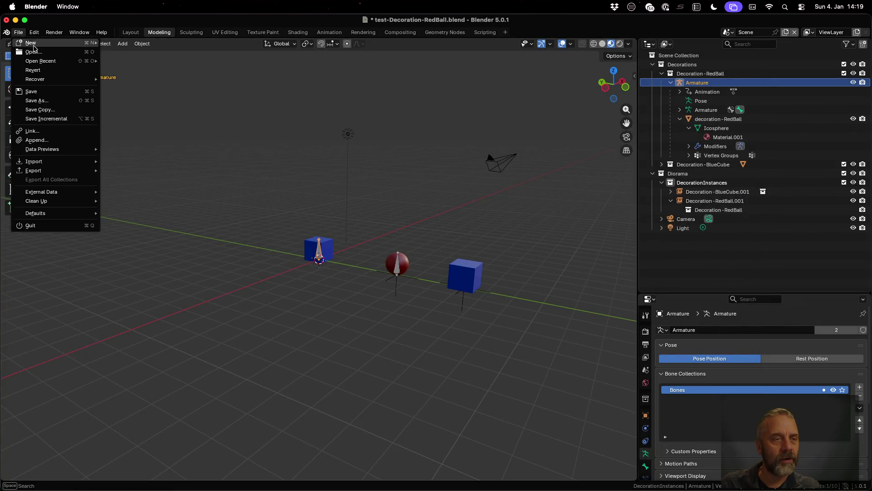
pyautogui.moveTo(41, 61)
pyautogui.click(156, 70)
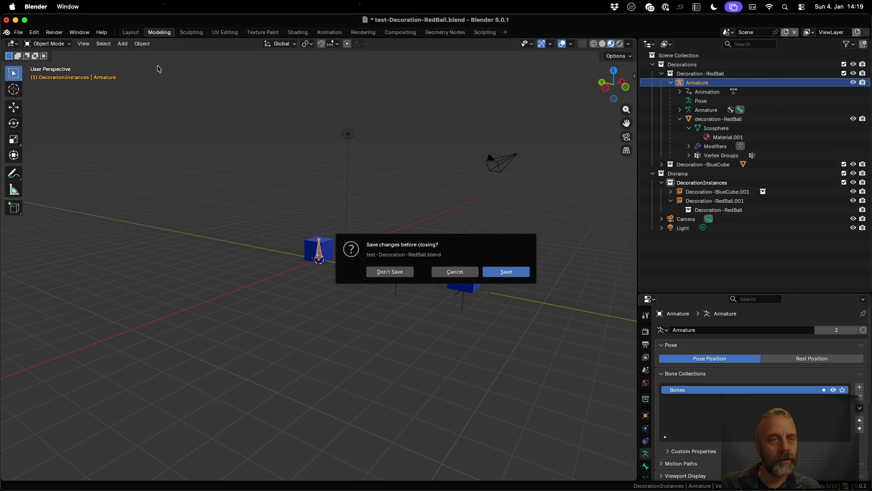
pyautogui.click(390, 272)
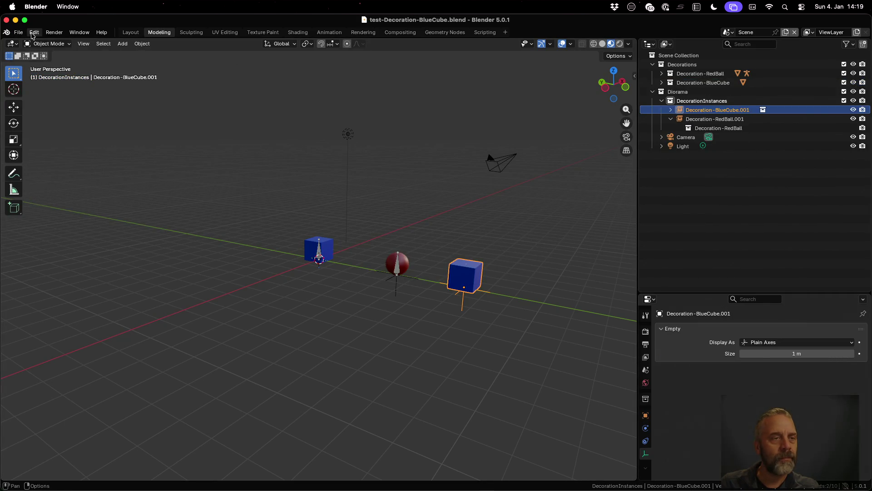
pyautogui.click(18, 32)
pyautogui.moveTo(41, 61)
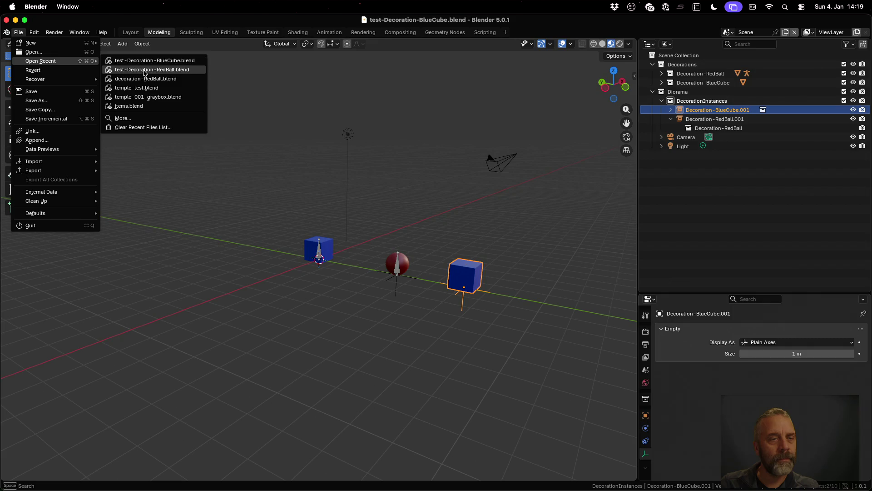
pyautogui.click(146, 71)
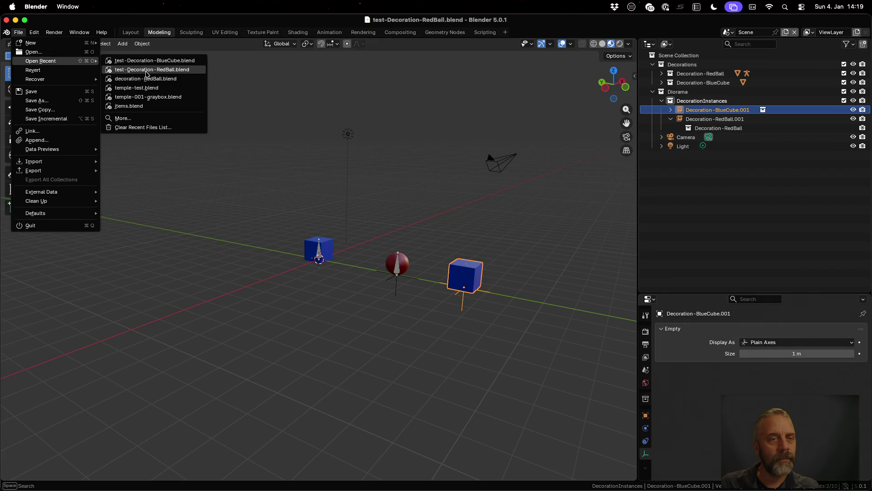
# Switch to Export Scene.001 and expand Decoration-RedBall and Armature.001, then return to the editor.
pyautogui.click(728, 33)
pyautogui.click(743, 52)
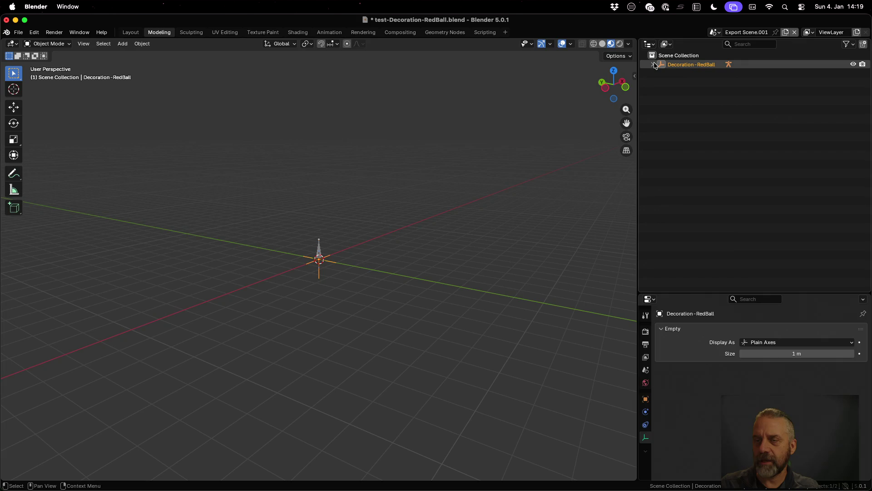
pyautogui.click(654, 64)
pyautogui.click(659, 74)
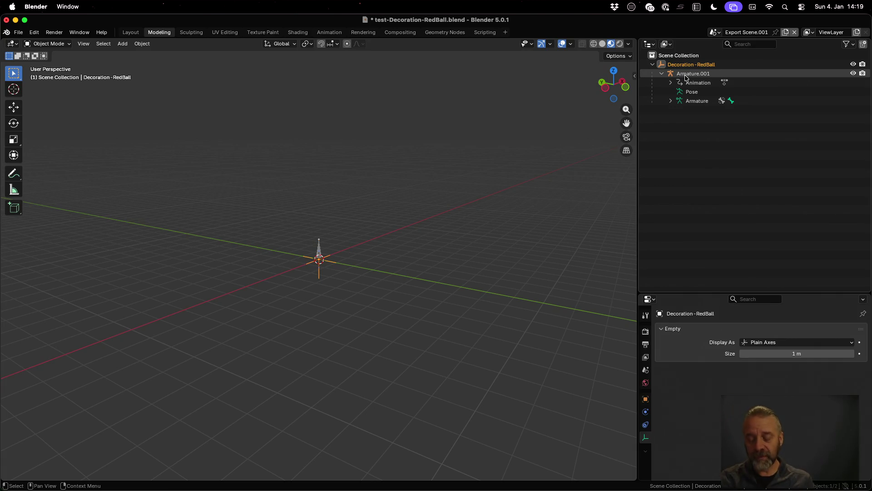
pyautogui.hotkey('ctrl', 'Left')
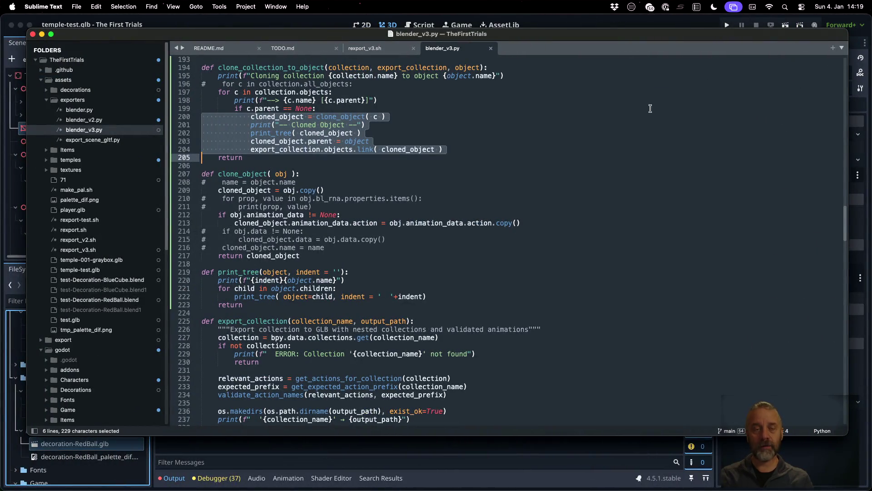
# Add 'for cc in c.children:' printing '====> {cc.name}' under the link line, save, and pick the terminal.
pyautogui.click(494, 149)
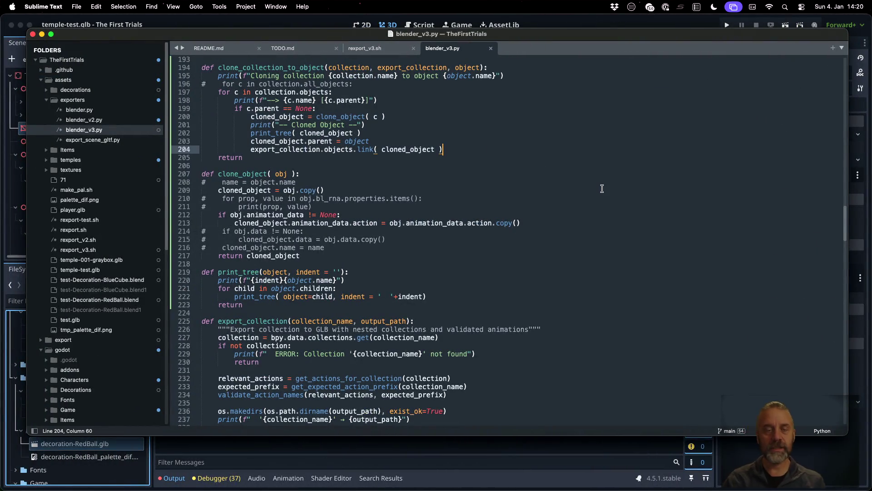
pyautogui.press('Return')
pyautogui.write('for c')
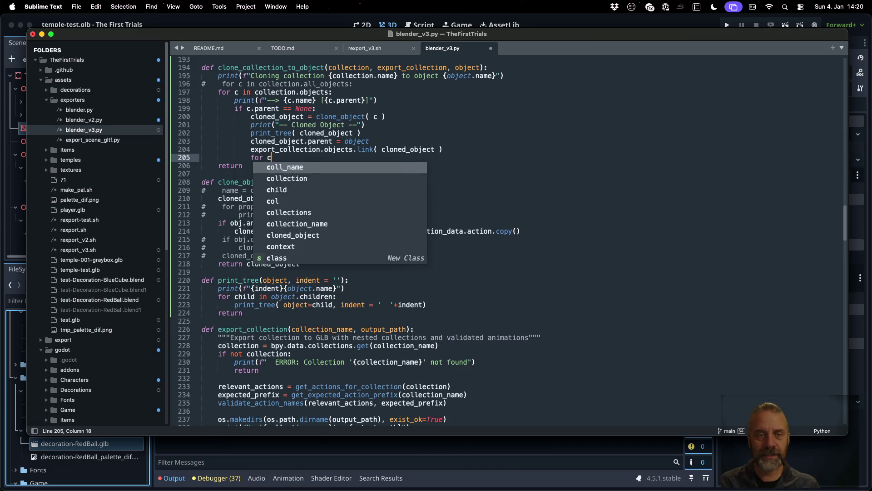
pyautogui.write('c in c.ch')
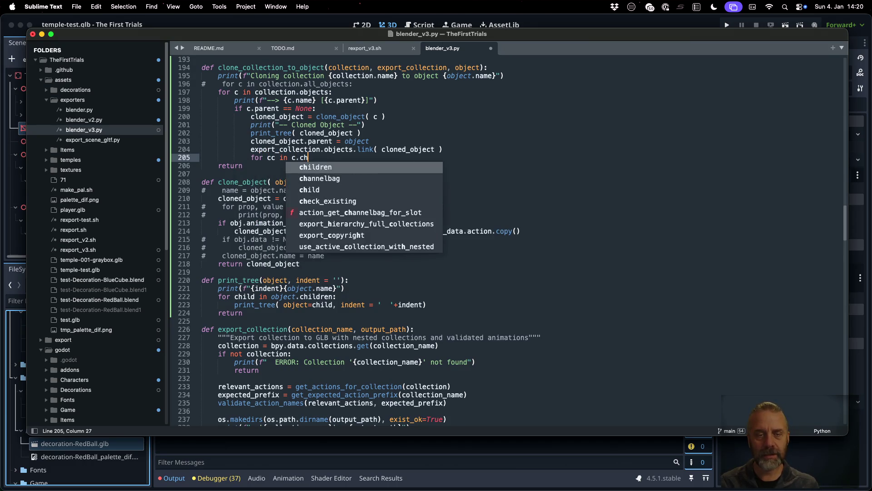
pyautogui.write('ildren:')
pyautogui.press('Return')
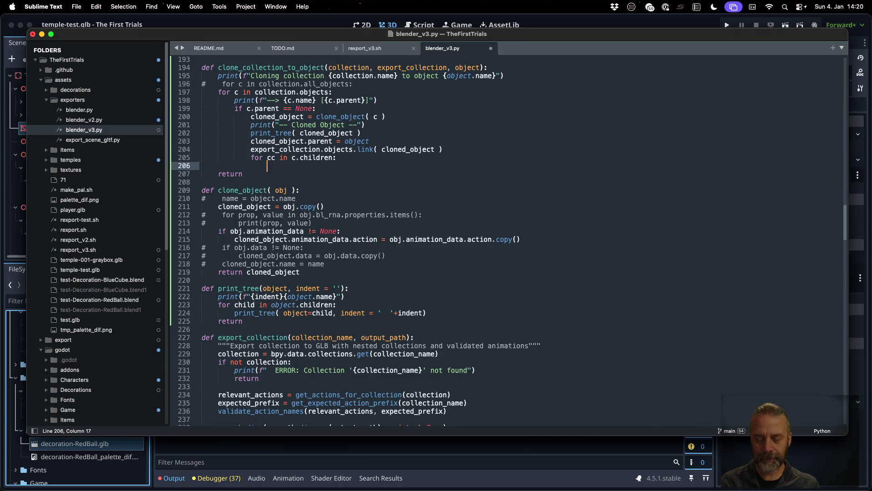
pyautogui.write('print("')
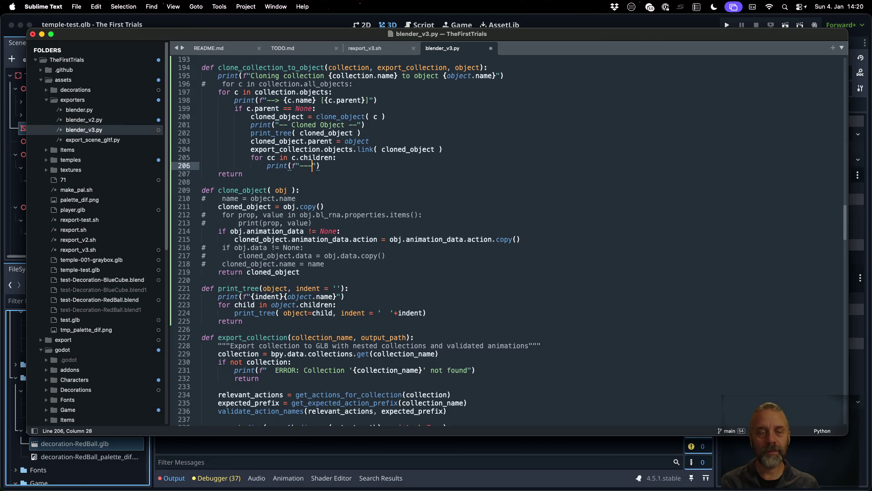
pyautogui.press('BackSpace')
pyautogui.press('BackSpace')
pyautogui.press('BackSpace')
pyautogui.write('====> ')
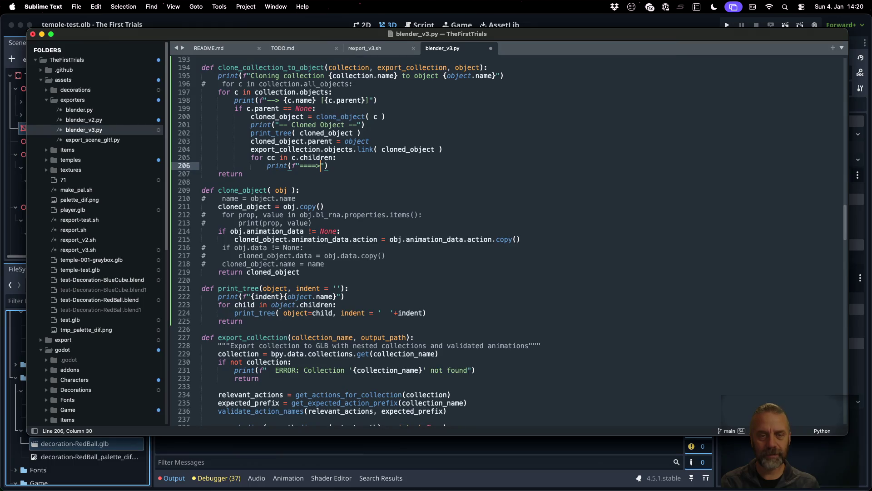
pyautogui.write('{cc.')
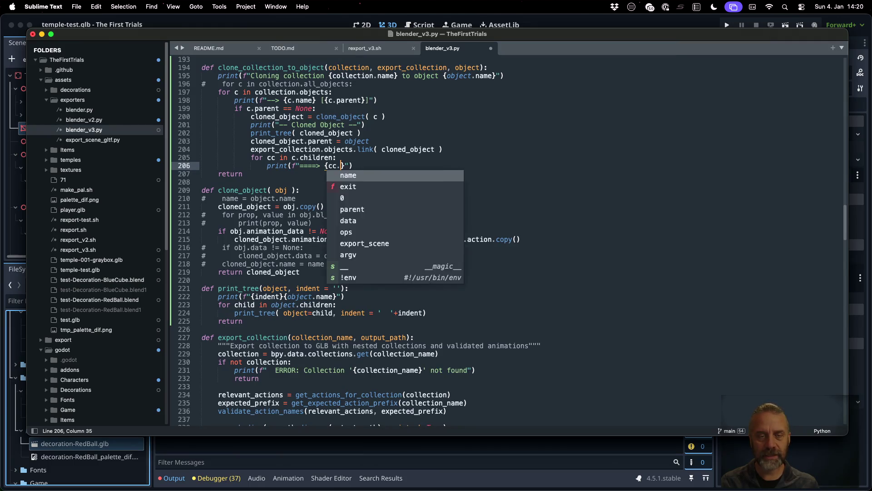
pyautogui.write('name')
pyautogui.press('Right')
pyautogui.press('super+s')
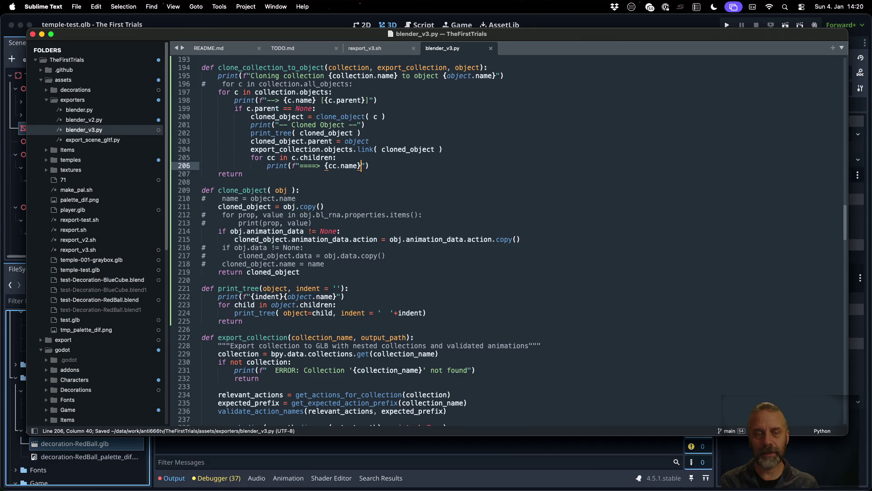
pyautogui.hotkey('ctrl', 'Left')
pyautogui.hotkey('ctrl', 'Up')
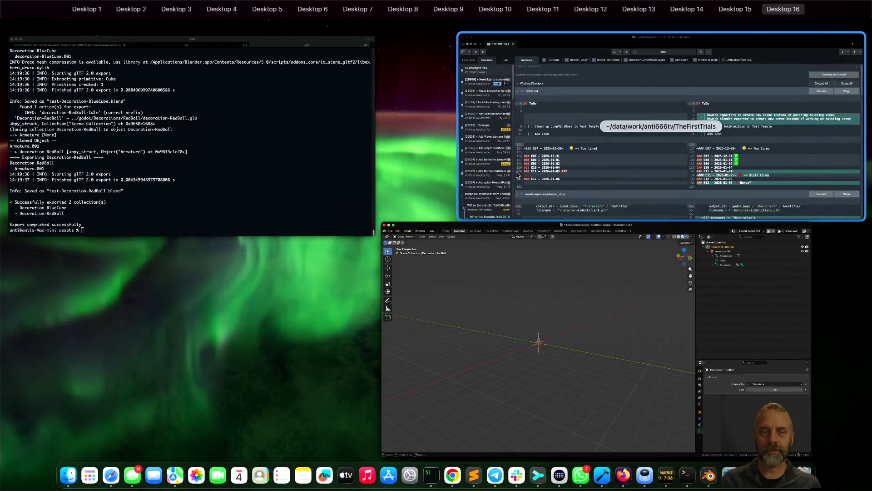
pyautogui.click(261, 124)
# Rerun the export and mark Object("Armature") as decoration-RedBall's parent in the log, then swipe to Firefox.
pyautogui.press('Up')
pyautogui.press('Return')
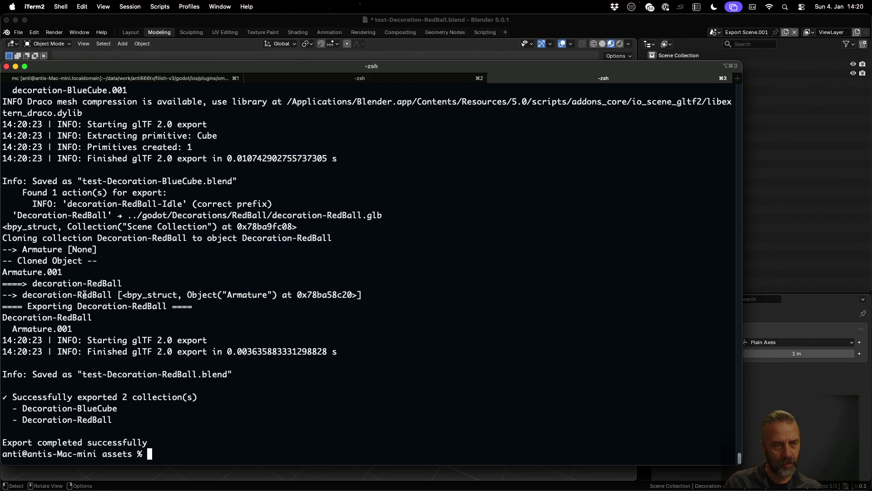
pyautogui.moveTo(188, 295); pyautogui.dragTo(278, 294)
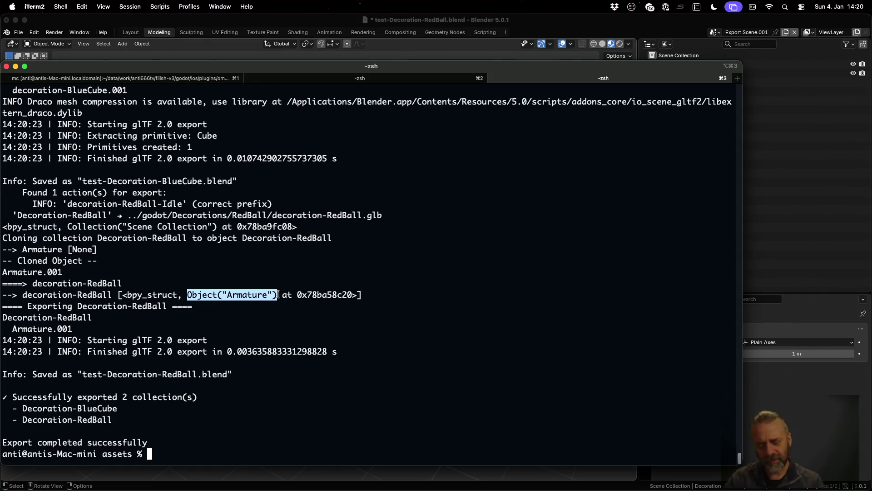
pyautogui.hotkey('ctrl', 'Left')
pyautogui.hotkey('ctrl', 'Left')
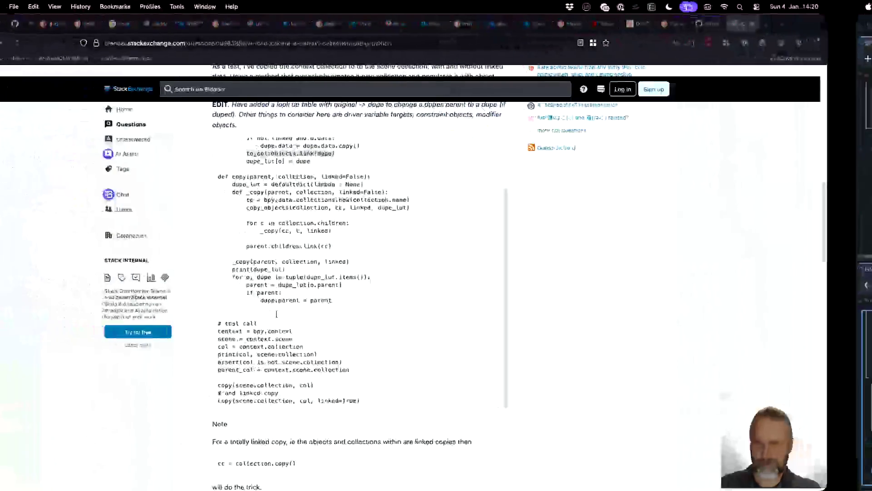
# Search DuckDuckGo for 'blender python get children of object' and open the Blender Artists thread.
pyautogui.press('super+l')
pyautogui.write('p')
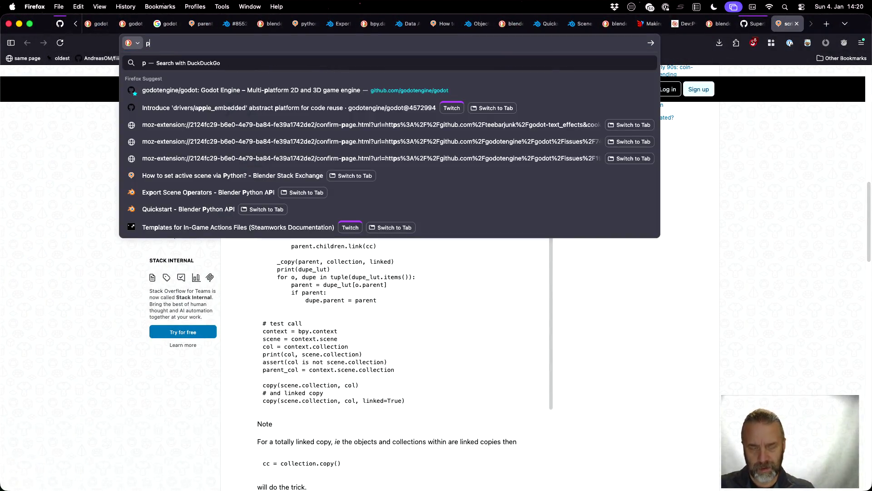
pyautogui.press('Escape')
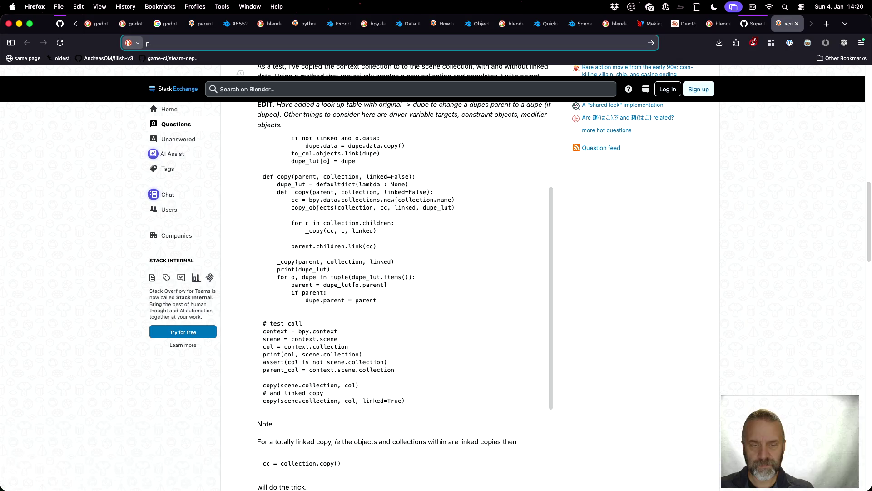
pyautogui.write('i')
pyautogui.press('Escape')
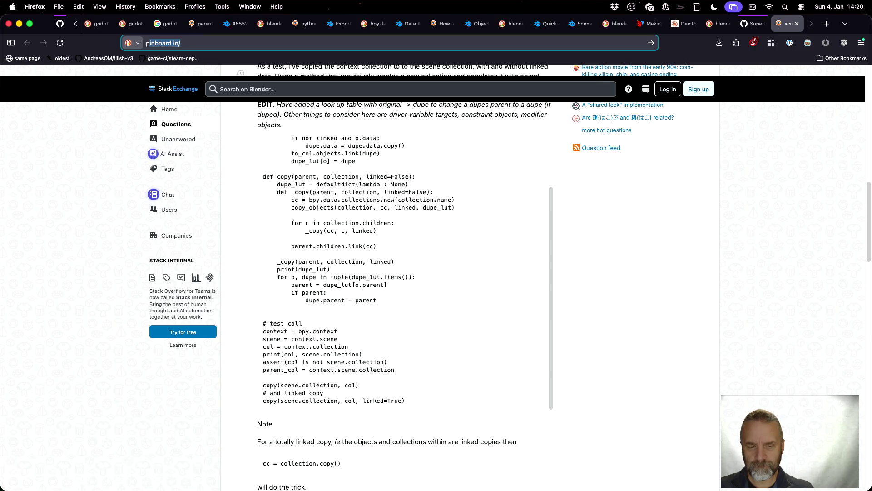
pyautogui.press('Right')
pyautogui.write('b')
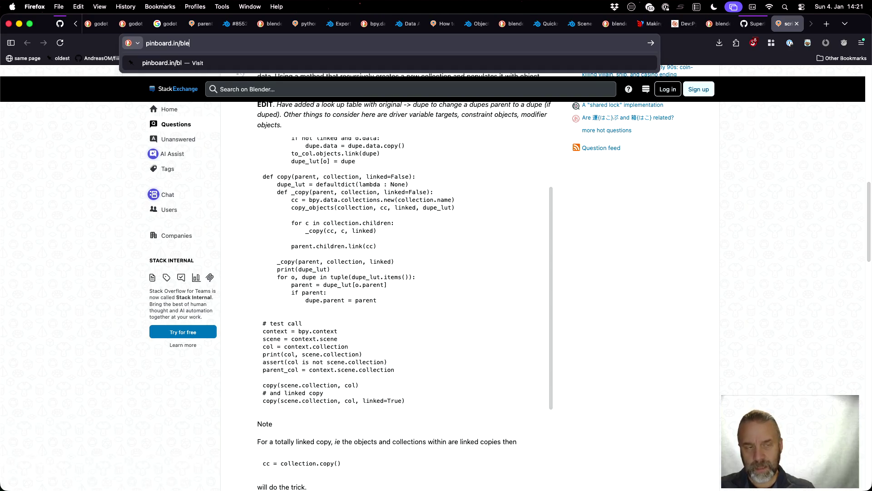
pyautogui.write('lender')
pyautogui.press('super+a')
pyautogui.write('b')
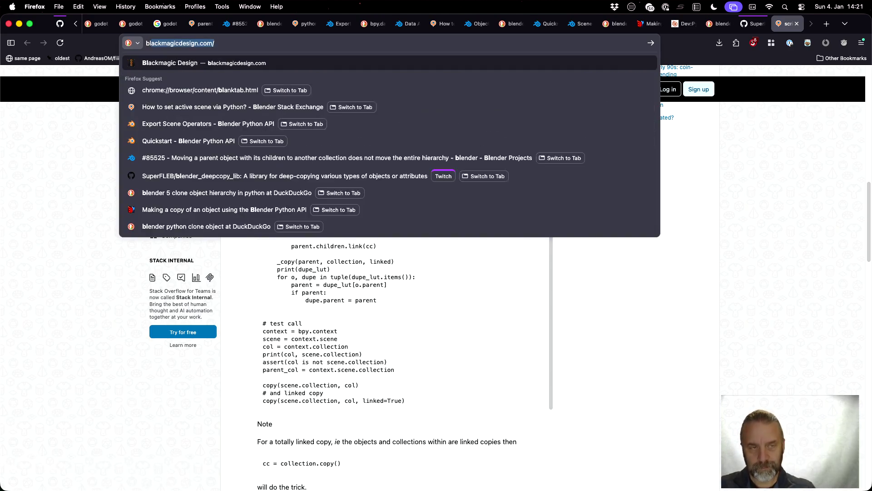
pyautogui.write('lender pytho')
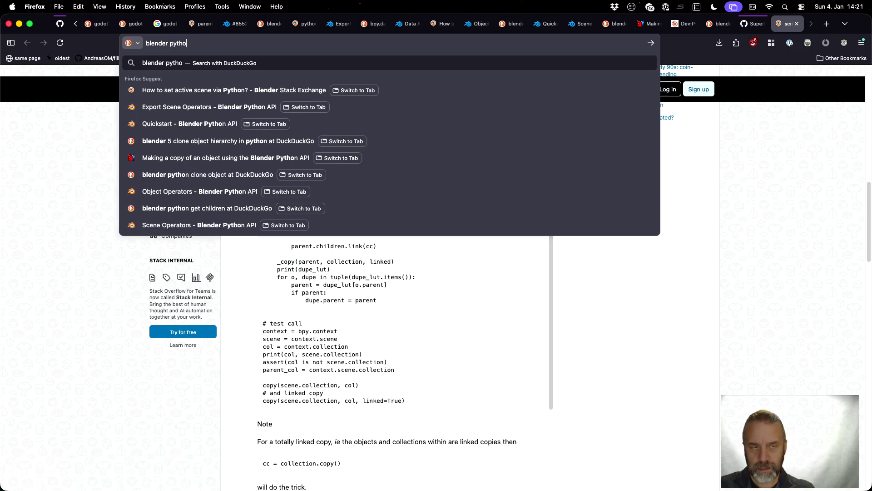
pyautogui.write('n gt')
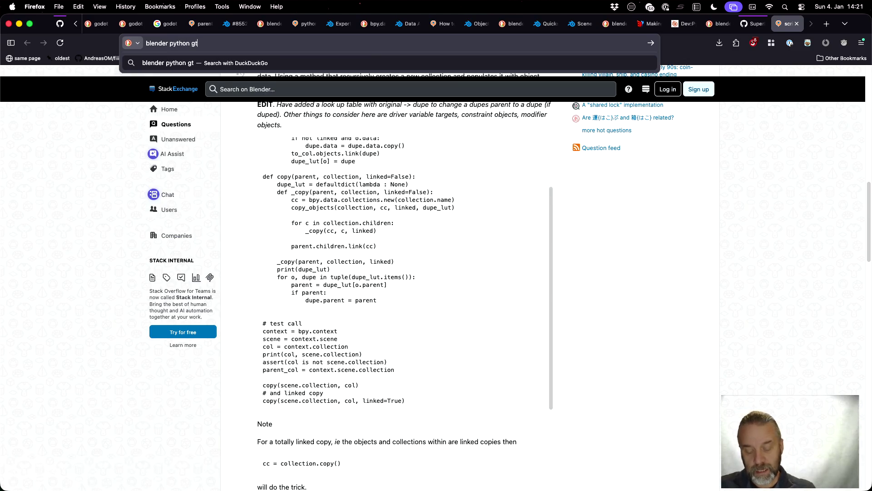
pyautogui.press('BackSpace')
pyautogui.write('et children o')
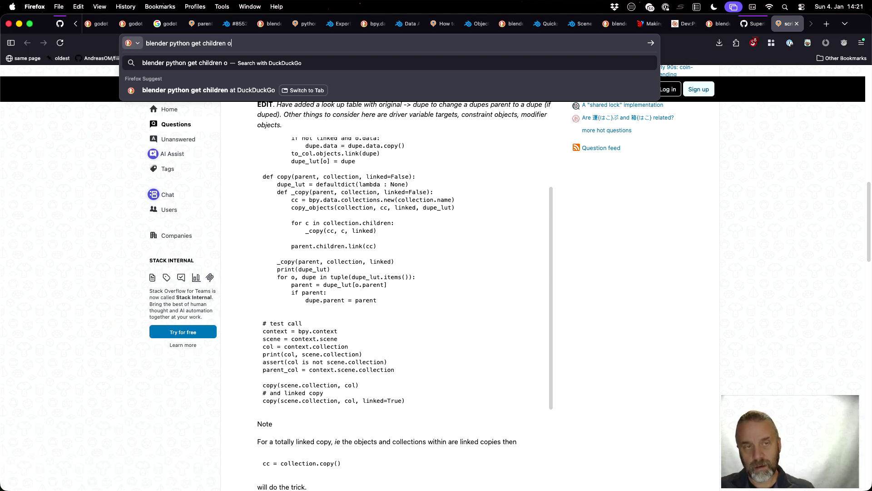
pyautogui.write('f object')
pyautogui.press('Return')
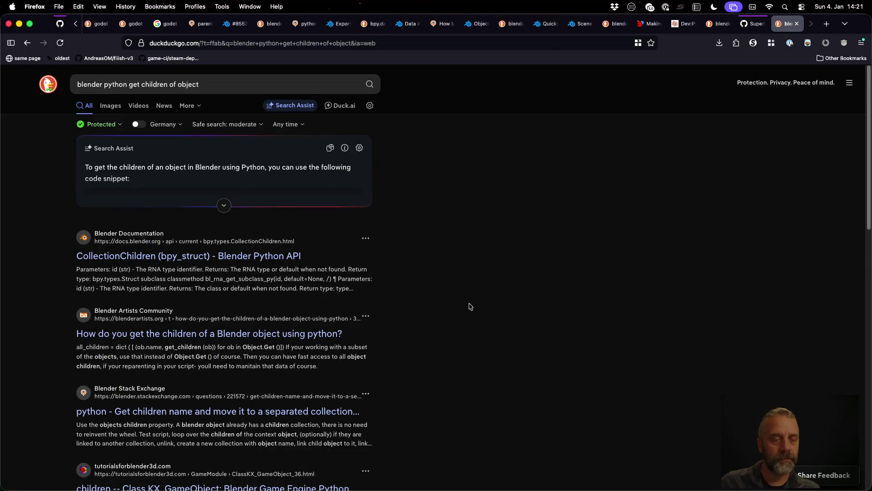
pyautogui.click(327, 336)
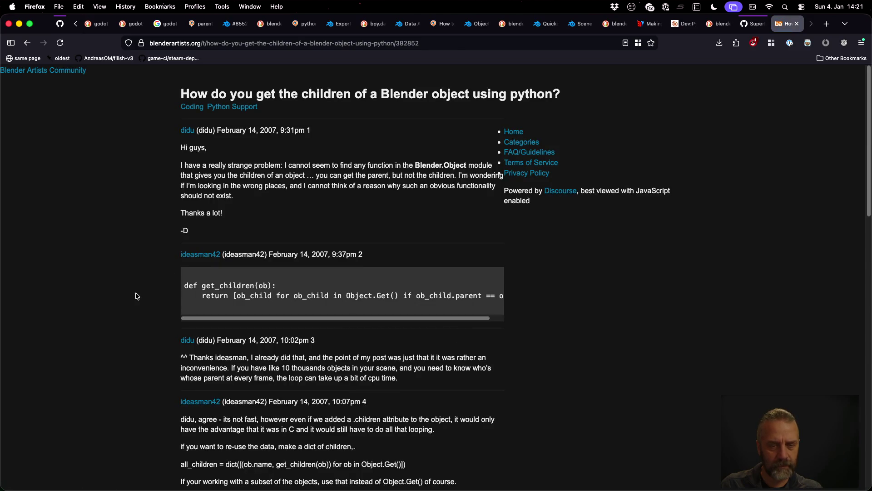
pyautogui.scroll(-2, 136, 296)
pyautogui.scroll(-2, 136, 296)
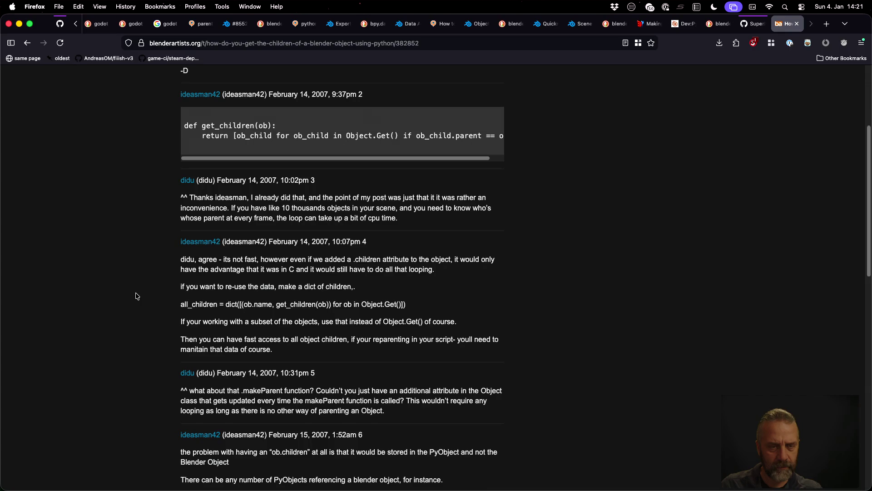
pyautogui.scroll(-5, 136, 296)
pyautogui.scroll(-3, 136, 296)
pyautogui.scroll(2, 136, 295)
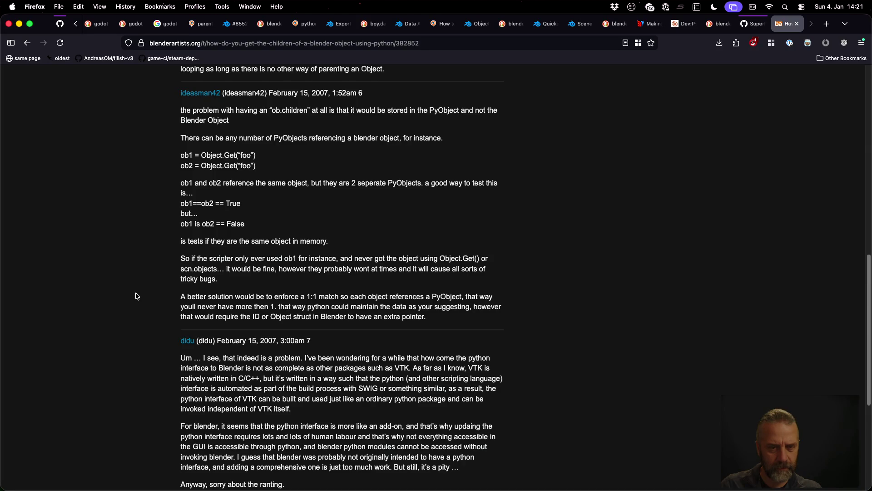
pyautogui.scroll(-5, 136, 297)
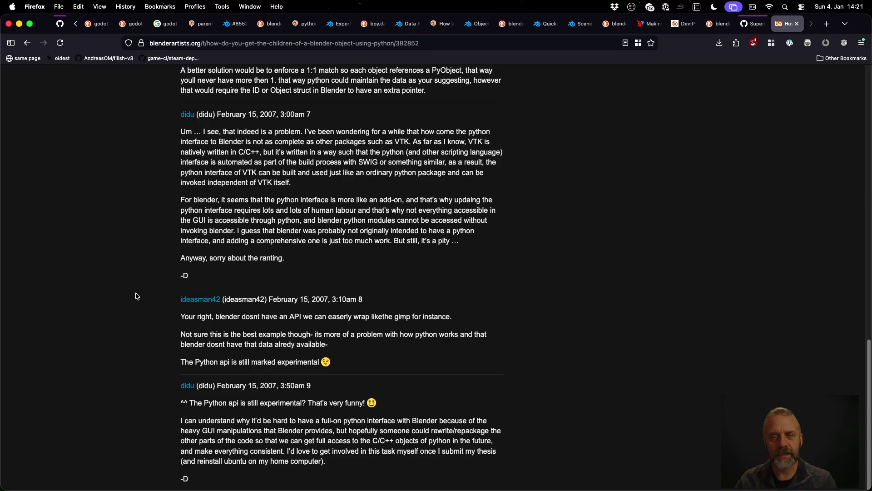
pyautogui.scroll(5, 136, 296)
pyautogui.scroll(3, 136, 297)
pyautogui.scroll(2, 136, 296)
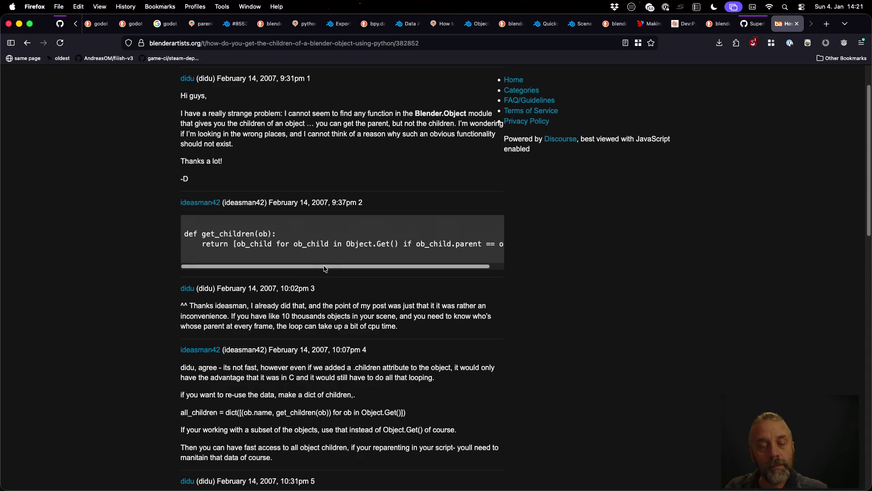
pyautogui.moveTo(324, 268); pyautogui.dragTo(345, 268)
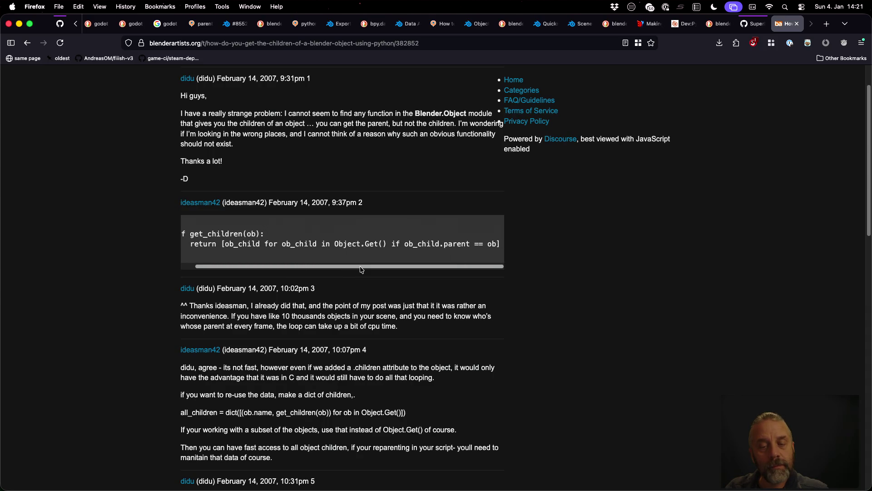
pyautogui.moveTo(359, 268); pyautogui.dragTo(295, 268)
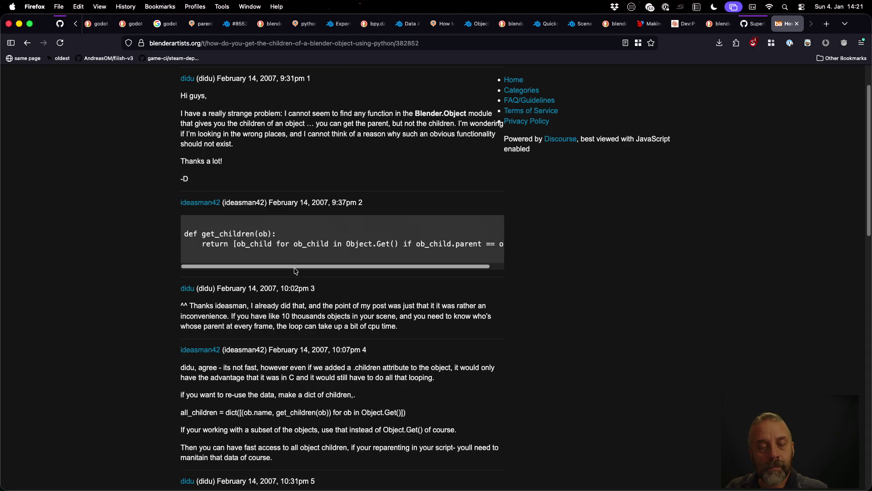
pyautogui.moveTo(309, 267); pyautogui.dragTo(323, 266)
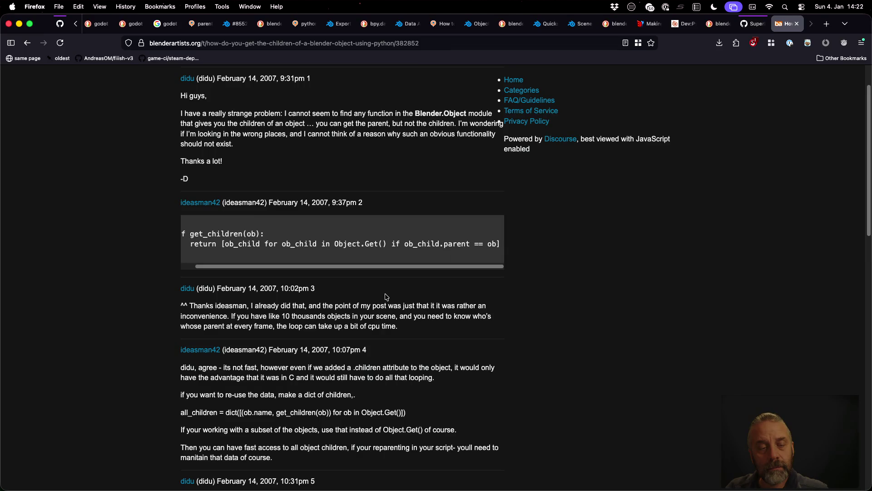
pyautogui.moveTo(307, 266); pyautogui.dragTo(291, 271)
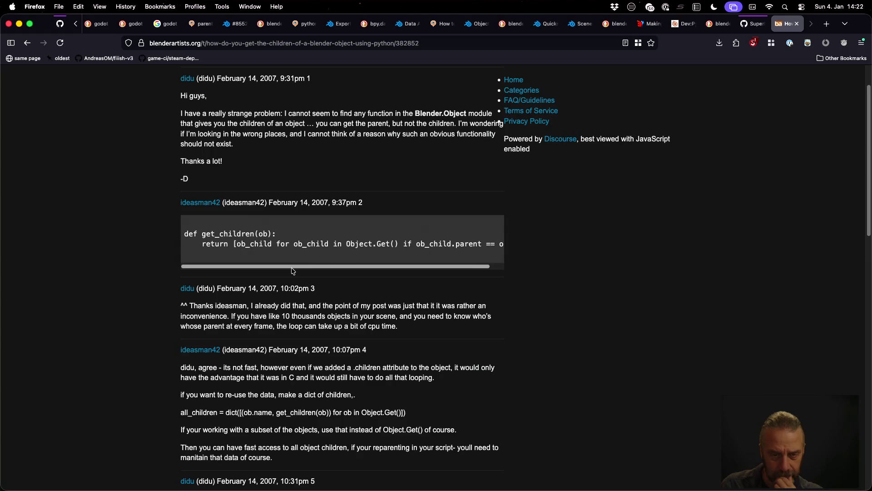
pyautogui.moveTo(374, 266); pyautogui.dragTo(388, 266)
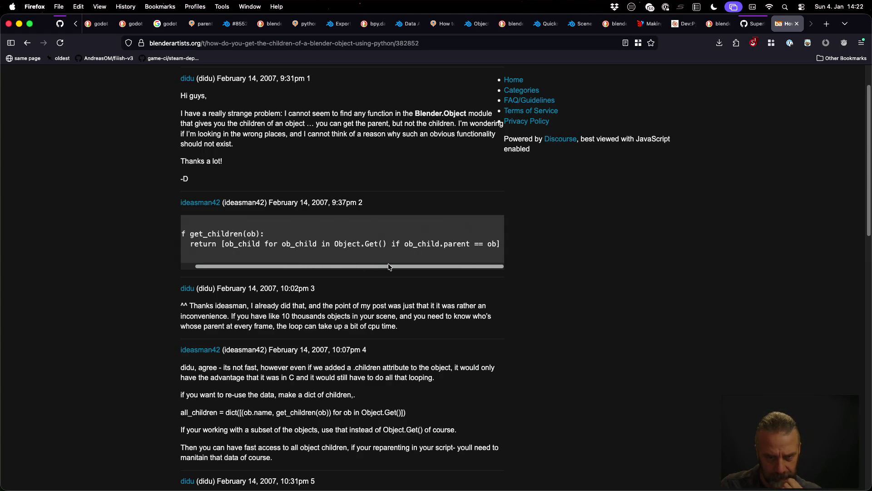
# Open a new empty browser tab after reading the get_children thread.
pyautogui.press('super+t')
pyautogui.write('b')
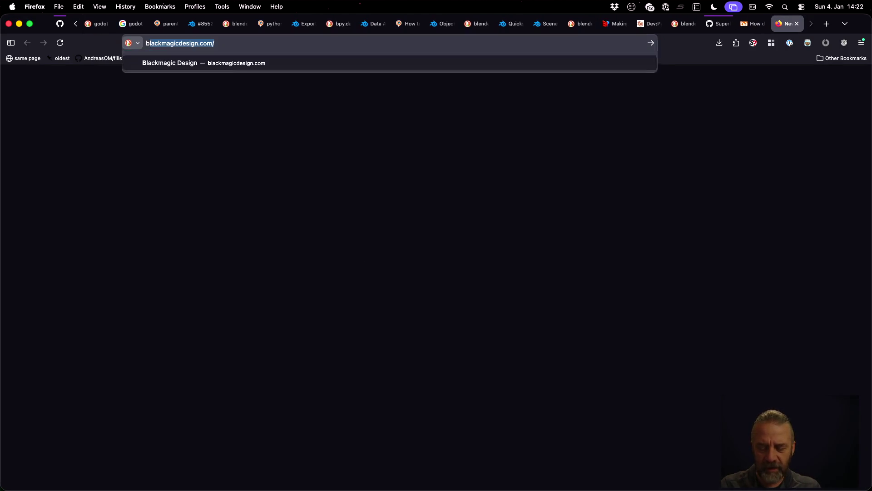
pyautogui.write('lender Obj')
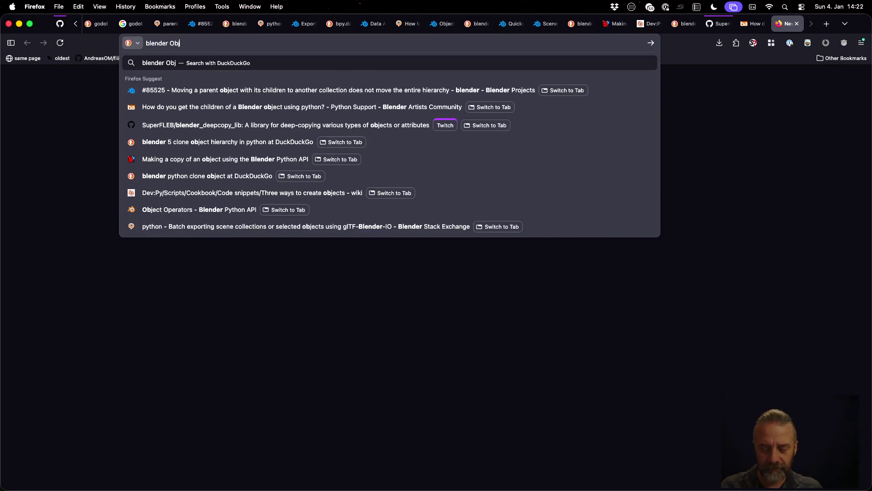
pyautogui.write('ect.Get')
# Search 'blender Object.Get', peek at the Object docs result, then go to the bpy.data Data Access tab.
pyautogui.press('Return')
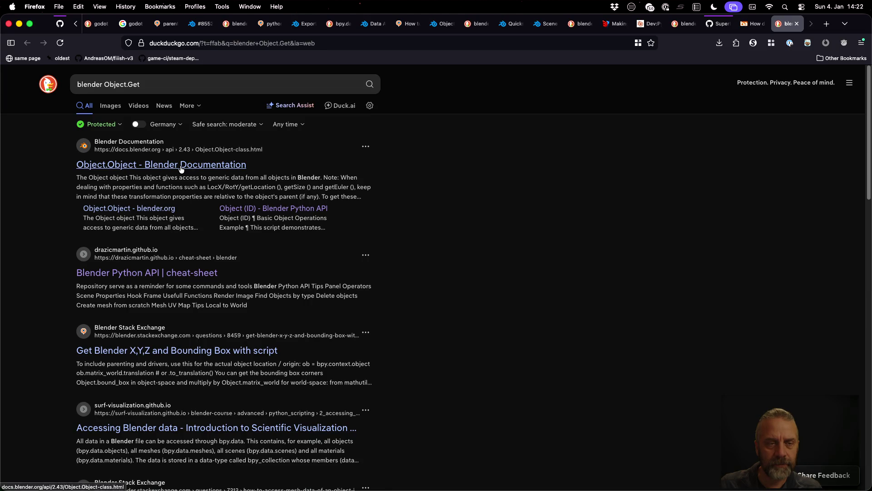
pyautogui.click(179, 165)
pyautogui.click(27, 42)
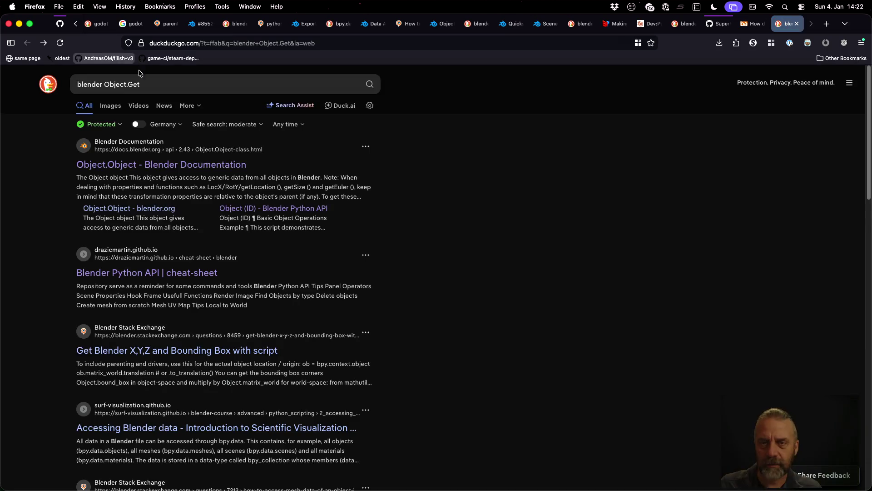
pyautogui.click(374, 24)
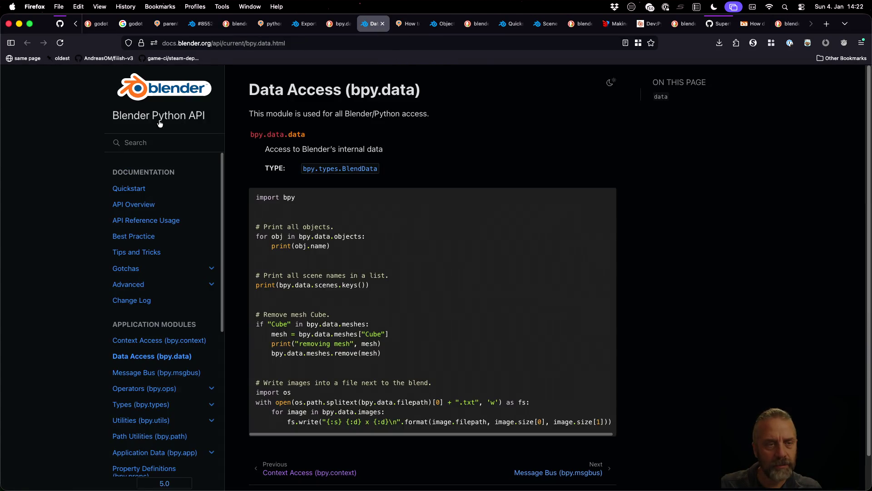
pyautogui.write('Object')
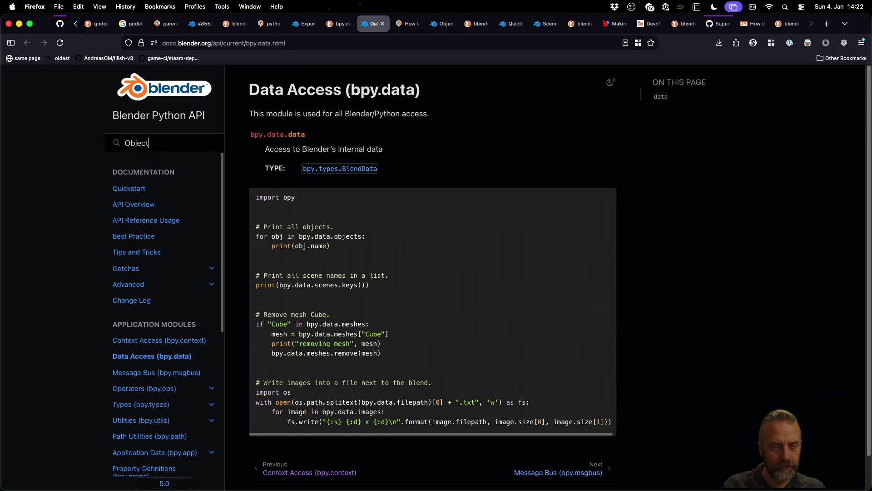
# Search the Blender API docs for Object and then Object.Get, viewing the Object Operators page.
pyautogui.press('Return')
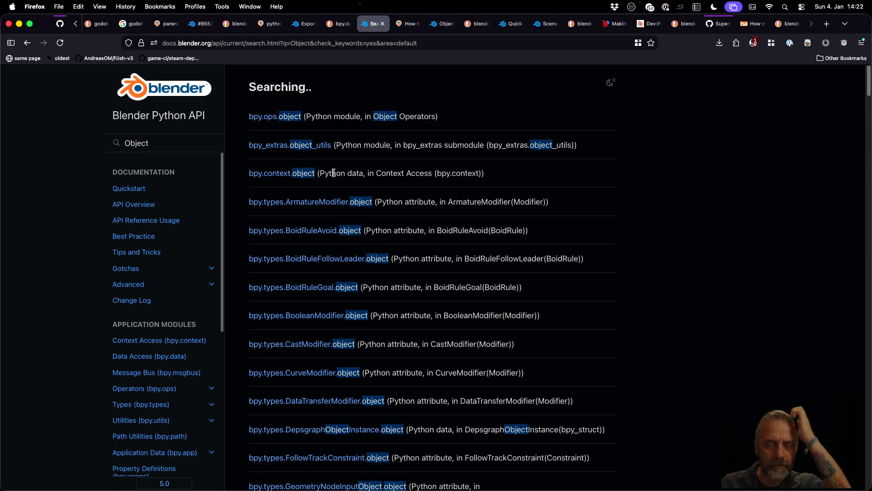
pyautogui.click(277, 117)
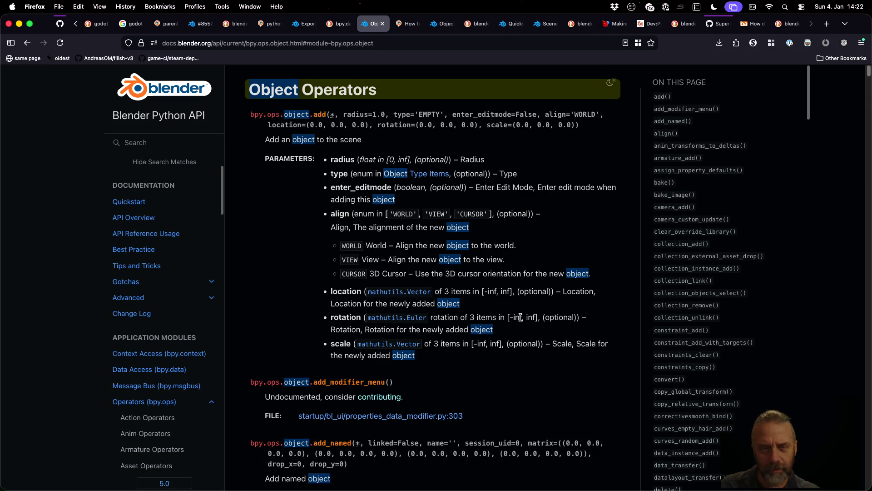
pyautogui.scroll(-5, 520, 317)
pyautogui.scroll(-5, 520, 319)
pyautogui.scroll(-2, 521, 320)
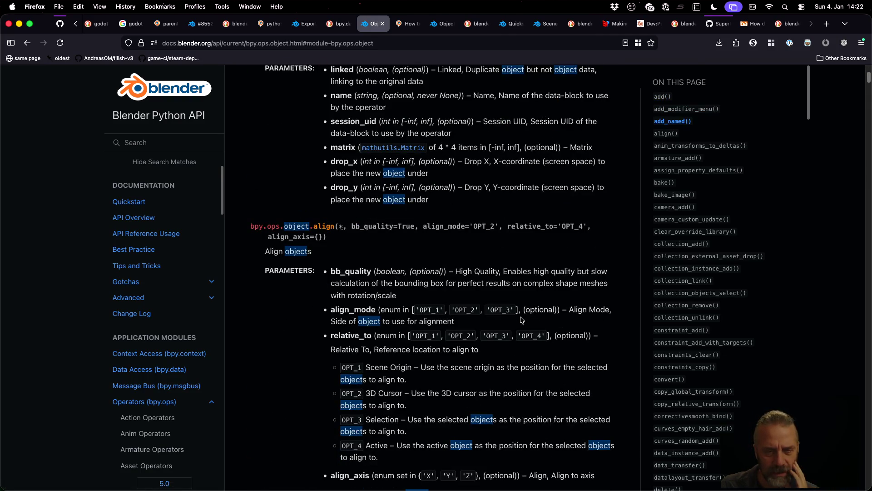
pyautogui.scroll(-6, 733, 242)
pyautogui.scroll(-5, 731, 244)
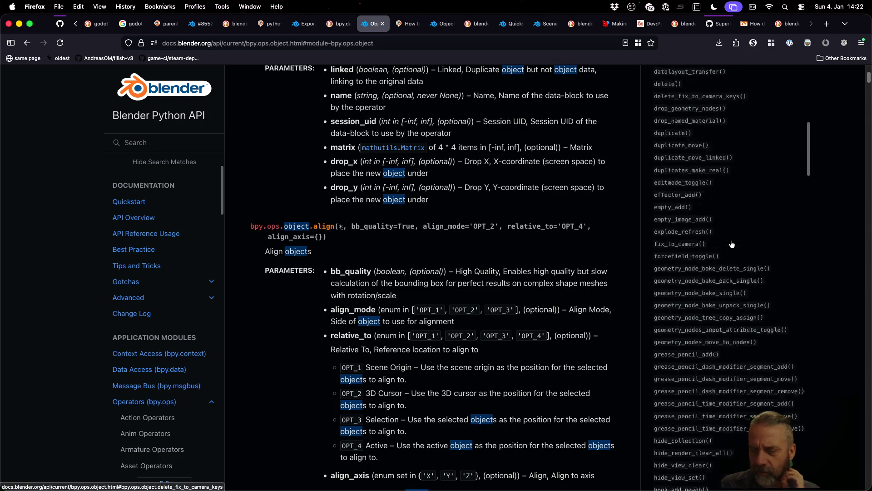
pyautogui.scroll(-3, 732, 244)
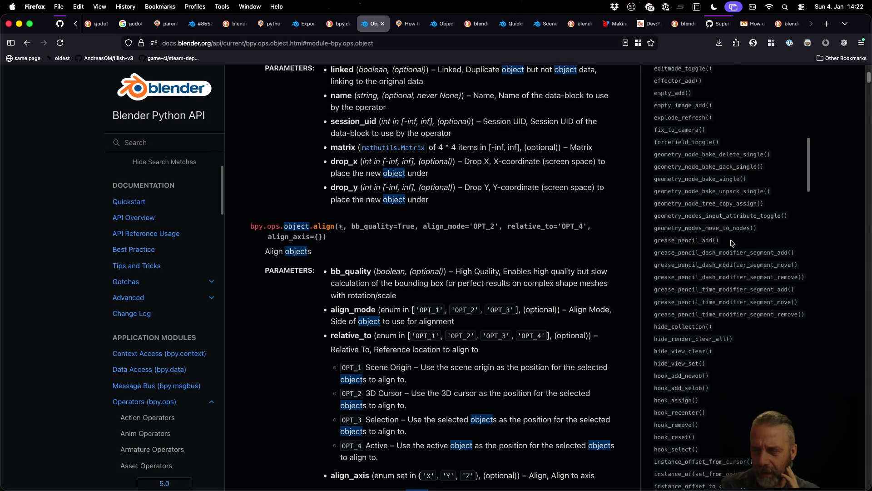
pyautogui.scroll(-5, 731, 243)
pyautogui.click(178, 144)
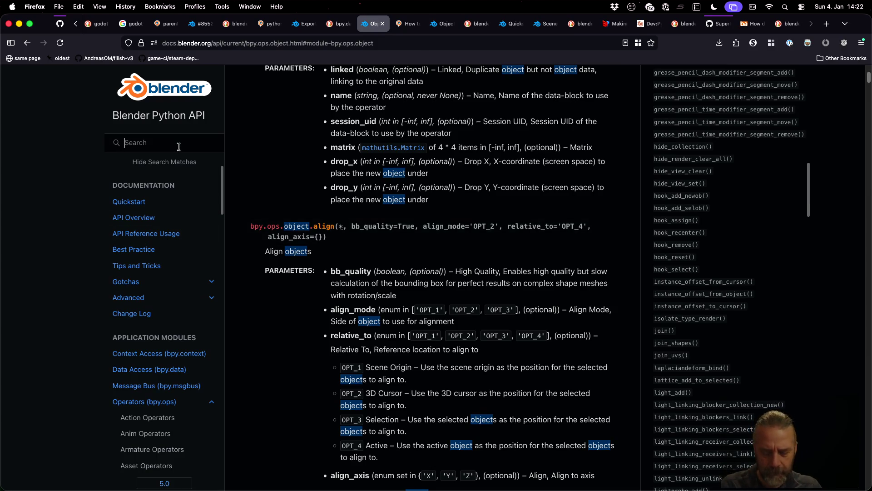
pyautogui.write('Object')
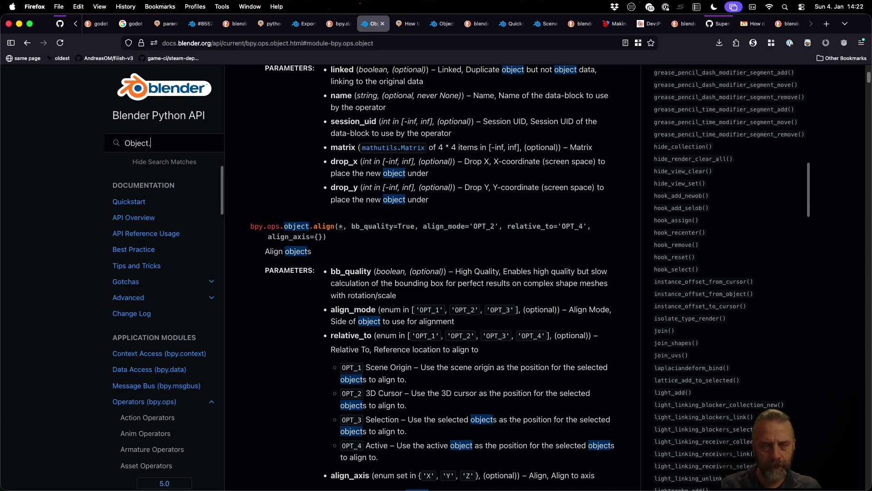
pyautogui.write('.Get')
pyautogui.press('Return')
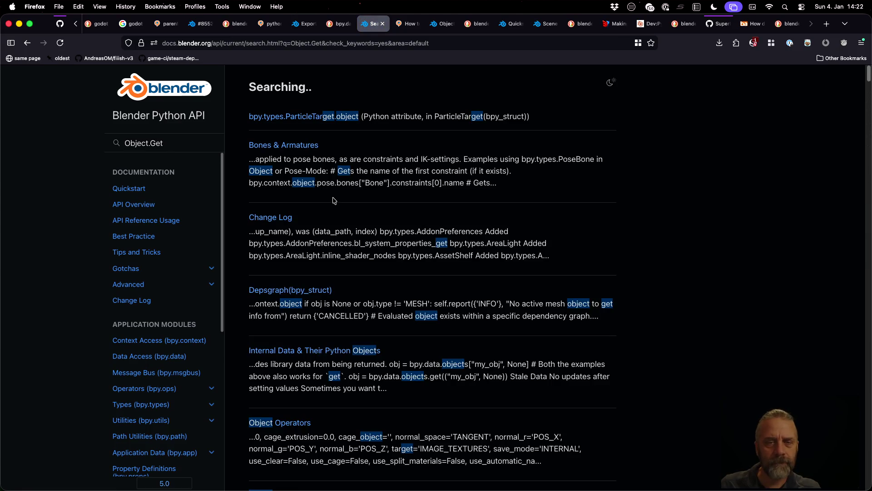
pyautogui.scroll(-5, 408, 229)
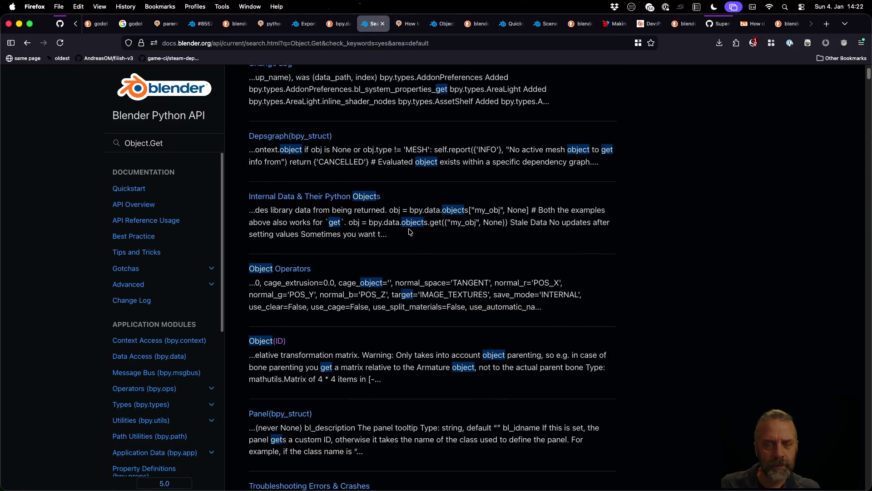
pyautogui.scroll(-2, 409, 231)
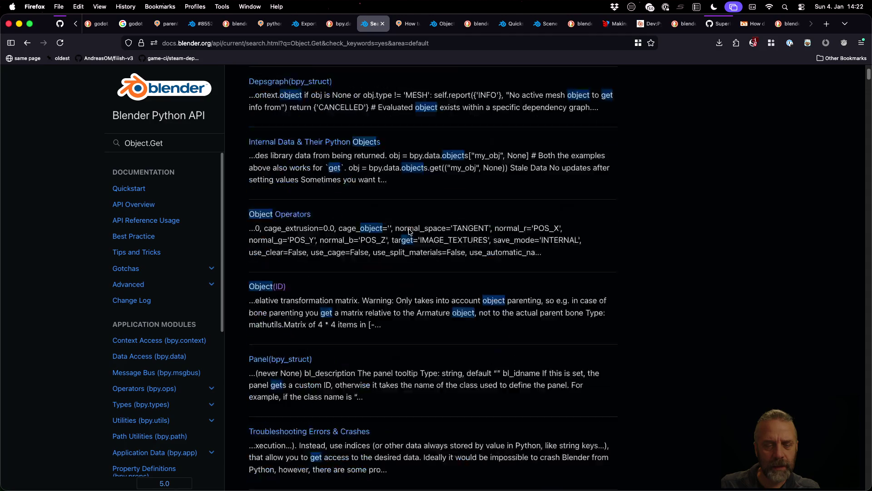
pyautogui.scroll(-3, 409, 232)
pyautogui.scroll(-1, 409, 232)
pyautogui.scroll(-5, 409, 231)
pyautogui.scroll(-9, 409, 232)
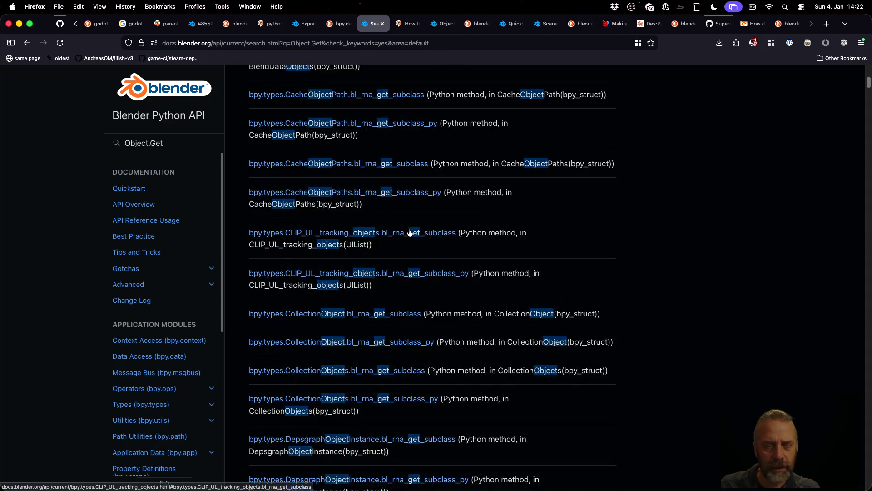
pyautogui.scroll(-8, 409, 232)
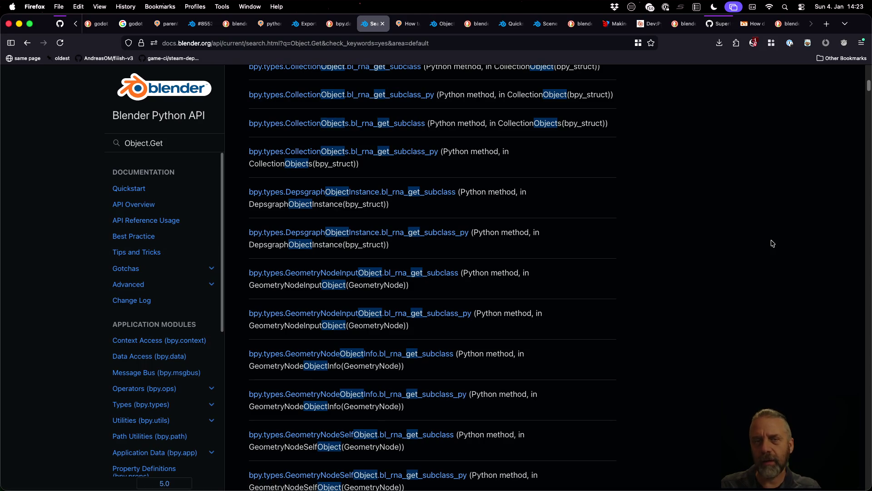
# Rerun the DuckDuckGo search with "Object.Get" quoted, then close that results tab.
pyautogui.click(787, 24)
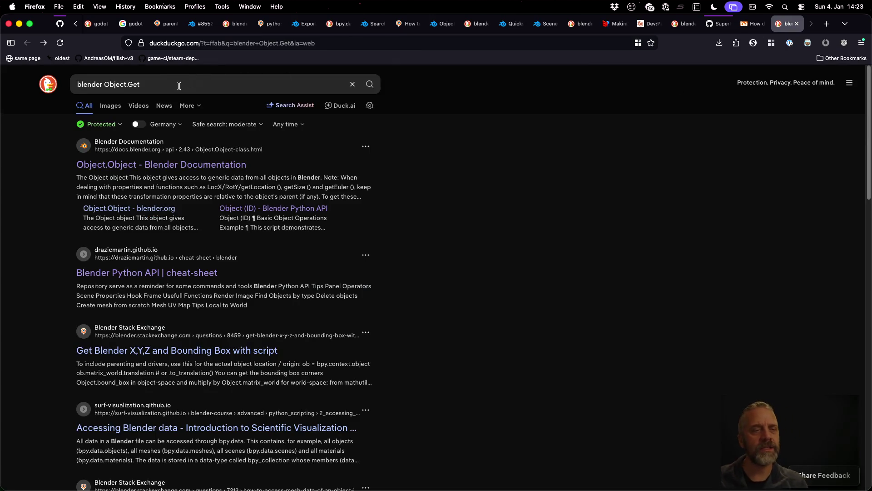
pyautogui.scroll(-1, 432, 289)
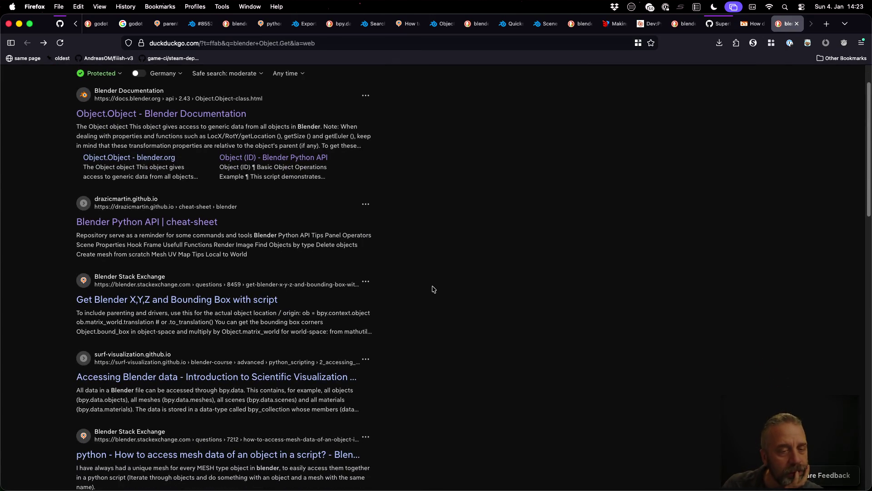
pyautogui.scroll(-2, 432, 289)
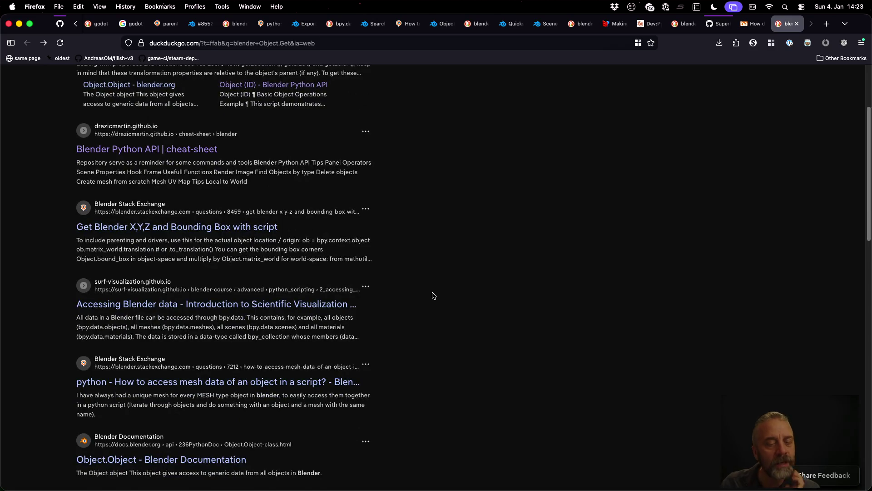
pyautogui.scroll(-4, 432, 293)
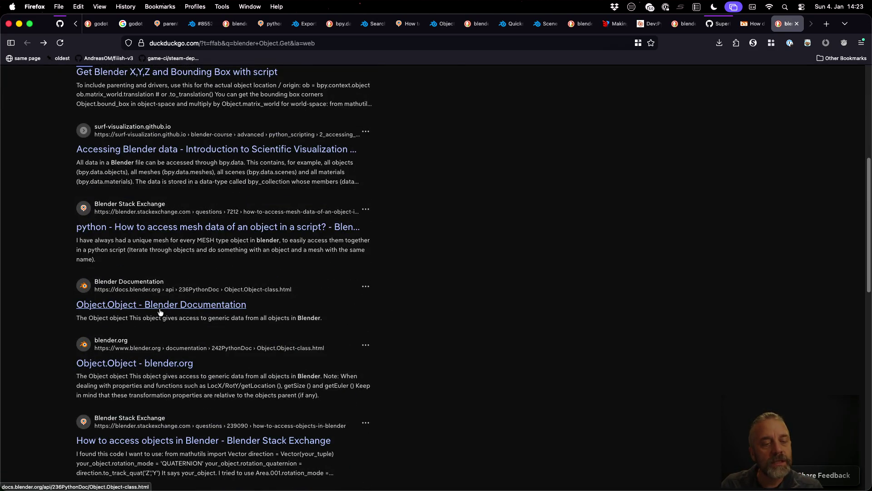
pyautogui.click(160, 307)
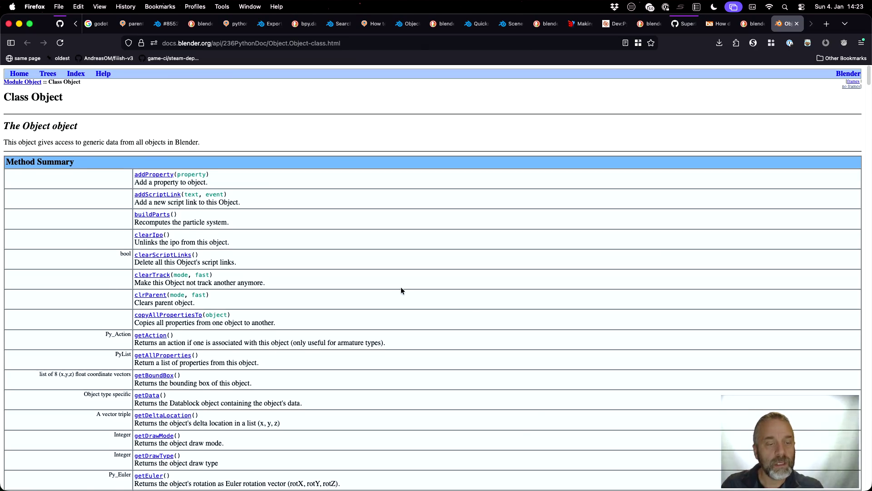
pyautogui.scroll(-5, 401, 288)
pyautogui.scroll(-1, 401, 291)
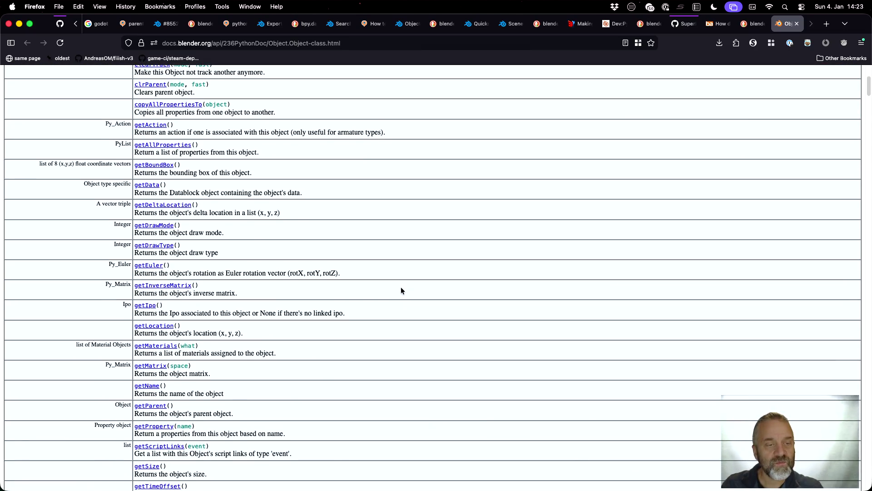
pyautogui.scroll(-5, 401, 291)
pyautogui.scroll(-5, 401, 290)
pyautogui.scroll(-10, 401, 290)
pyautogui.scroll(5, 400, 291)
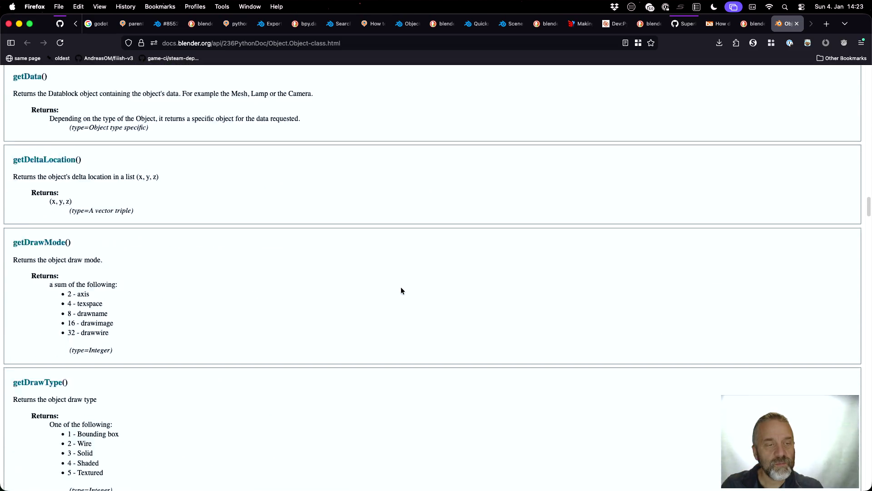
pyautogui.scroll(10, 401, 291)
pyautogui.scroll(10, 401, 290)
pyautogui.scroll(-3, 401, 290)
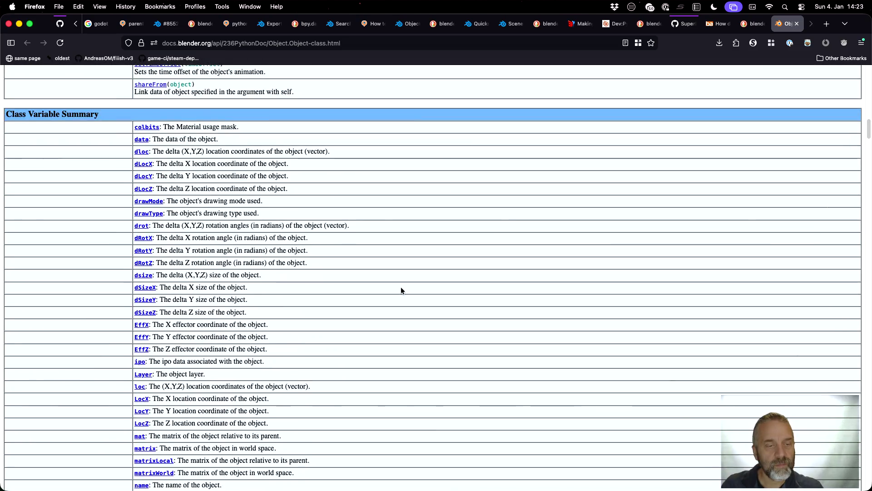
pyautogui.press('super+bracketleft')
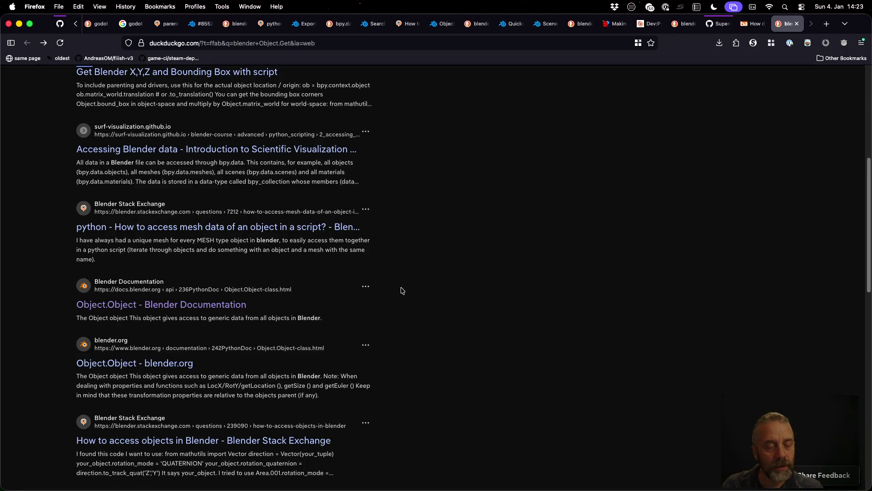
pyautogui.scroll(5, 400, 291)
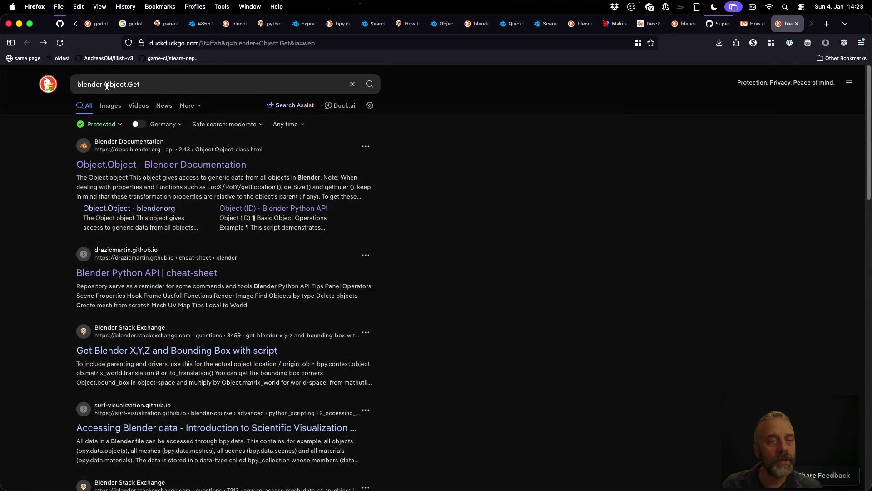
pyautogui.click(106, 86)
pyautogui.write('"')
pyautogui.press('End')
pyautogui.write('"')
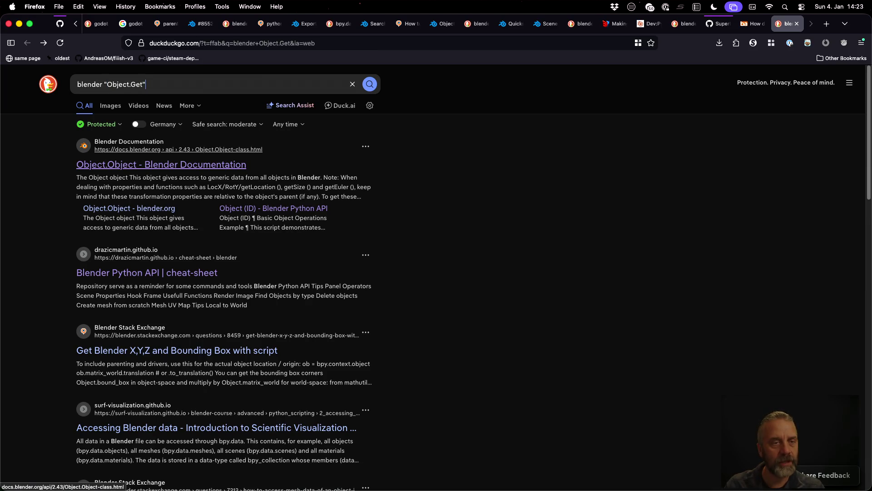
pyautogui.press('Return')
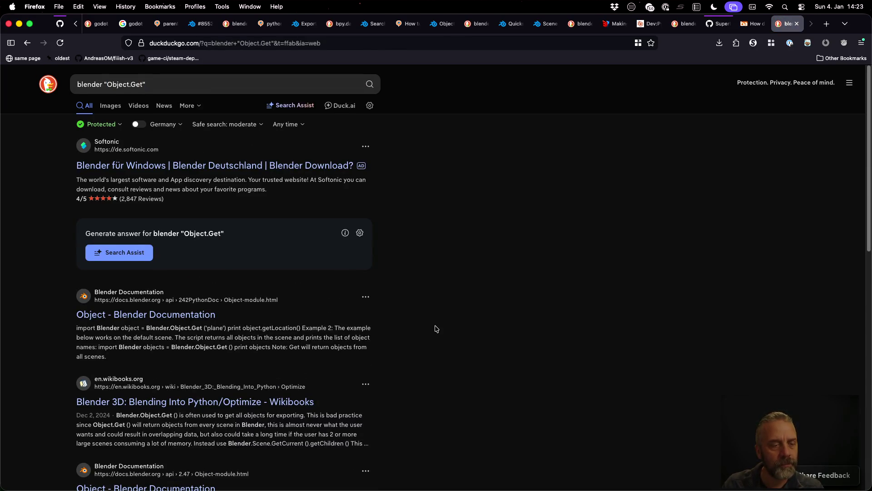
pyautogui.scroll(-3, 436, 329)
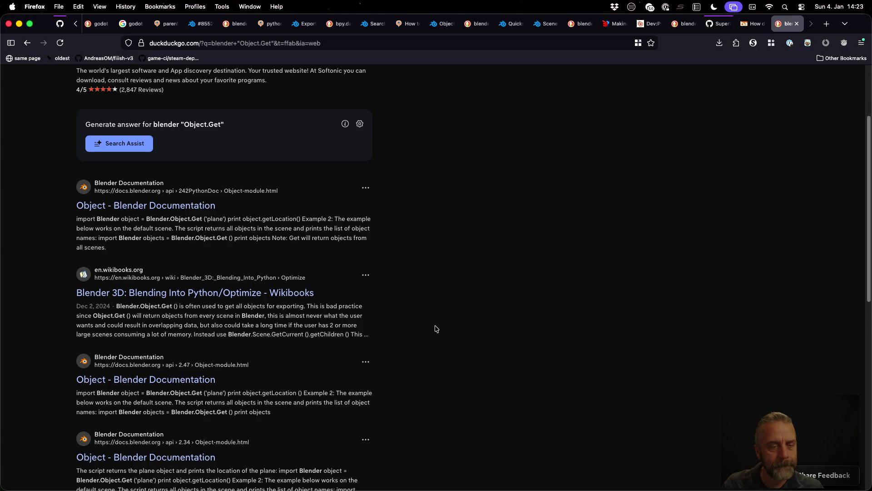
pyautogui.scroll(-3, 436, 329)
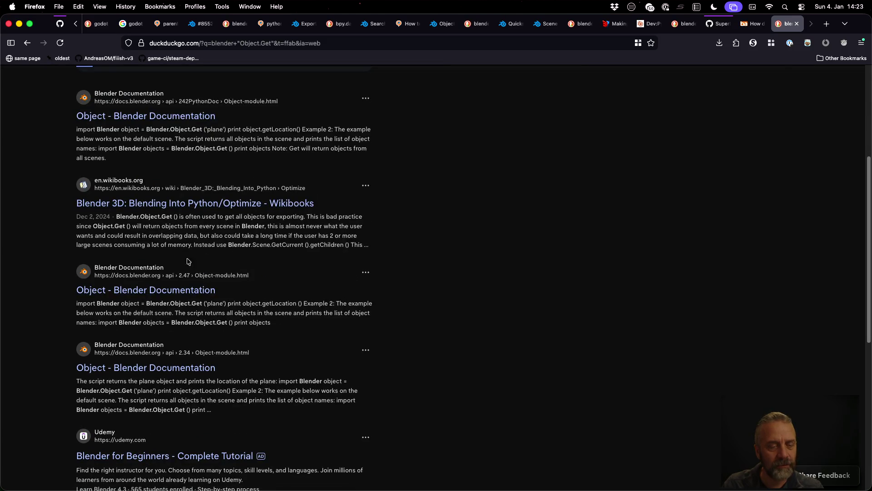
pyautogui.scroll(-5, 471, 294)
pyautogui.press('super+w')
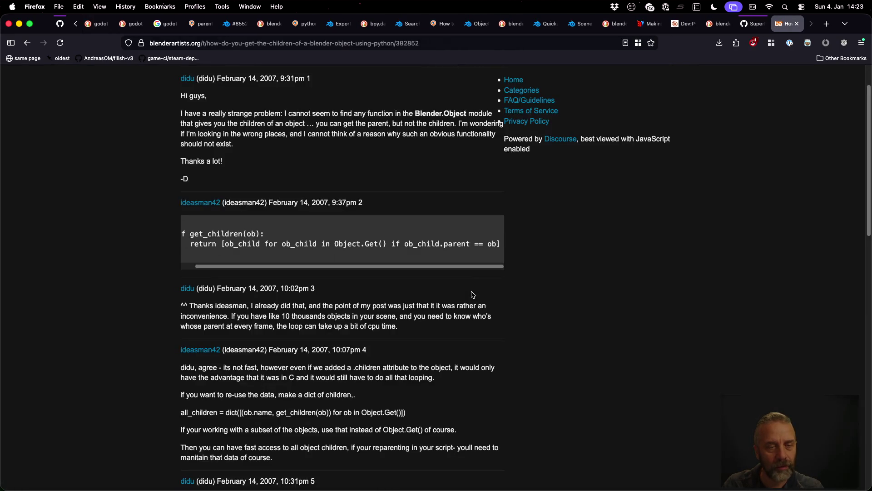
# Close the forum, deepcopy-lib and results tabs, returning to the 'blender python get children' results.
pyautogui.press('super+w')
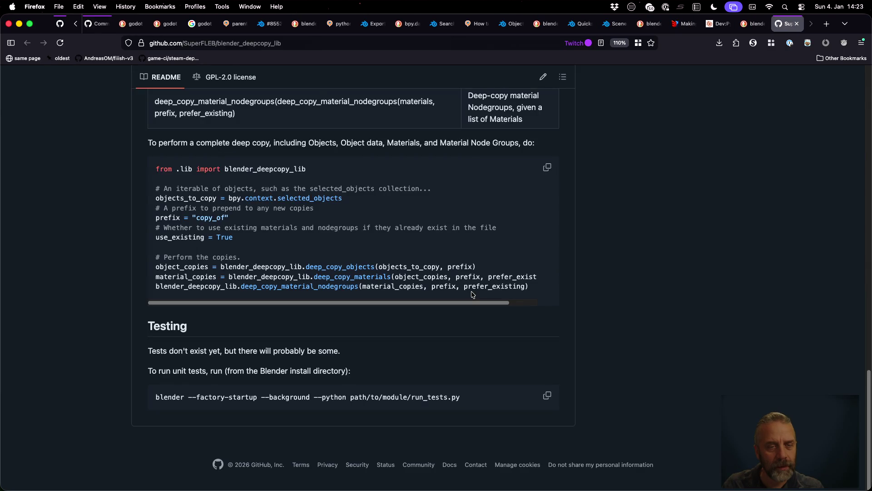
pyautogui.scroll(5, 471, 294)
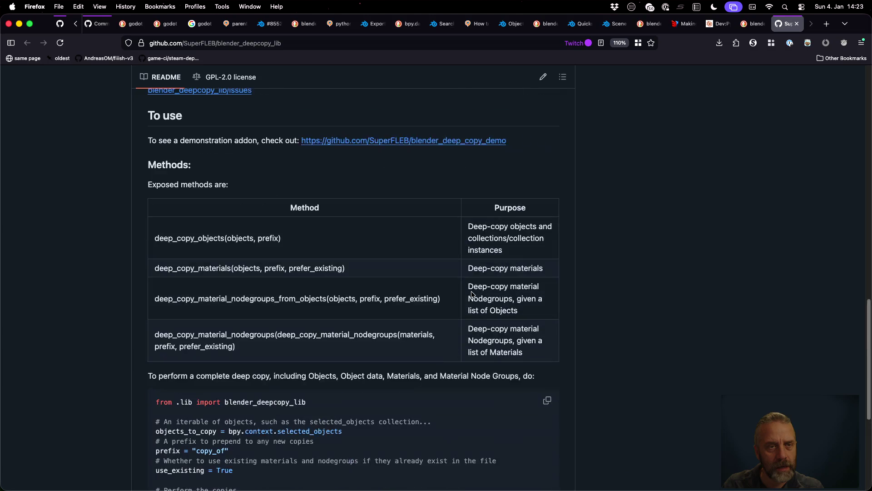
pyautogui.press('super+w')
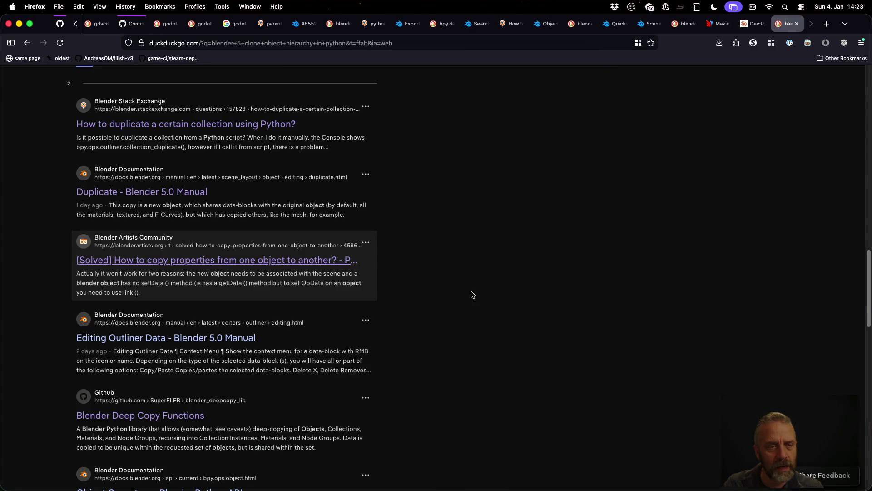
pyautogui.press('super+w')
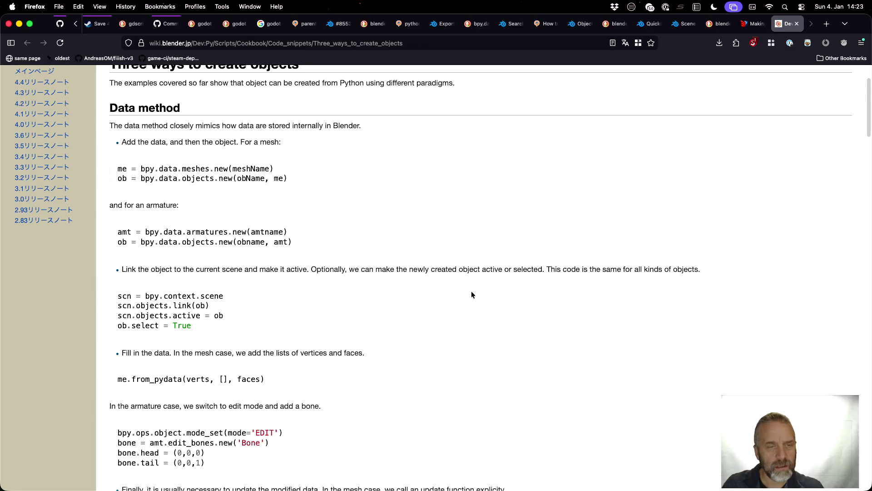
pyautogui.hotkey('ctrl', 'shift', 'Tab')
pyautogui.hotkey('ctrl', 'shift', 'Tab')
pyautogui.hotkey('ctrl', 'shift', 'Tab')
pyautogui.hotkey('ctrl', 'shift', 'Tab')
pyautogui.hotkey('ctrl', 'shift', 'Tab')
pyautogui.hotkey('ctrl', 'shift', 'Tab')
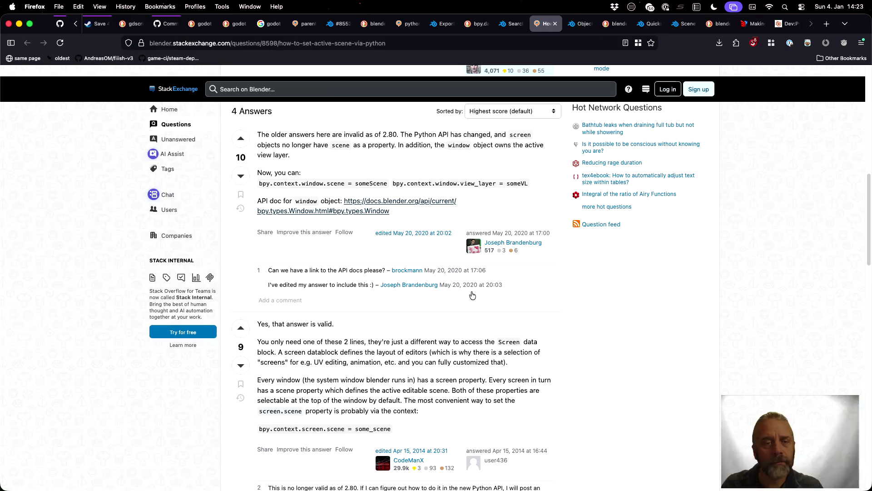
pyautogui.scroll(5, 456, 294)
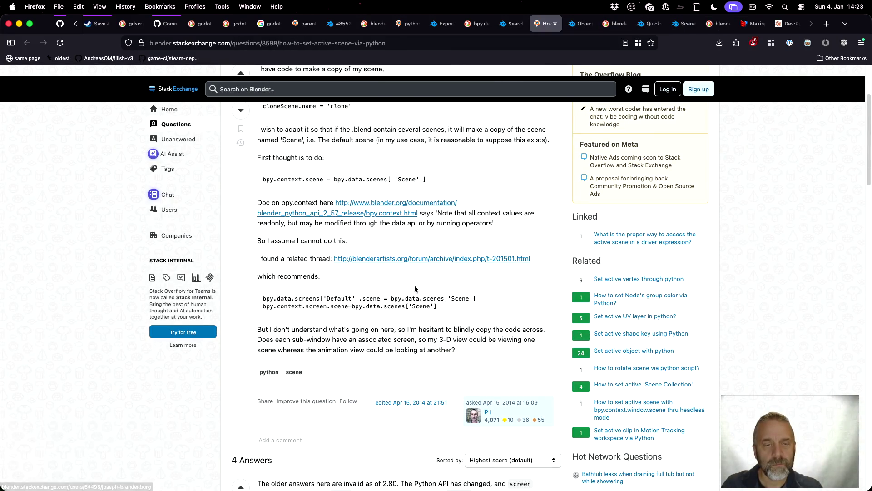
pyautogui.hotkey('ctrl', 'Tab')
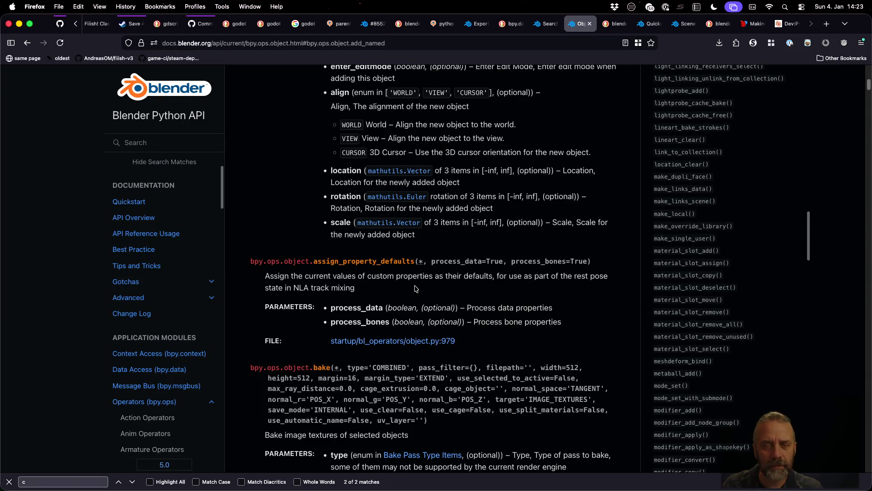
pyautogui.hotkey('ctrl', 'Tab')
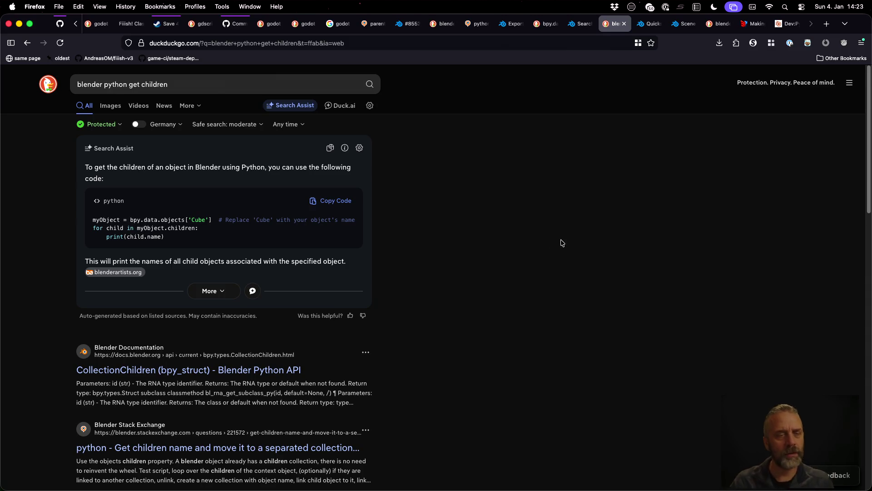
# Recheck the children loop around line 205 in Sublime Text, then bring the terminal export log forward.
pyautogui.press('super+Tab')
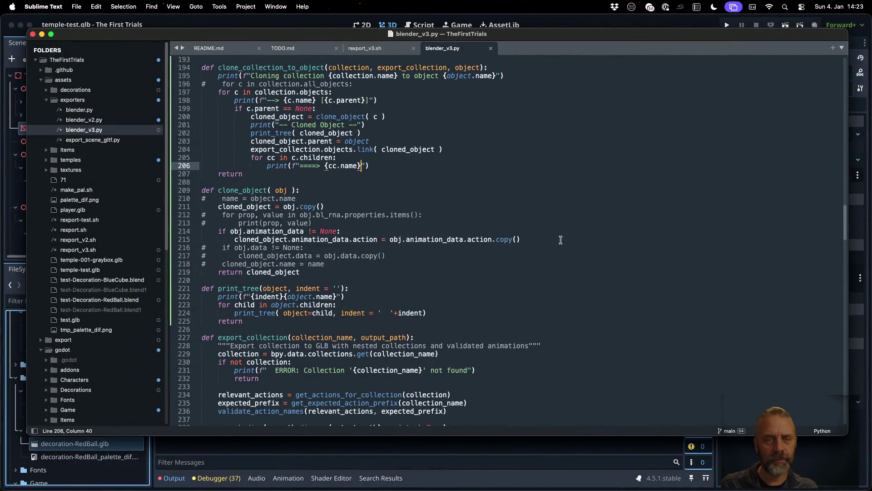
pyautogui.press('super+Tab')
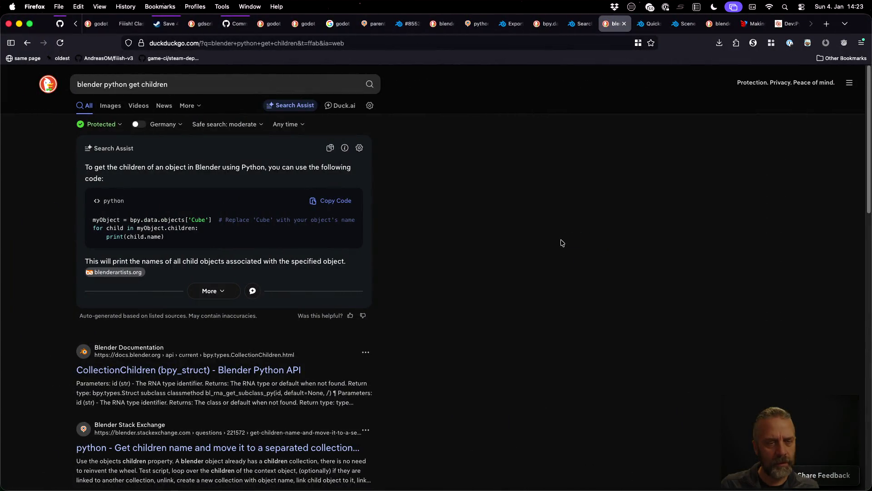
pyautogui.press('super+Tab')
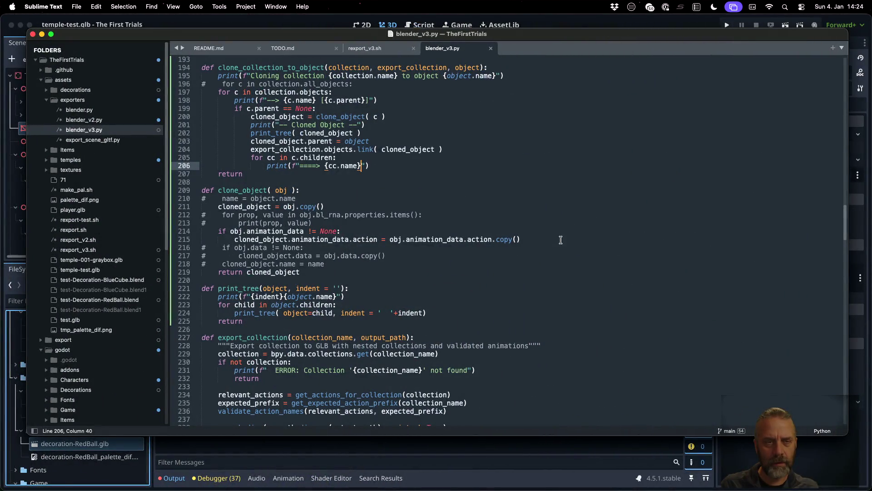
pyautogui.press('Up')
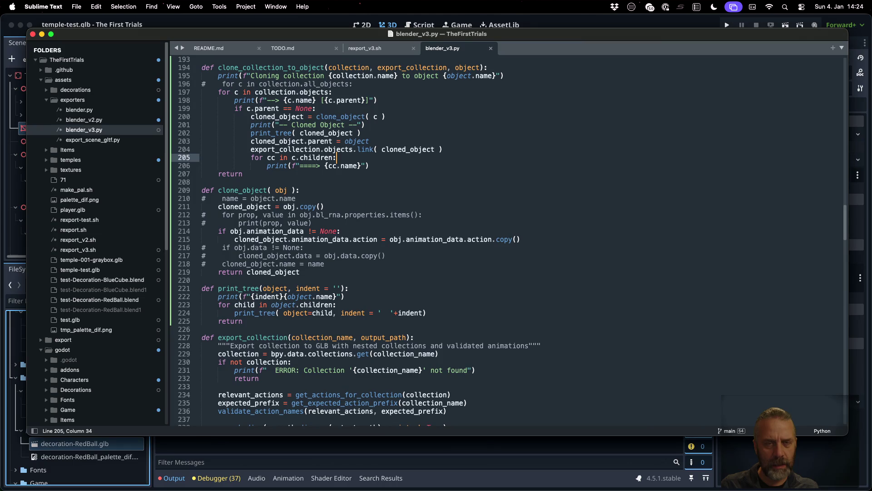
pyautogui.press('super+Tab')
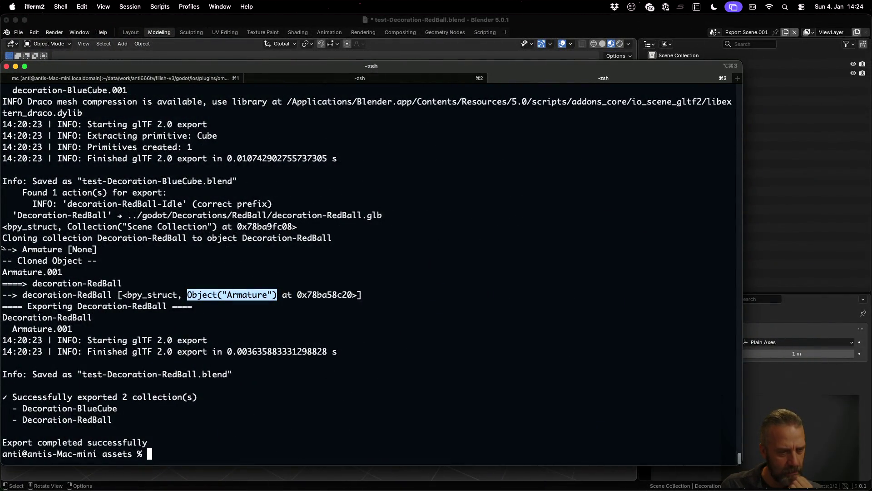
pyautogui.moveTo(3, 249); pyautogui.dragTo(107, 249)
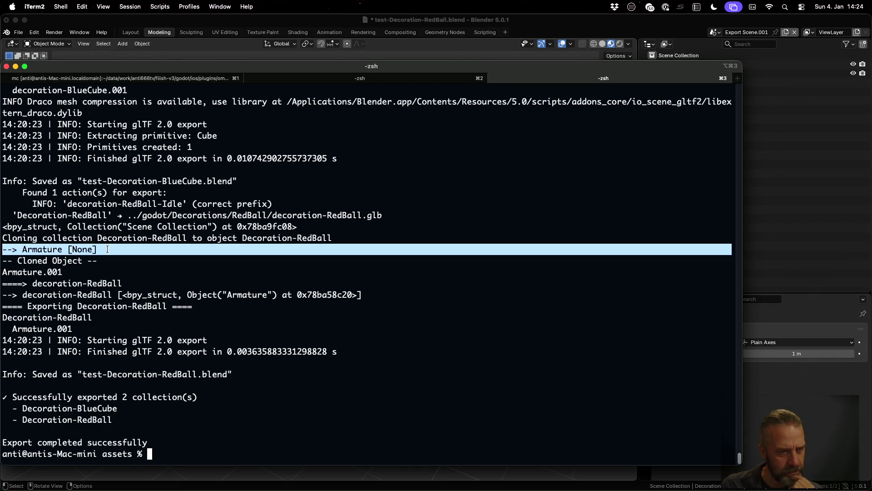
pyautogui.click(36, 283)
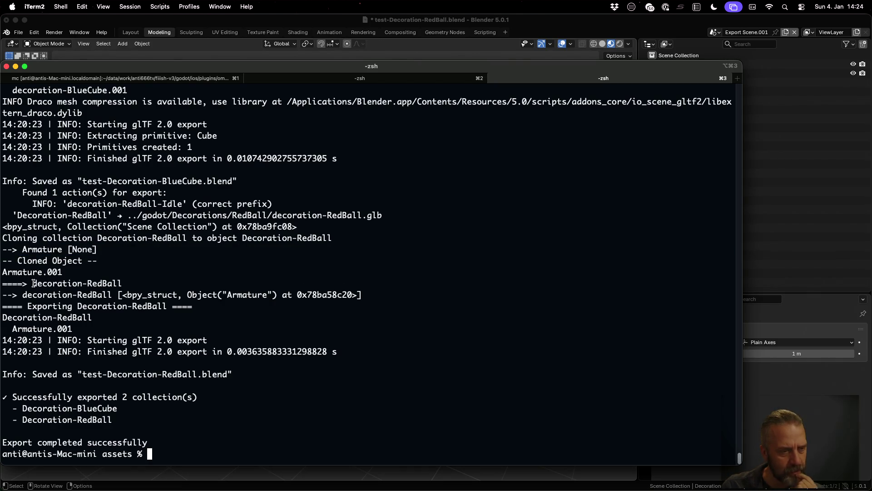
pyautogui.moveTo(33, 283); pyautogui.dragTo(119, 283)
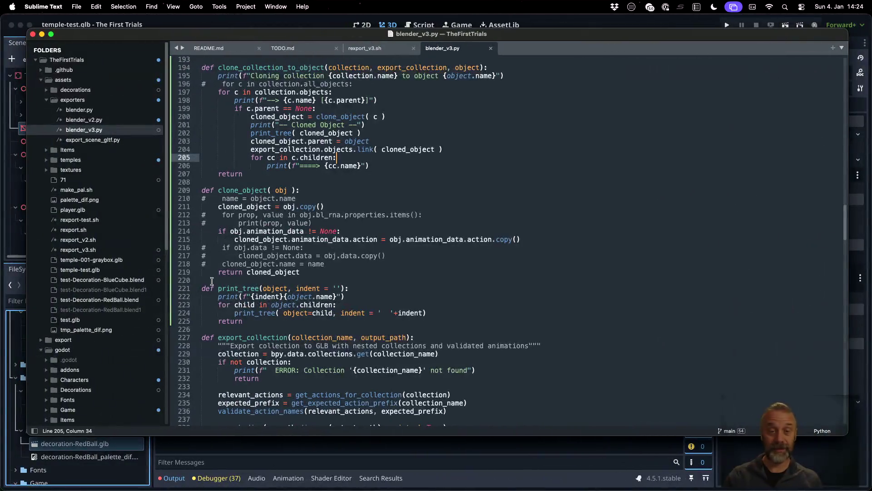
# Comment out the 'for cc in c.children' print loop on lines 205–206.
pyautogui.click(431, 221)
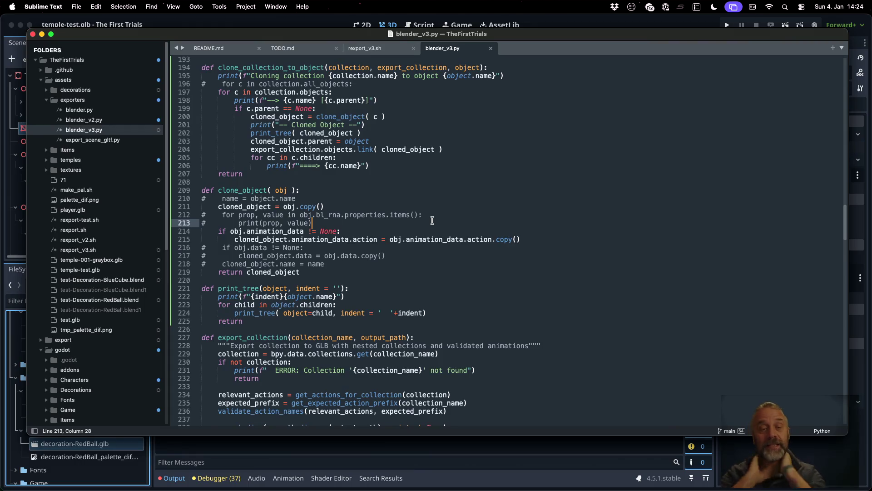
pyautogui.click(402, 157)
pyautogui.hotkey('shift', 'Down')
pyautogui.press('super+slash')
pyautogui.click(205, 191)
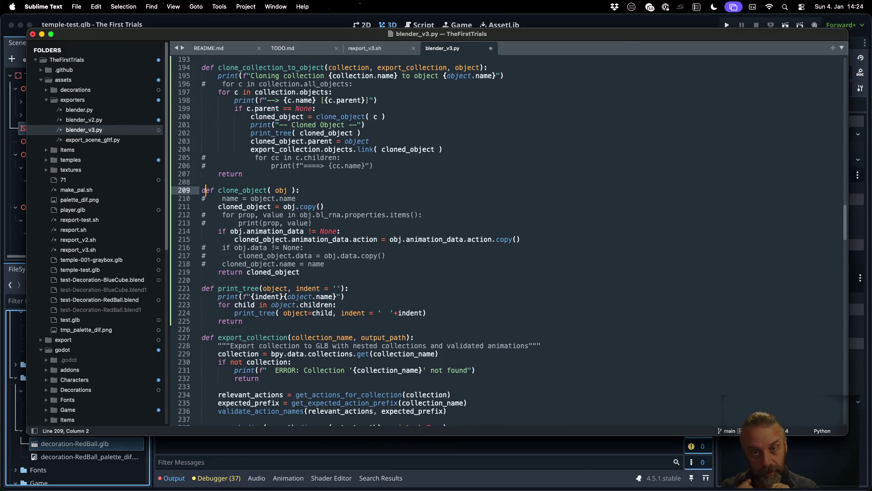
# Try adding a second parameter to clone_object, then delete it so the signature takes only obj.
pyautogui.doubleClick(398, 68)
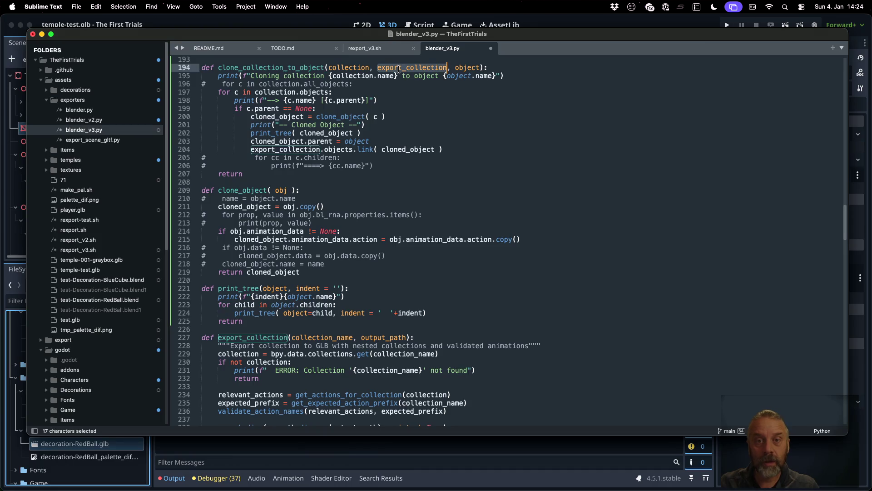
pyautogui.press('super+c')
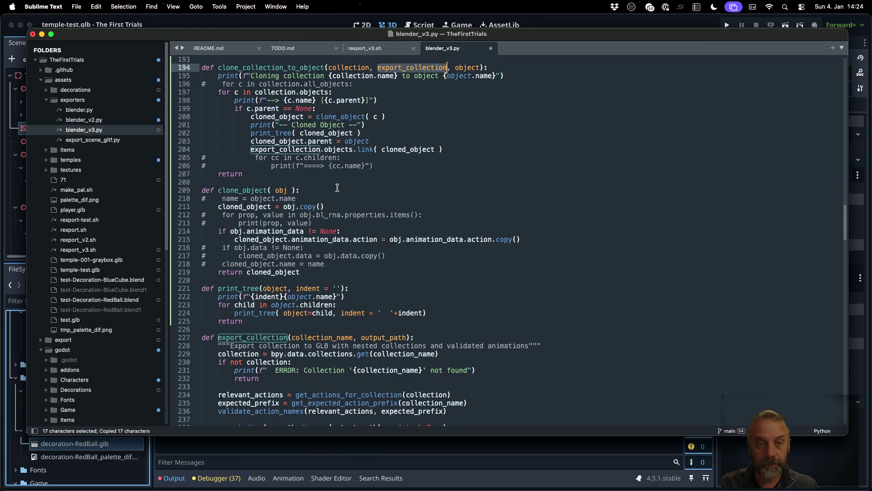
pyautogui.click(287, 190)
pyautogui.press('super+space')
pyautogui.press('super+v')
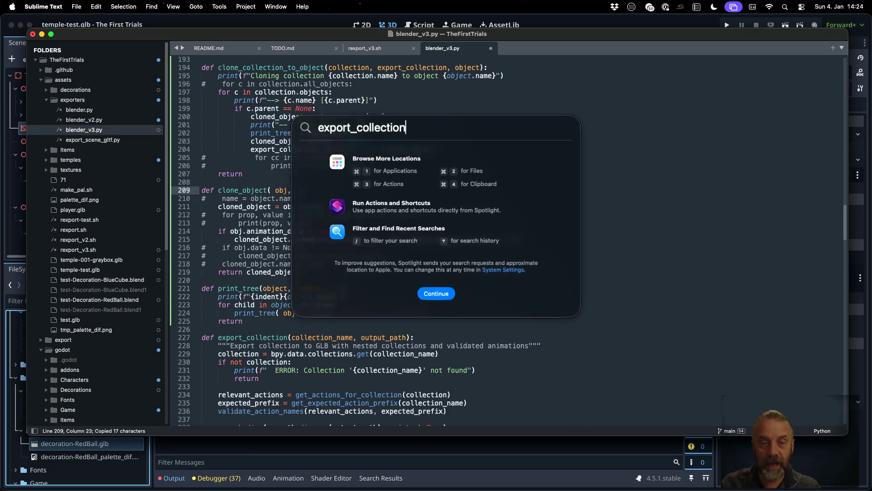
pyautogui.press('Escape')
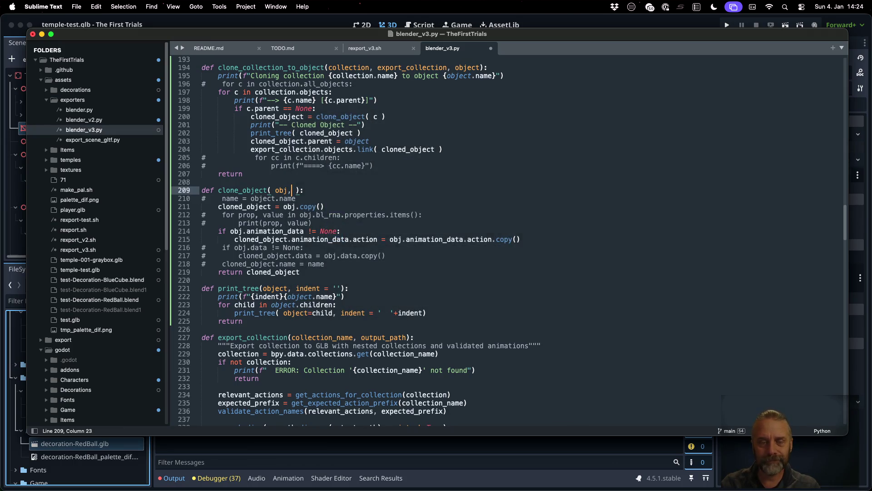
pyautogui.write('col')
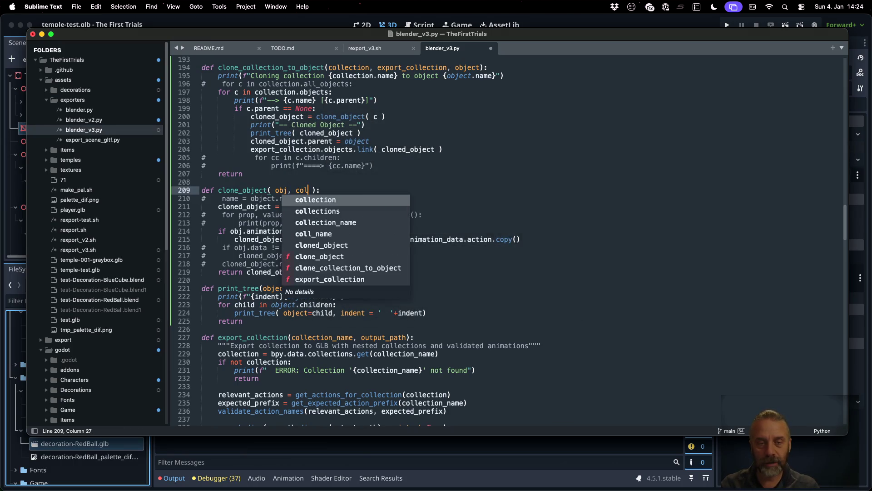
pyautogui.press('BackSpace')
pyautogui.press('BackSpace')
pyautogui.press('BackSpace')
pyautogui.write('targ')
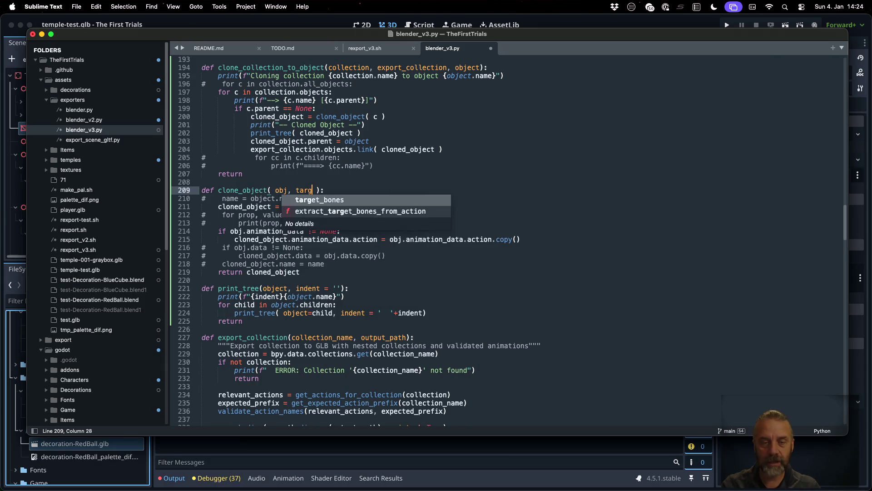
pyautogui.write('et_c')
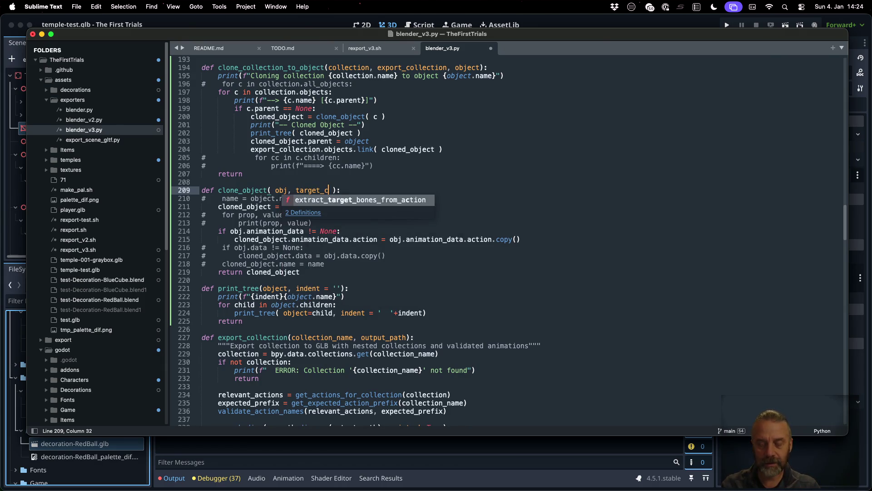
pyautogui.write('o')
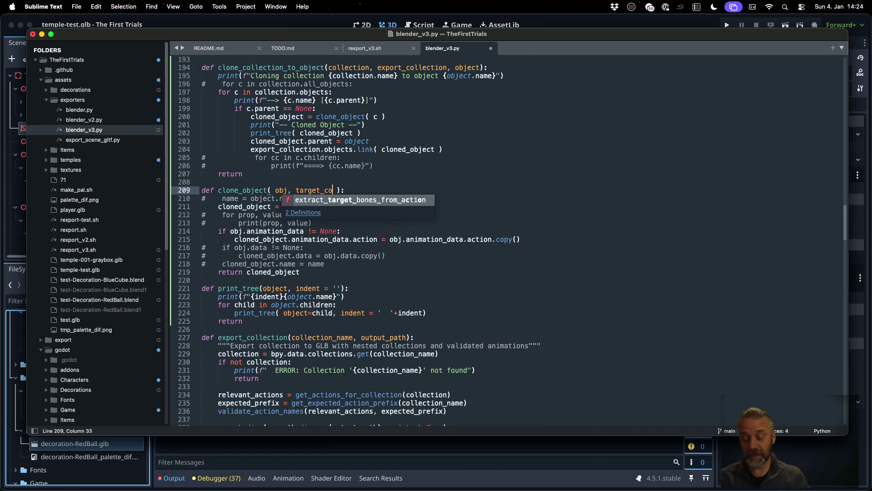
pyautogui.press('BackSpace')
pyautogui.press('BackSpace')
pyautogui.press('BackSpace')
pyautogui.press('BackSpace')
pyautogui.press('BackSpace')
pyautogui.press('BackSpace')
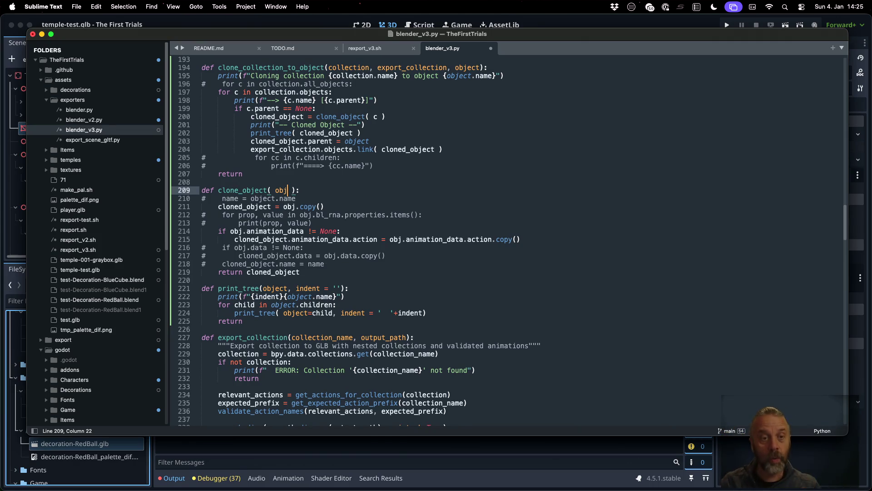
pyautogui.click(345, 158)
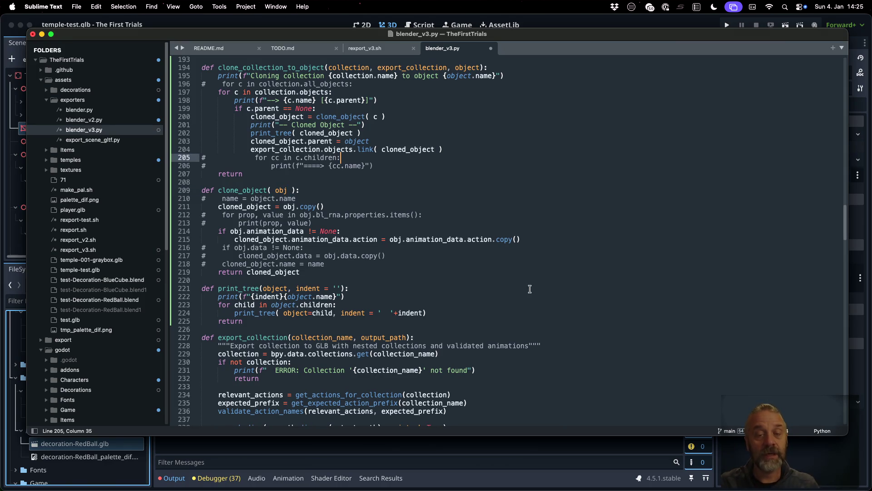
# Start a new 'def link_tree_to_collection' function in the gap before print_tree.
pyautogui.click(340, 147)
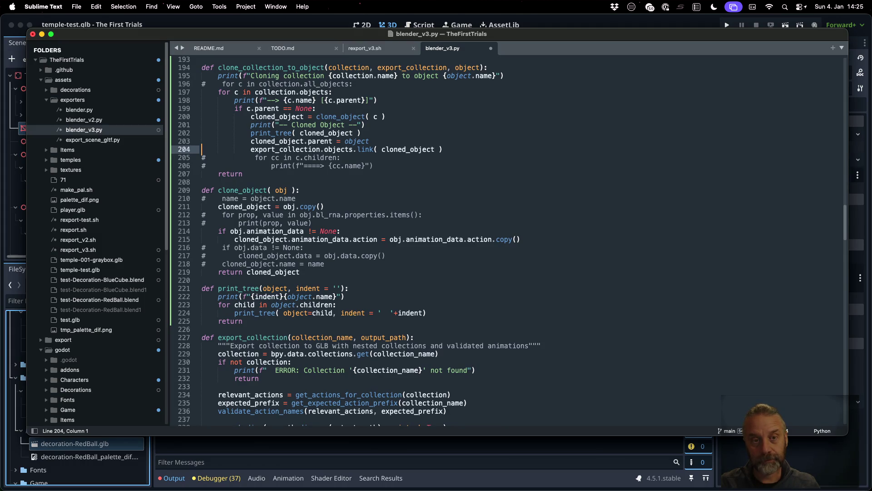
pyautogui.press('Down')
pyautogui.press('Down')
pyautogui.press('Down')
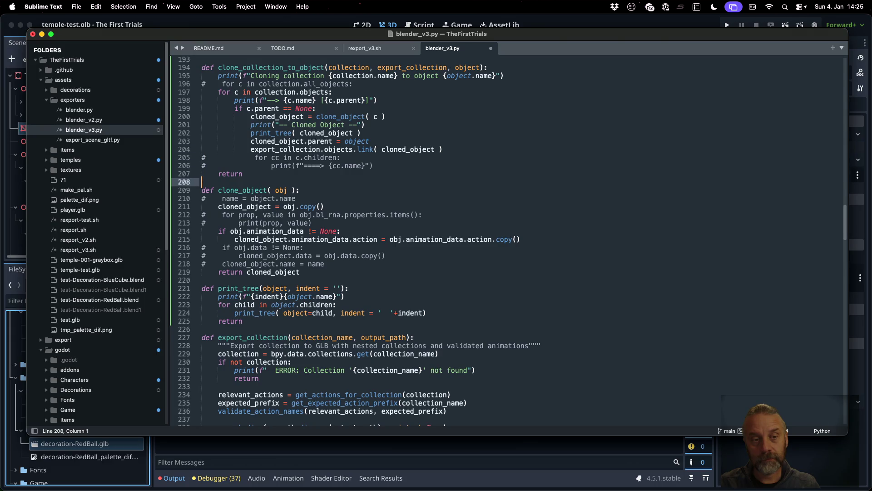
pyautogui.press('Down')
pyautogui.press('Down')
pyautogui.press('Down')
pyautogui.press('Down')
pyautogui.press('Down')
pyautogui.press('Down')
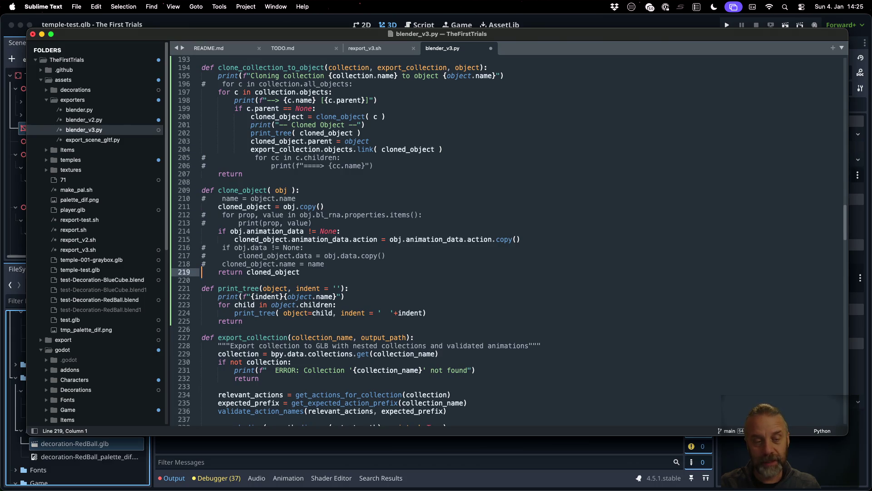
pyautogui.press('Down')
pyautogui.press('Return')
pyautogui.write('def')
pyautogui.press('Escape')
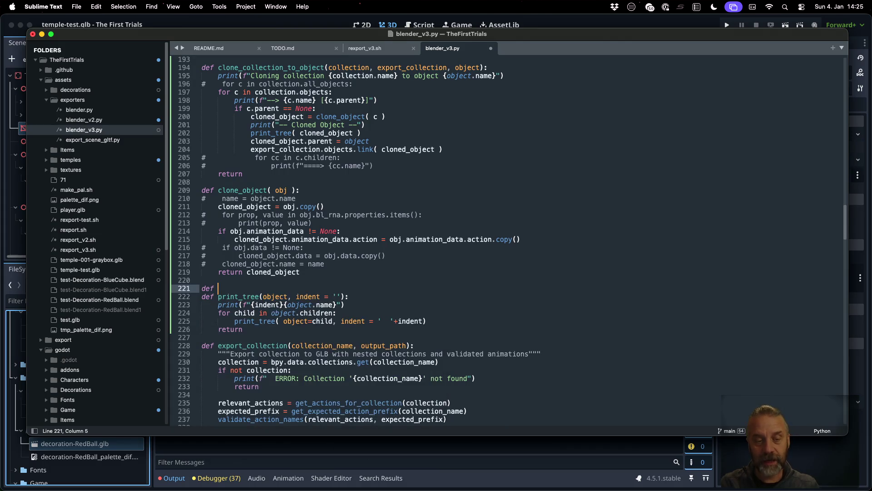
pyautogui.write('link_tree_')
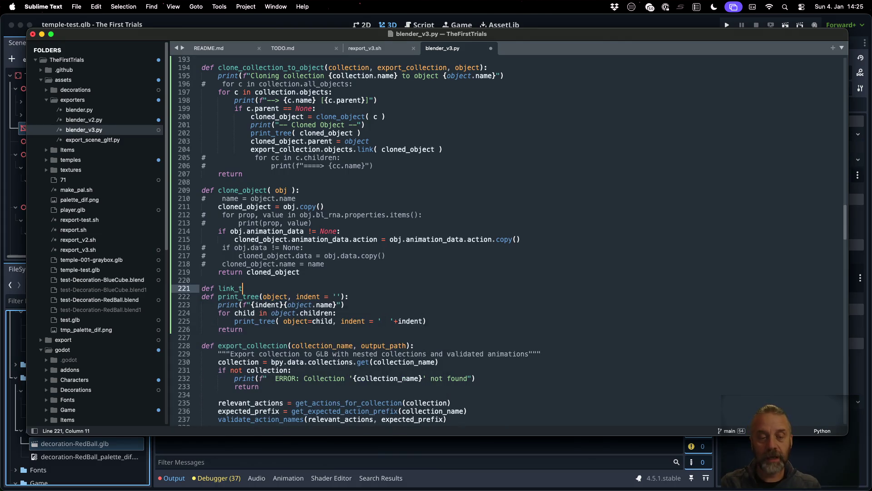
pyautogui.write('to_co')
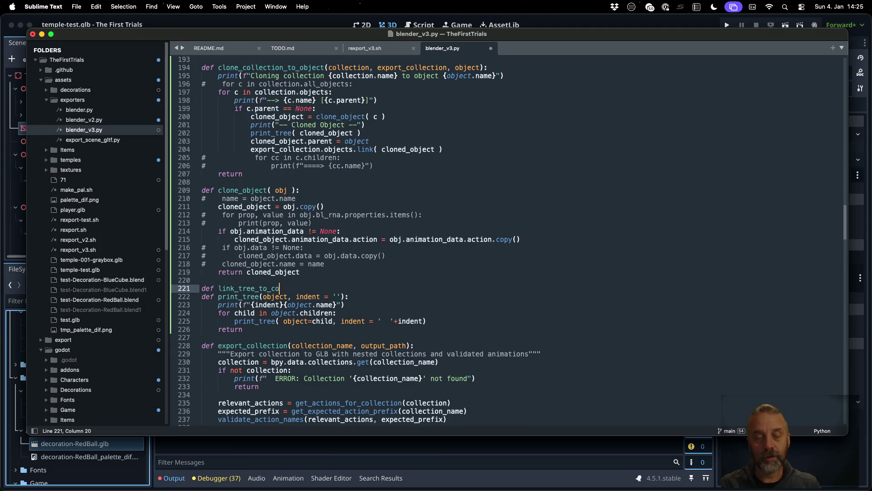
pyautogui.write('llection(')
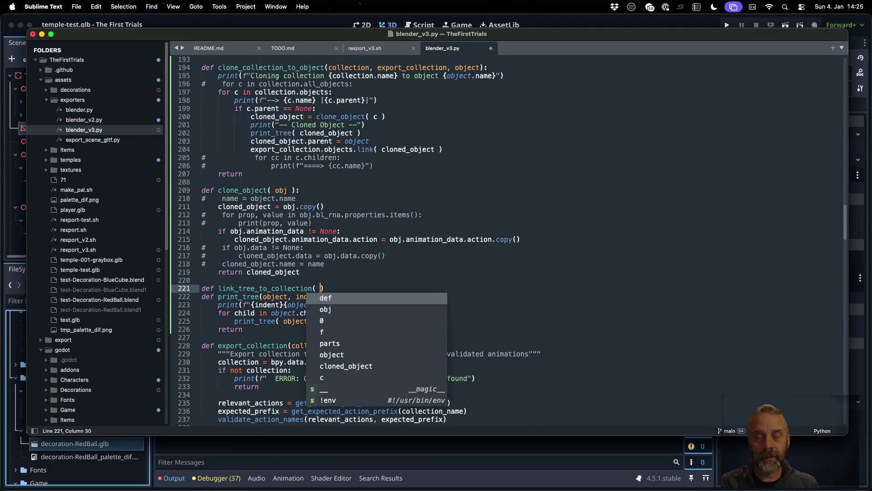
pyautogui.press('Escape')
pyautogui.write('root')
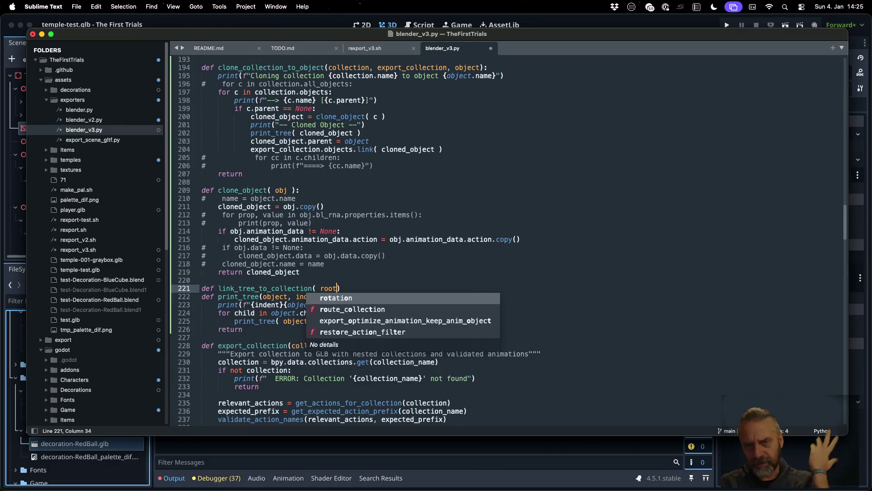
pyautogui.write(', ')
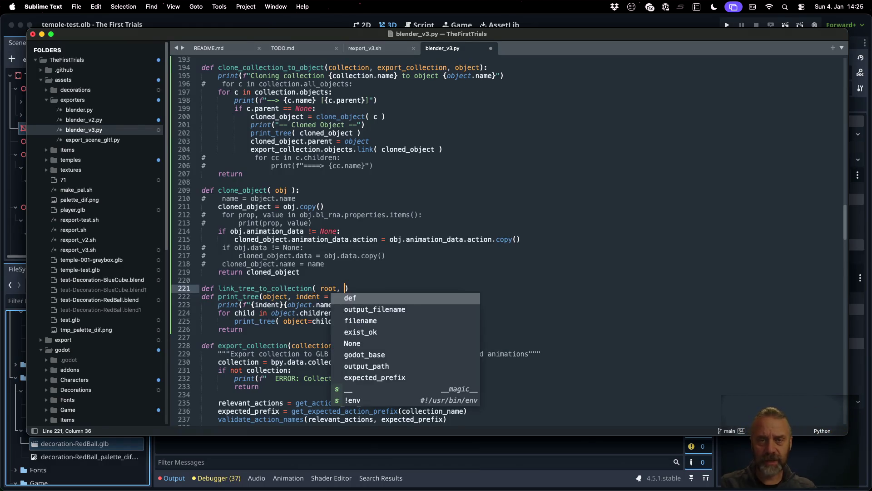
pyautogui.write('collection')
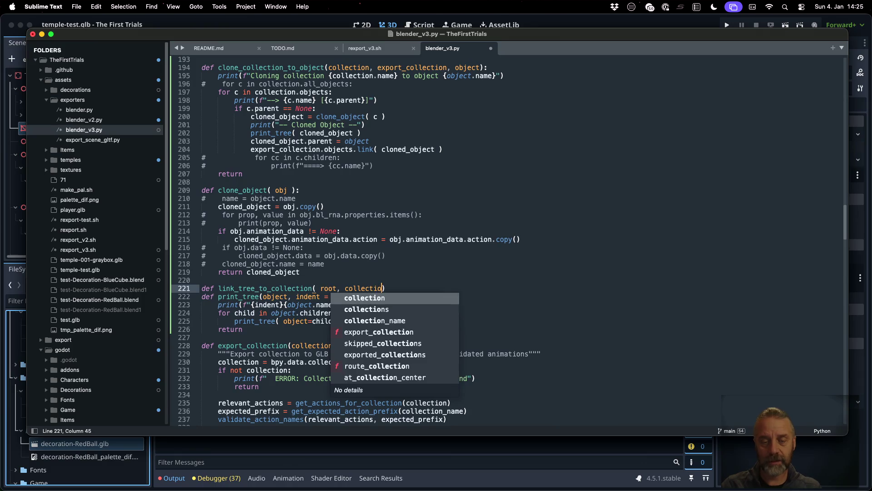
pyautogui.write(' ):')
pyautogui.press('Return')
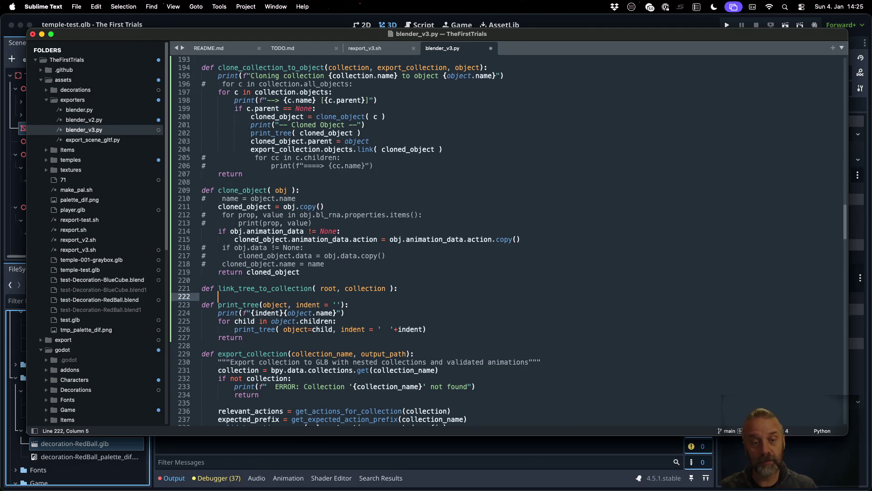
pyautogui.write('for c i')
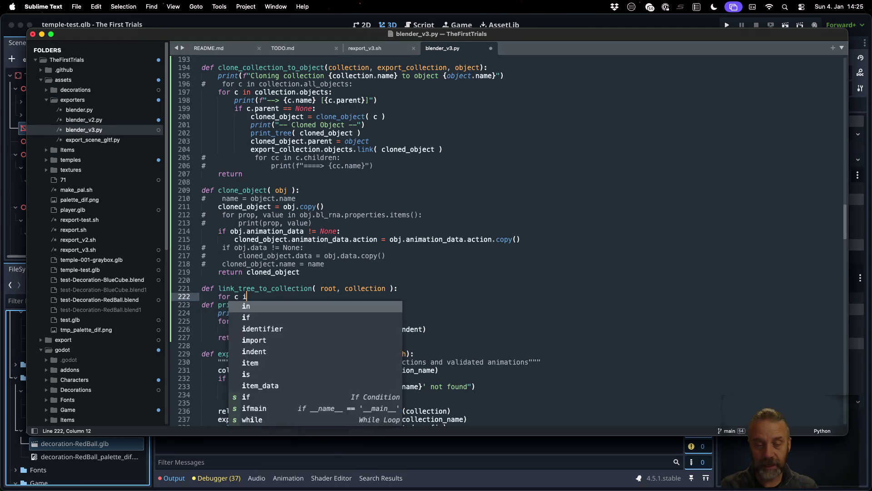
pyautogui.write('n root:')
# Write the body linking each object into collection and recursing with (c, collection), then save.
pyautogui.press('Return')
pyautogui.write('c.')
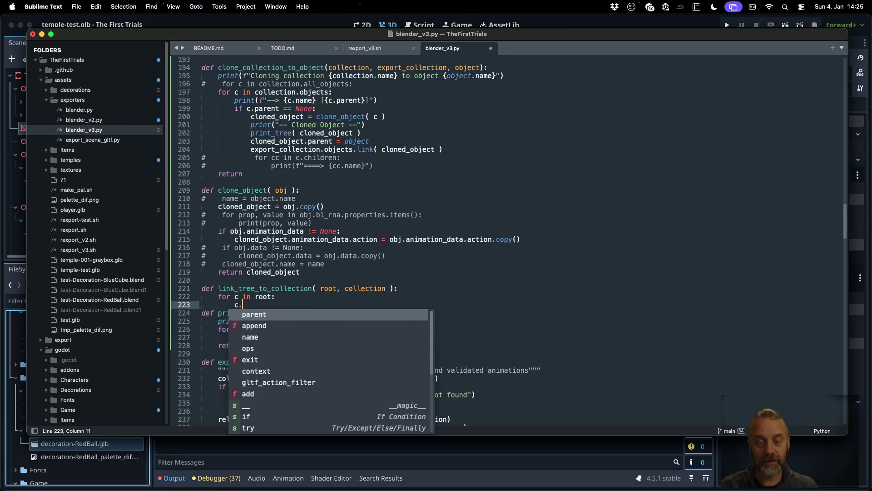
pyautogui.press('BackSpace')
pyautogui.write('oll')
pyautogui.press('Return')
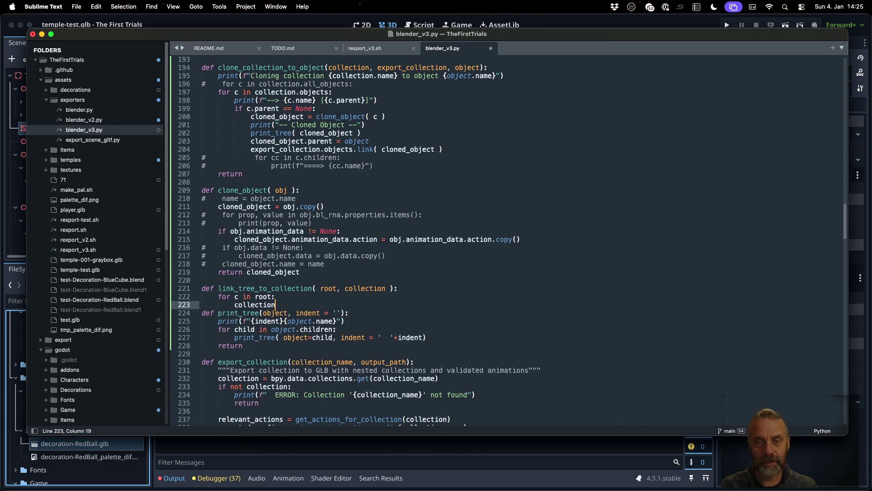
pyautogui.write('.obje')
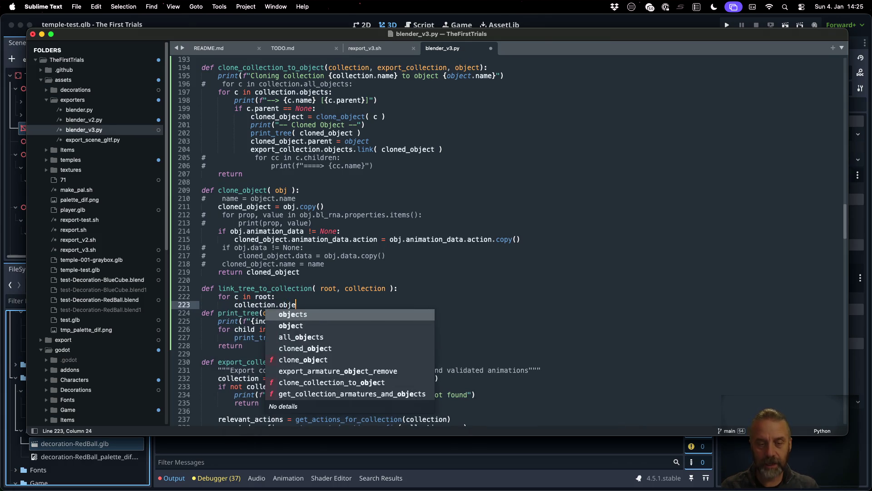
pyautogui.write('cts.link(')
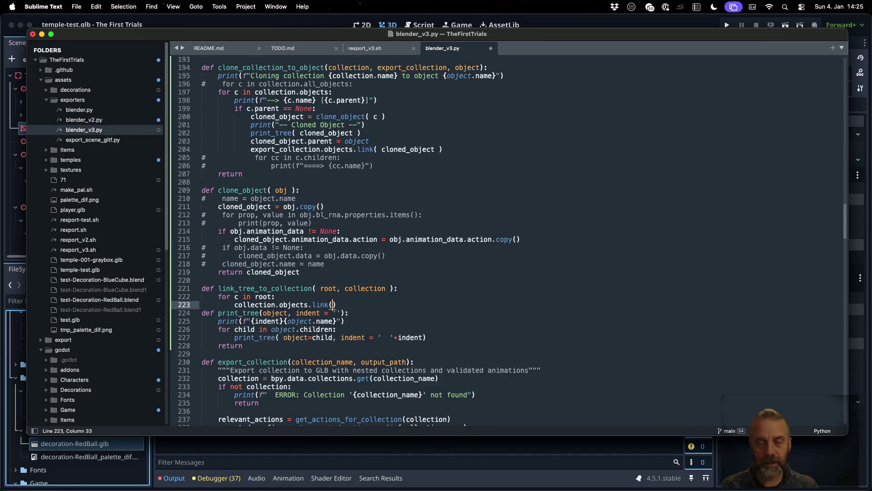
pyautogui.write(' c )')
pyautogui.press('Return')
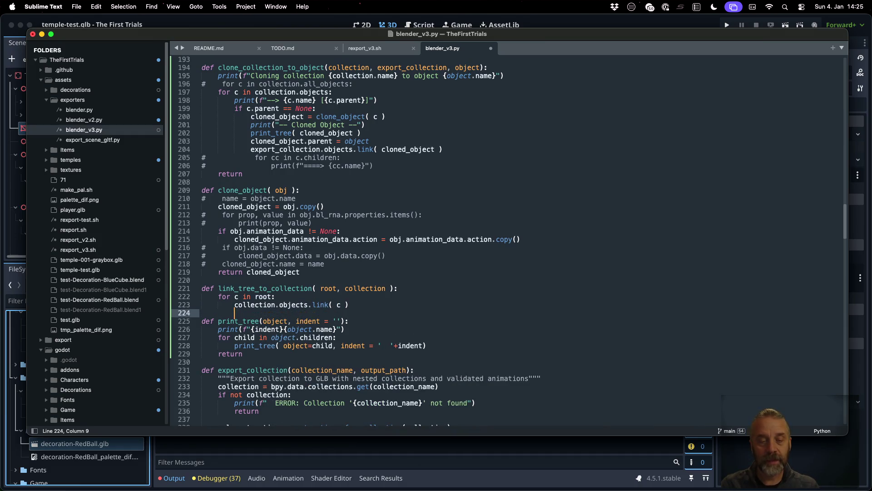
pyautogui.write('link')
pyautogui.press('Return')
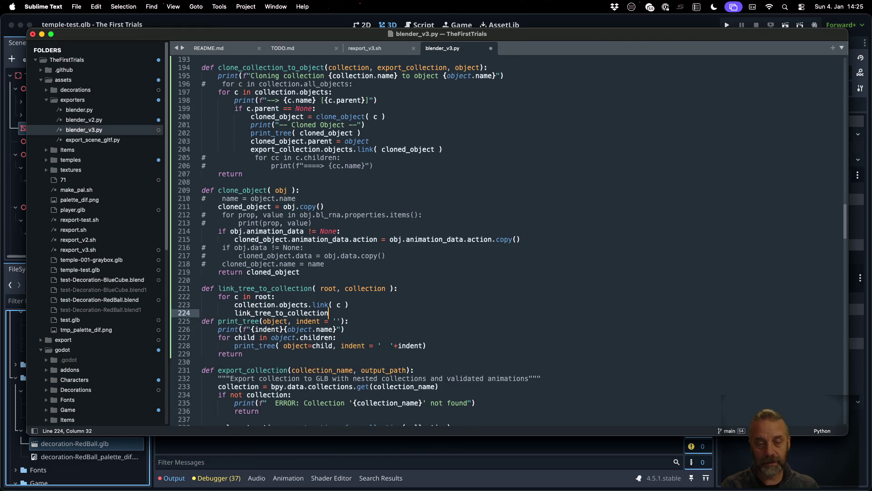
pyautogui.press('BackSpace')
pyautogui.write('9 c,')
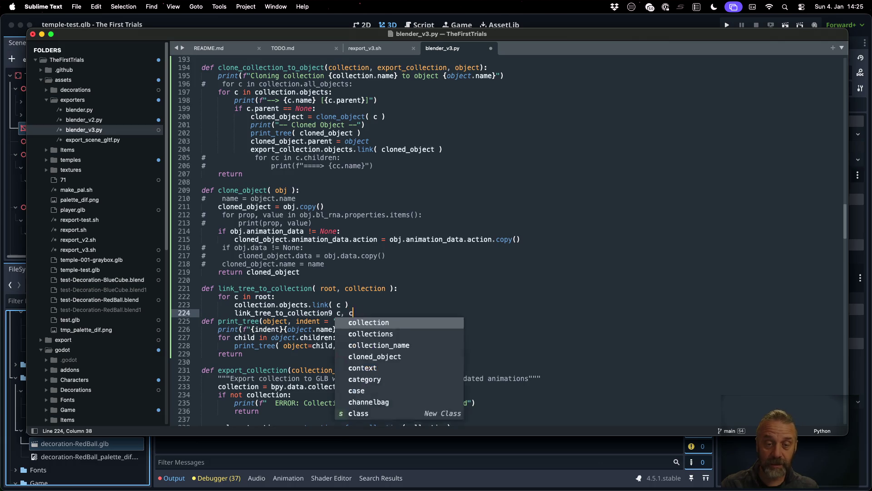
pyautogui.write('c')
pyautogui.press('BackSpace')
pyautogui.press('BackSpace')
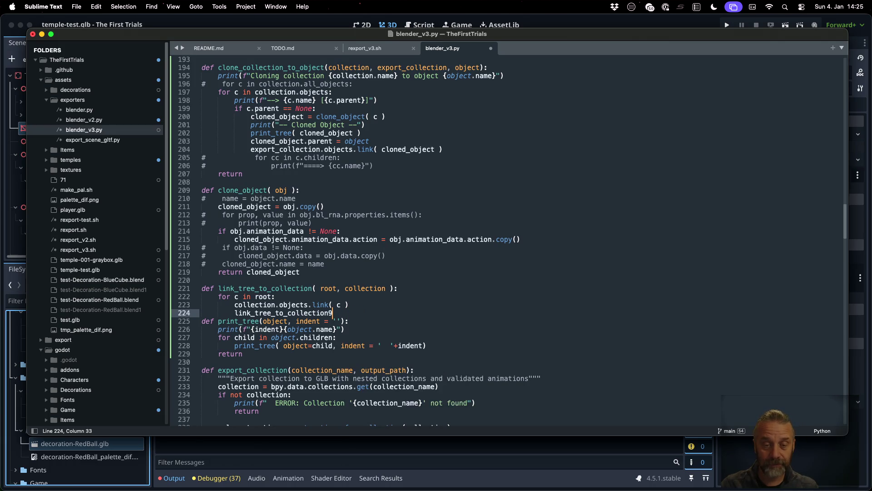
pyautogui.write('( c, collection')
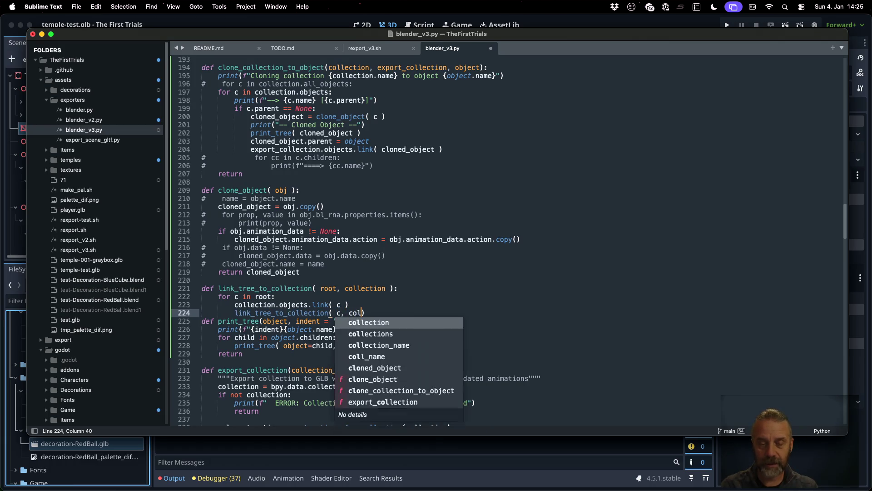
pyautogui.press('Return')
pyautogui.press('super+s')
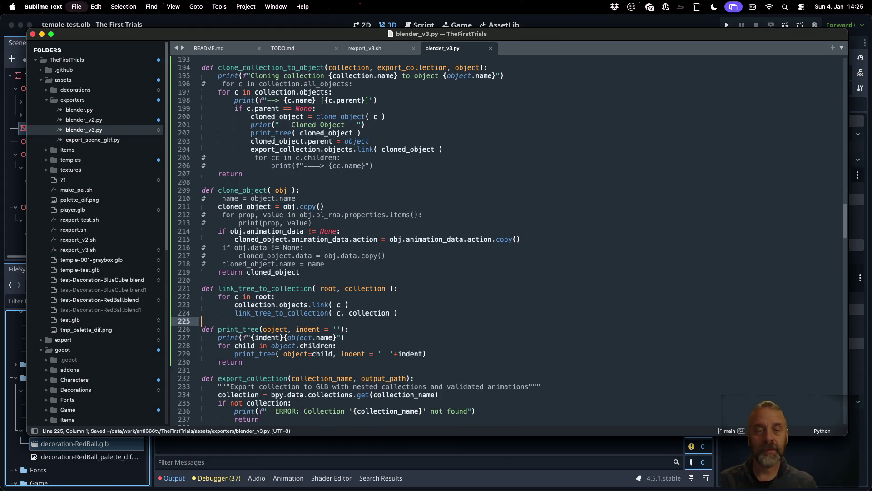
pyautogui.click(203, 148)
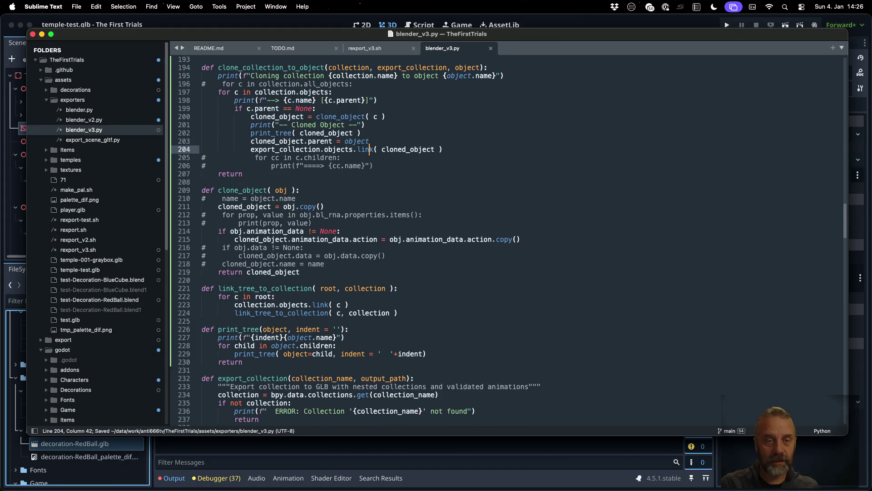
pyautogui.write('#')
# Comment out line 204 and add a link_tree_to_collection( obj, export_collection ) call before return.
pyautogui.press('BackSpace')
pyautogui.press('Down')
pyautogui.press('Down')
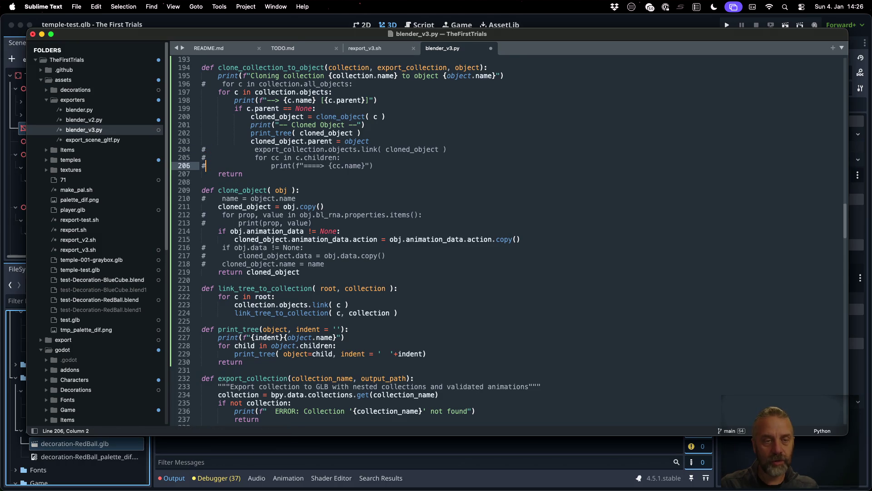
pyautogui.press('End')
pyautogui.press('Return')
pyautogui.press('Return')
pyautogui.press('Tab')
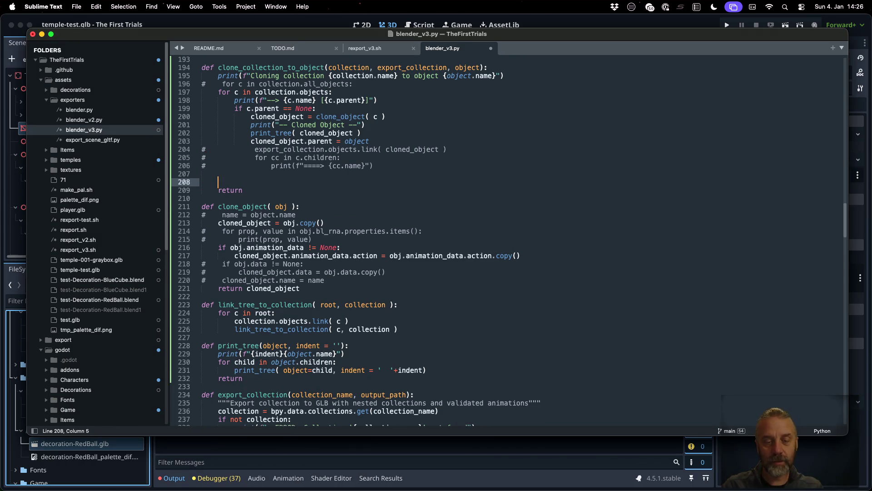
pyautogui.write('l')
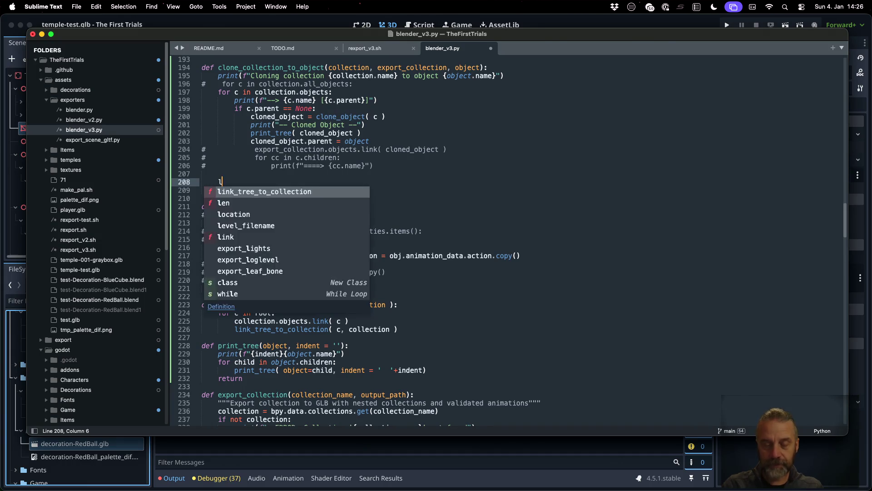
pyautogui.write('ink')
pyautogui.press('Tab')
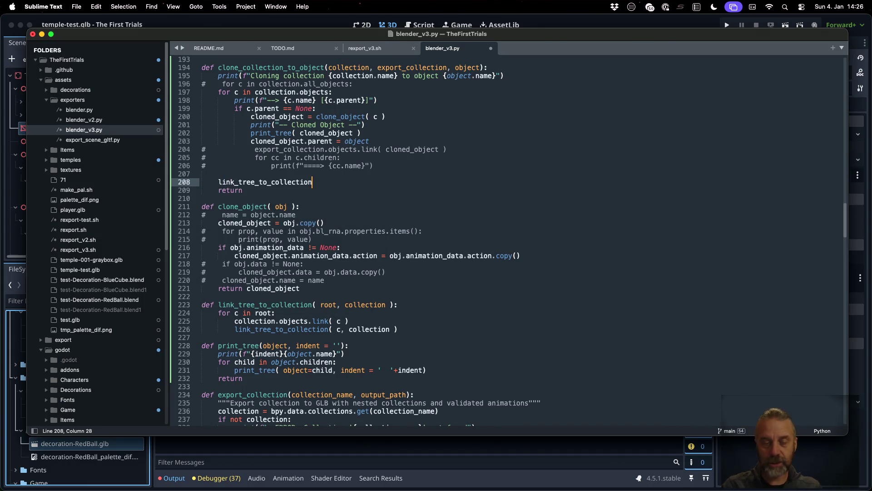
pyautogui.write('(')
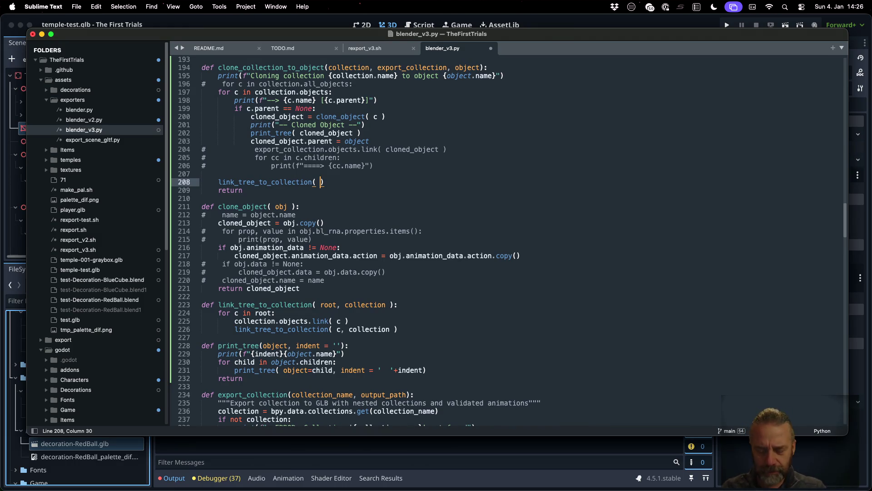
pyautogui.write('object')
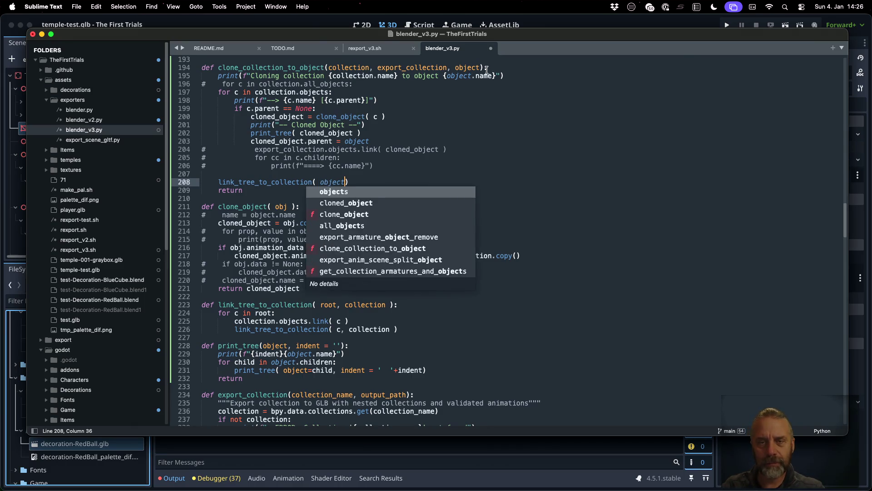
# Rename the object parameter to obj on lines 194, 195 and 208, and save.
pyautogui.doubleClick(464, 67)
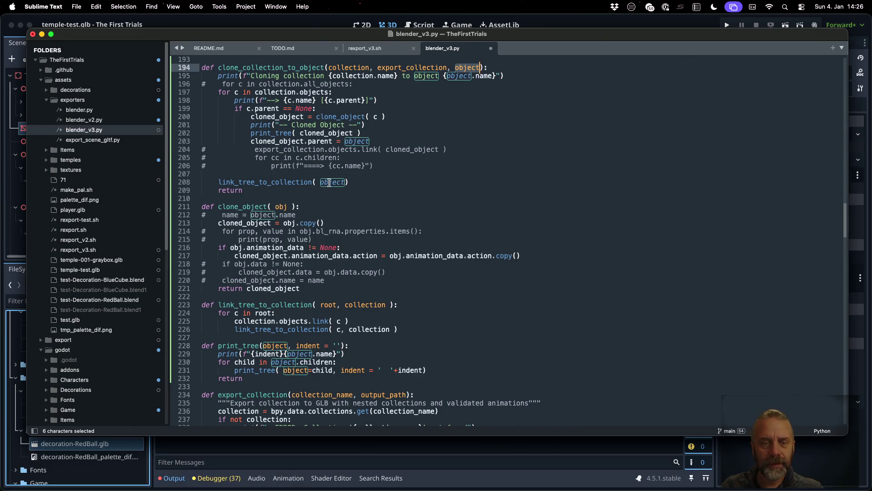
pyautogui.moveTo(332, 182); pyautogui.dragTo(345, 183)
pyautogui.press('BackSpace')
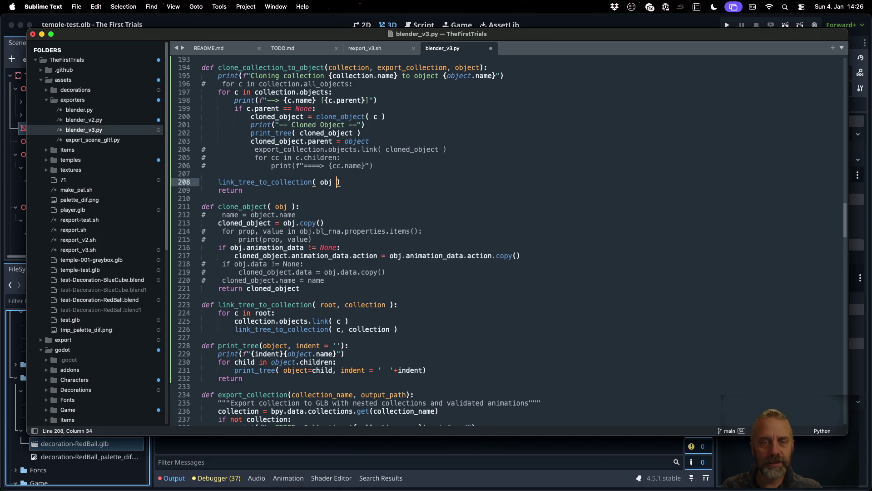
pyautogui.write(', exop')
pyautogui.press('Return')
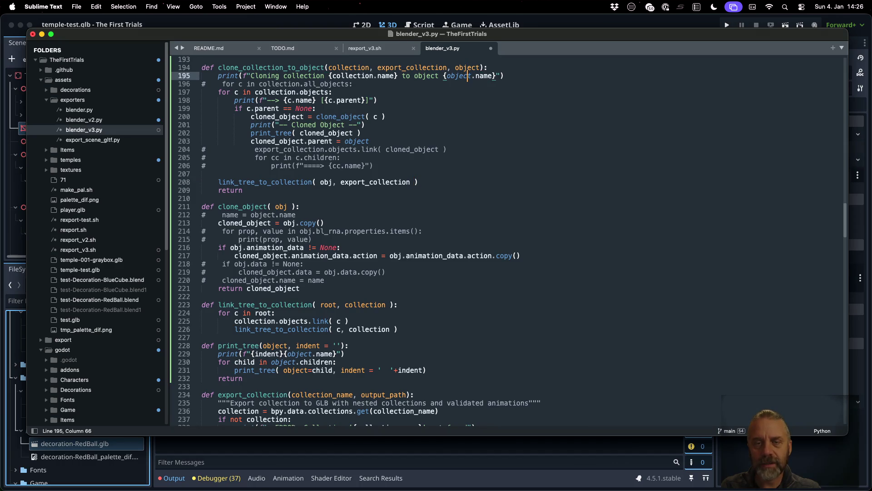
pyautogui.moveTo(467, 68)
pyautogui.mouseDown()
pyautogui.moveTo(477, 67)
pyautogui.moveTo(463, 76)
pyautogui.mouseUp()
pyautogui.press('BackSpace')
pyautogui.press('BackSpace')
pyautogui.press('BackSpace')
pyautogui.press('super+s')
# Shorten object to obj in the parent assignment further down and save again.
pyautogui.press('Down')
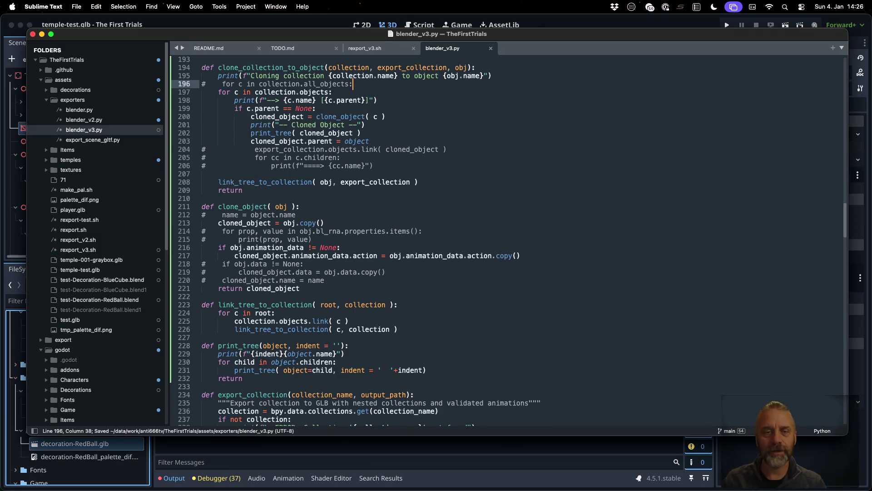
pyautogui.press('Down')
pyautogui.press('Down')
pyautogui.press('Up')
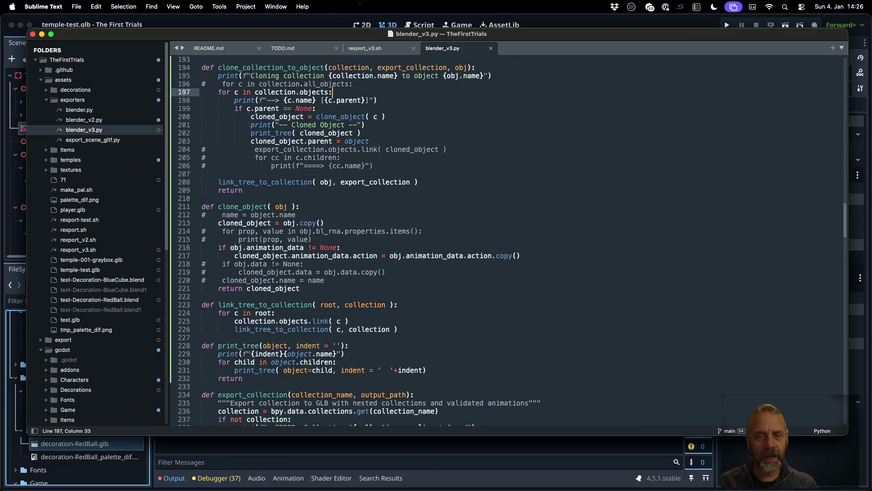
pyautogui.press('Down')
pyautogui.press('Down')
pyautogui.press('Down')
pyautogui.press('Down')
pyautogui.press('Down')
pyautogui.press('End')
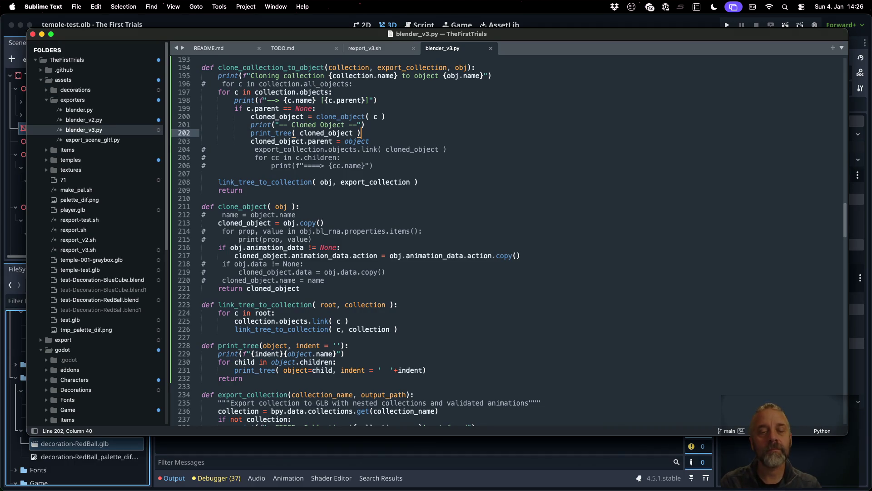
pyautogui.press('Down')
pyautogui.press('End')
pyautogui.press('Delete')
pyautogui.press('Delete')
pyautogui.press('Delete')
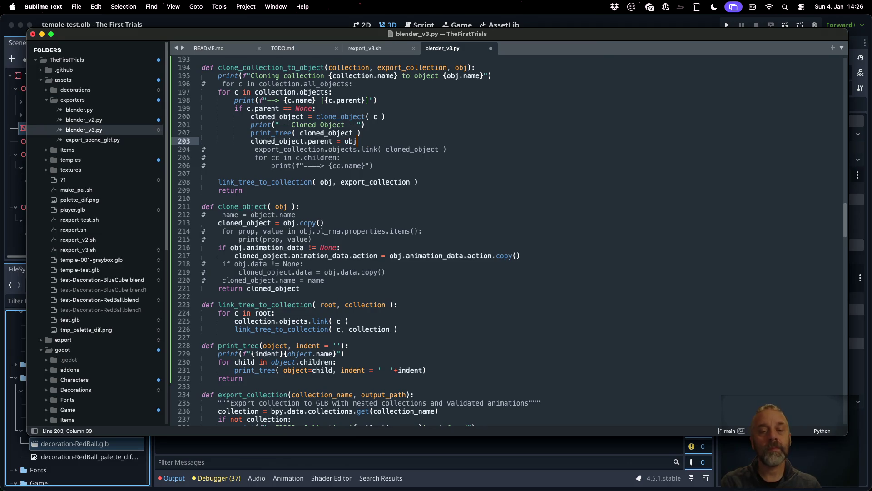
pyautogui.press('cmd+s')
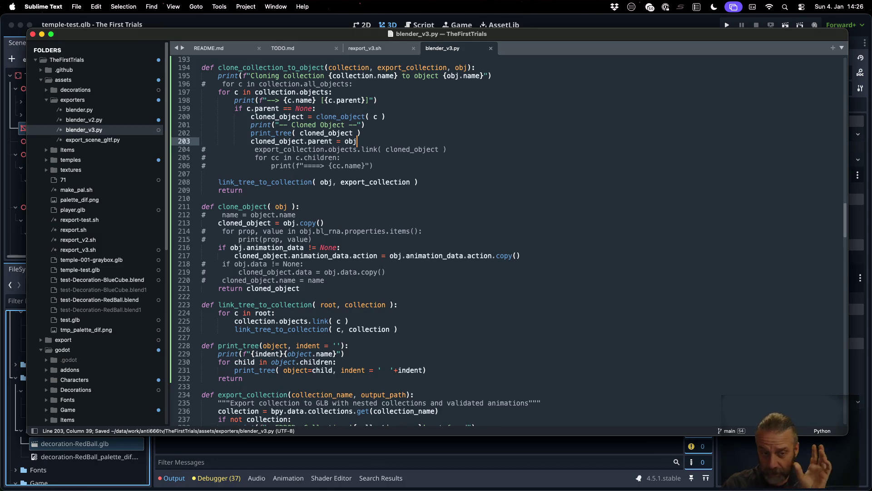
# Review the link_tree_to_collection uses, rerun the export in iTerm2, and hit the TypeError traceback.
pyautogui.click(444, 224)
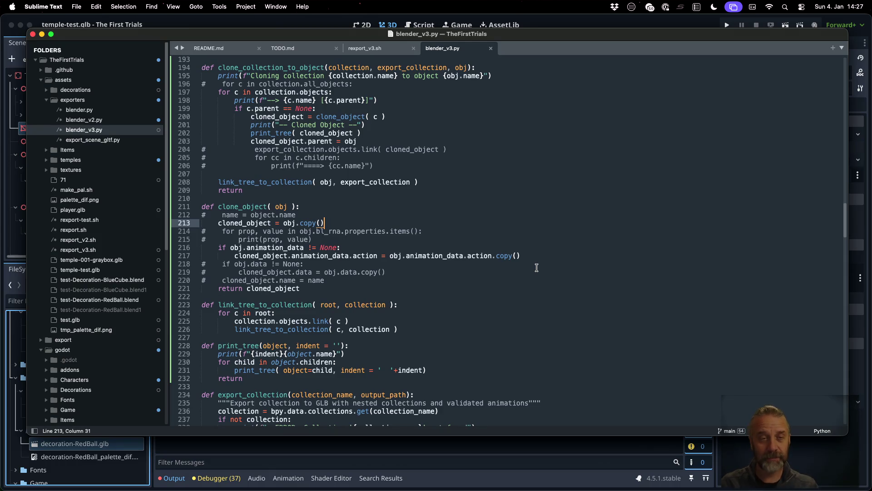
pyautogui.doubleClick(345, 149)
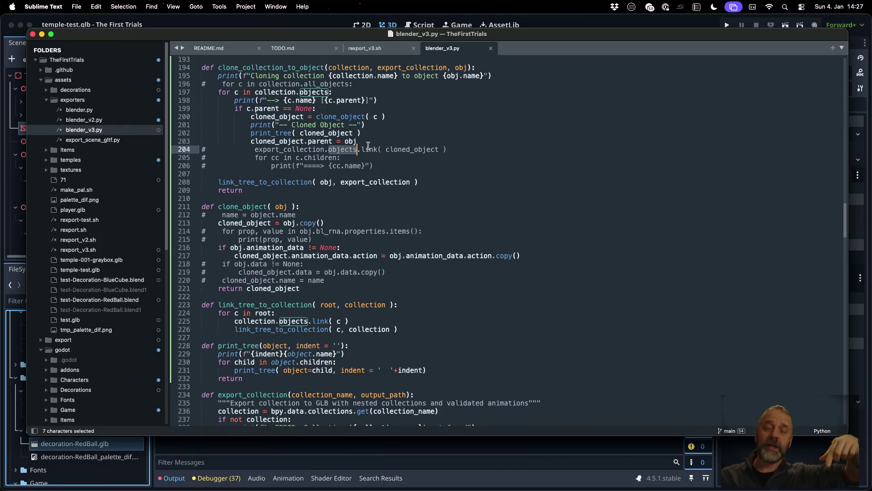
pyautogui.doubleClick(276, 184)
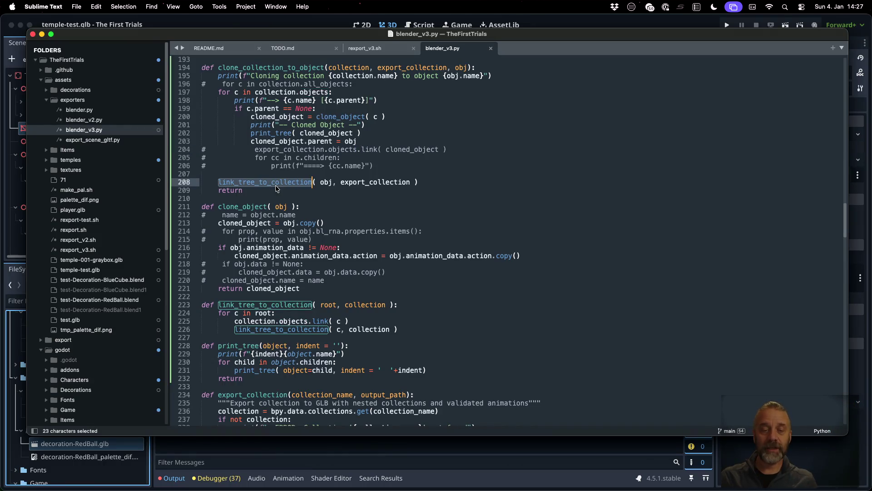
pyautogui.doubleClick(290, 331)
pyautogui.press('super+Tab')
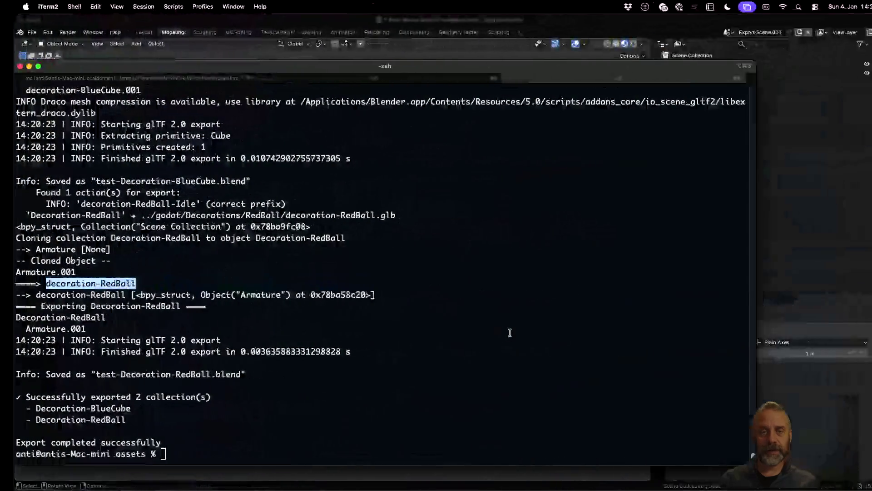
pyautogui.press('Up')
pyautogui.press('Return')
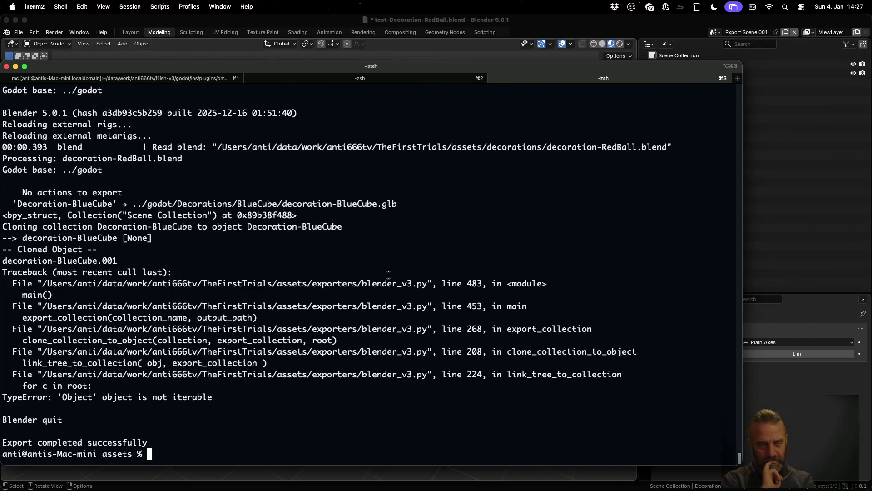
pyautogui.hotkey('ctrl', 'Left')
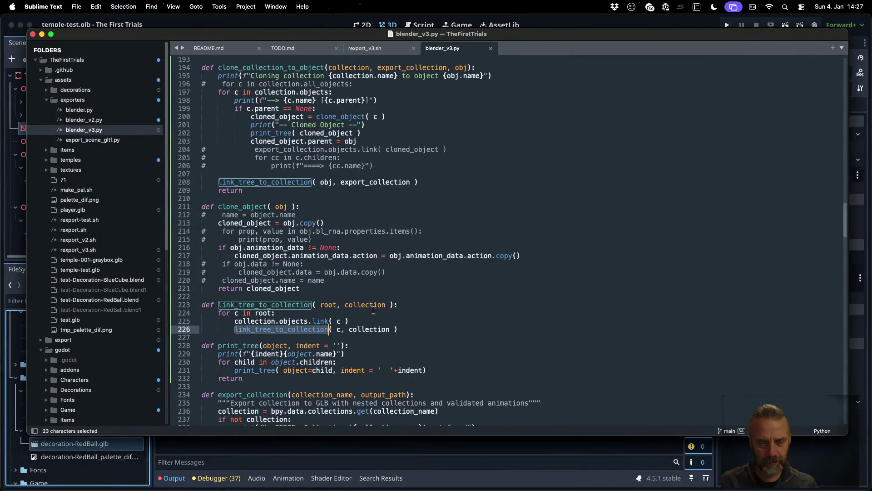
# Add collection.objects.link( root ) as the first line of link_tree_to_collection.
pyautogui.click(345, 314)
pyautogui.press('Left')
pyautogui.write('.c')
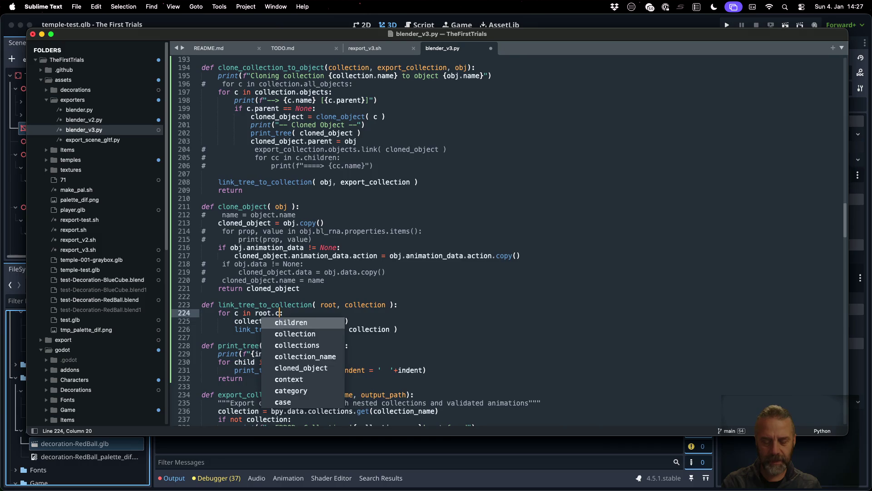
pyautogui.write('hildren')
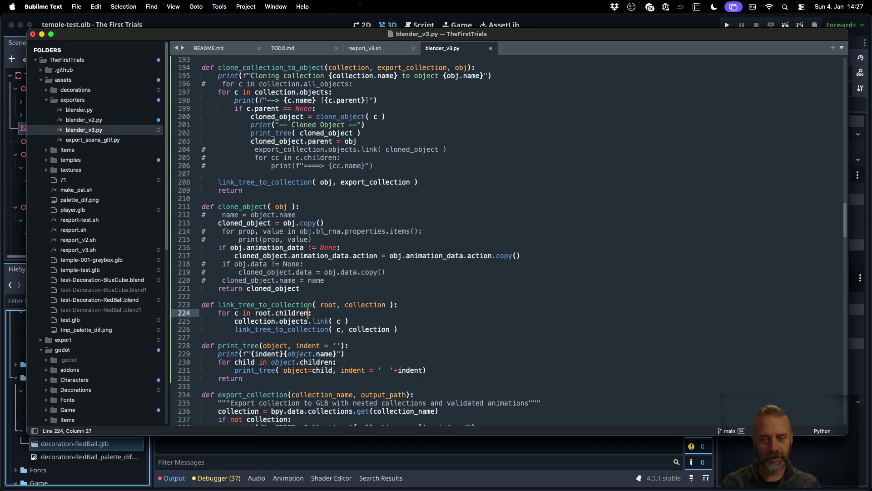
pyautogui.write('()')
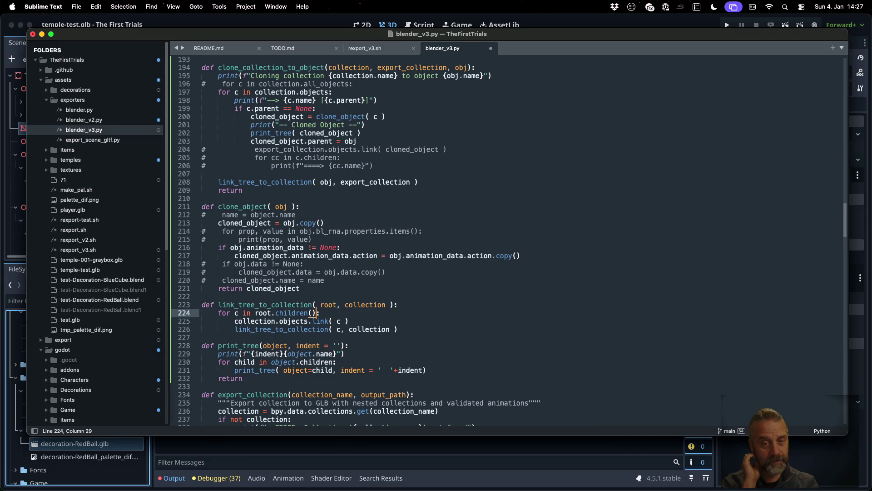
pyautogui.press('Up')
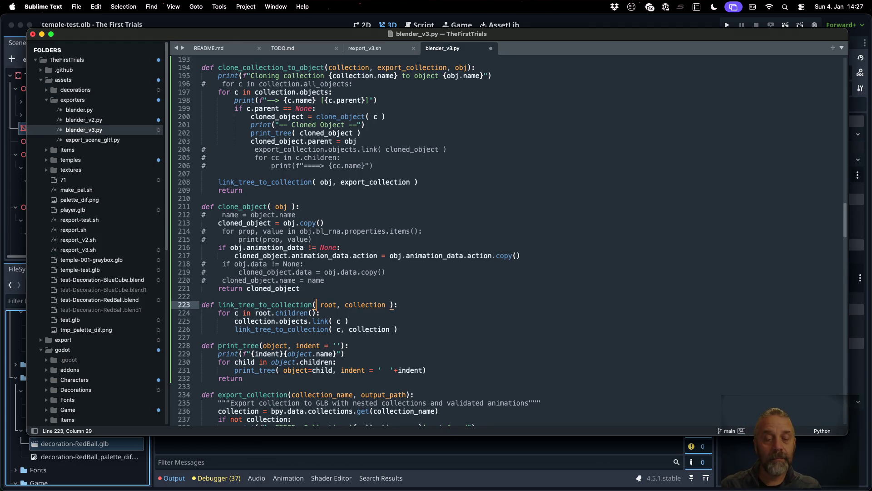
pyautogui.press('super+Right')
pyautogui.press('Return')
pyautogui.press('Down')
pyautogui.press('Down')
pyautogui.press('Up')
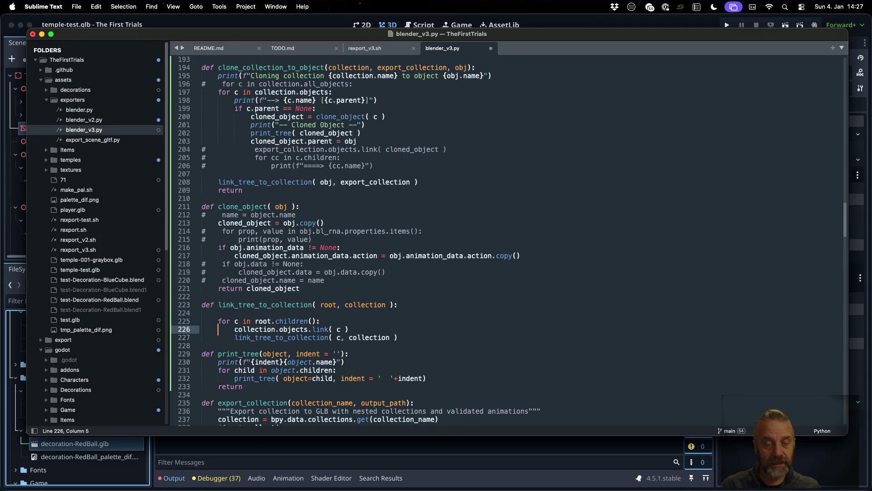
pyautogui.press('Up')
pyautogui.write('col')
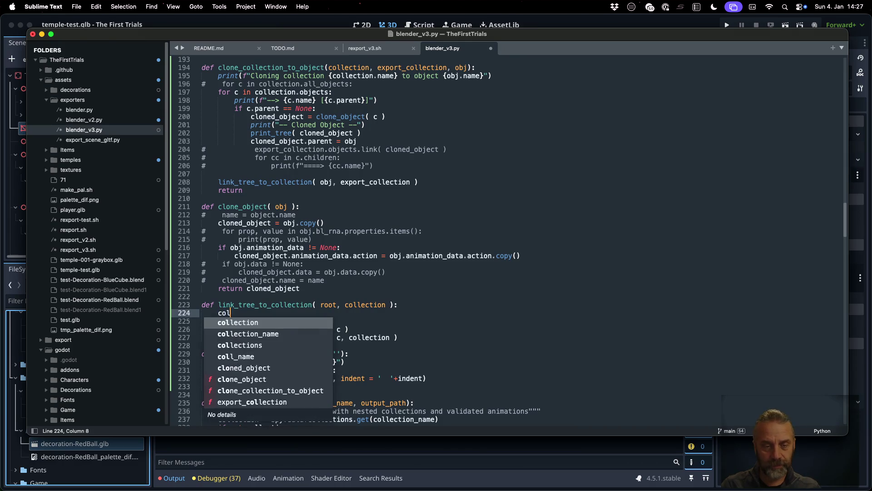
pyautogui.press('Return')
pyautogui.write('.obj')
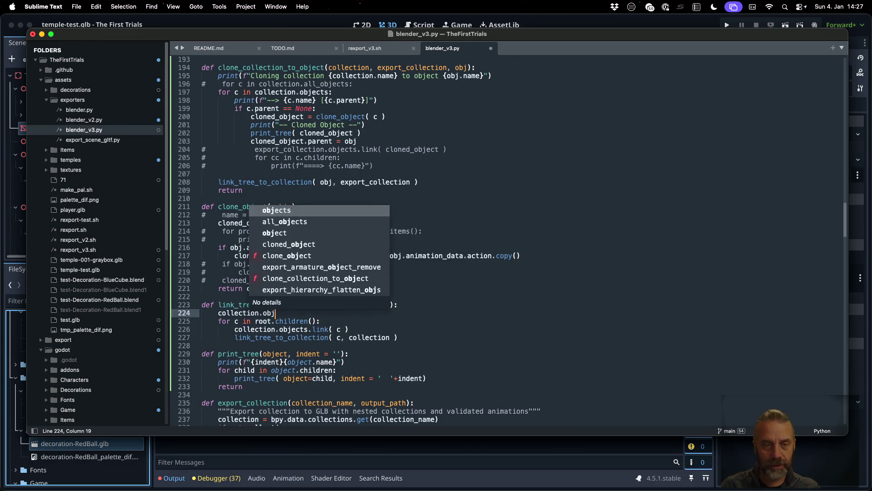
pyautogui.press('Return')
pyautogui.write('.lo')
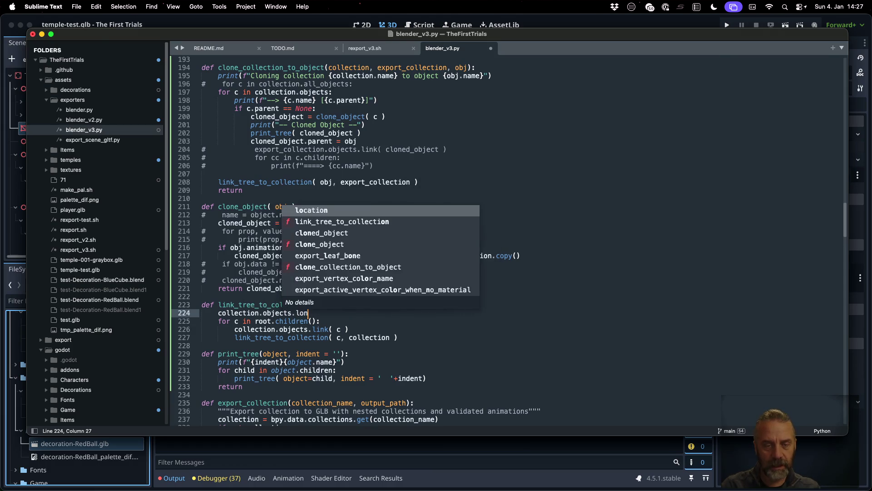
pyautogui.press('BackSpace')
pyautogui.write('ink( r')
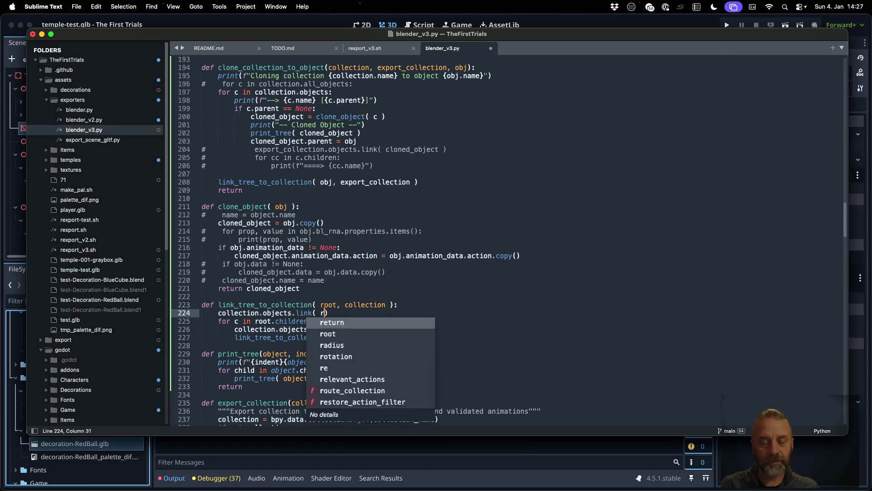
pyautogui.write('oot')
pyautogui.press('Down')
pyautogui.press('Down')
# Comment out the per-child link line, save, and recall the export command in the terminal.
pyautogui.press('super+Left')
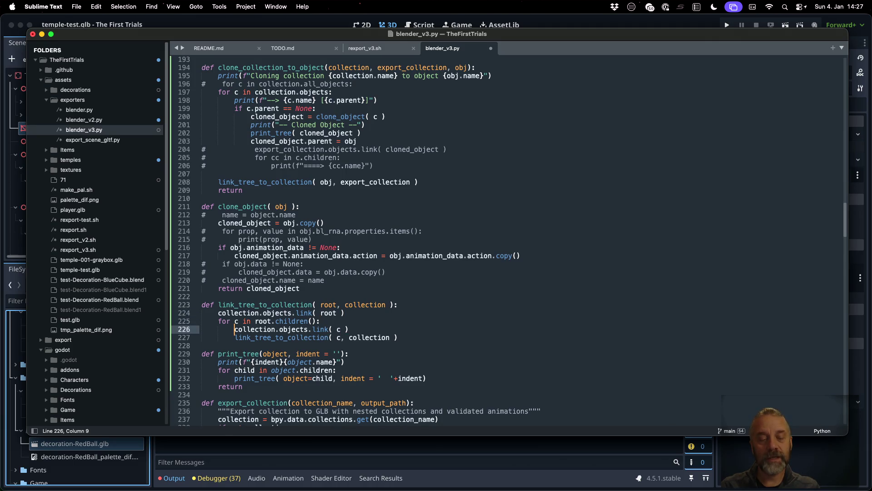
pyautogui.press('super+slash')
pyautogui.press('super+s')
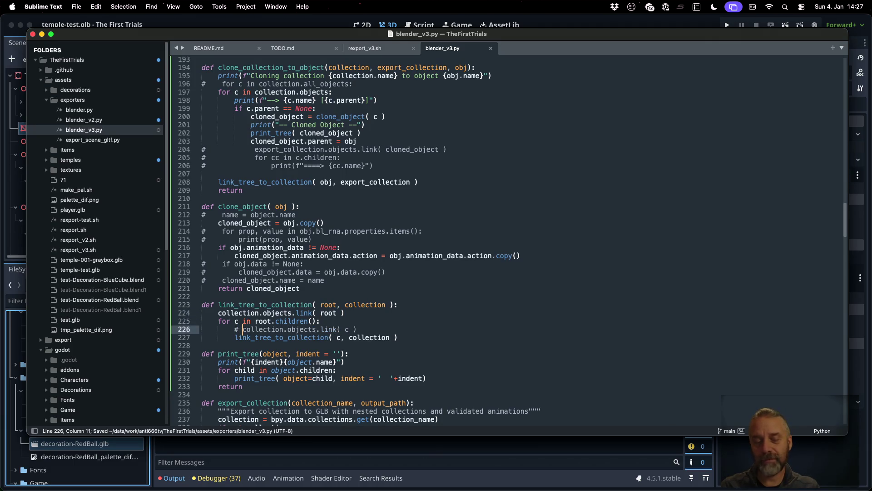
pyautogui.press('super+Tab')
pyautogui.press('Up')
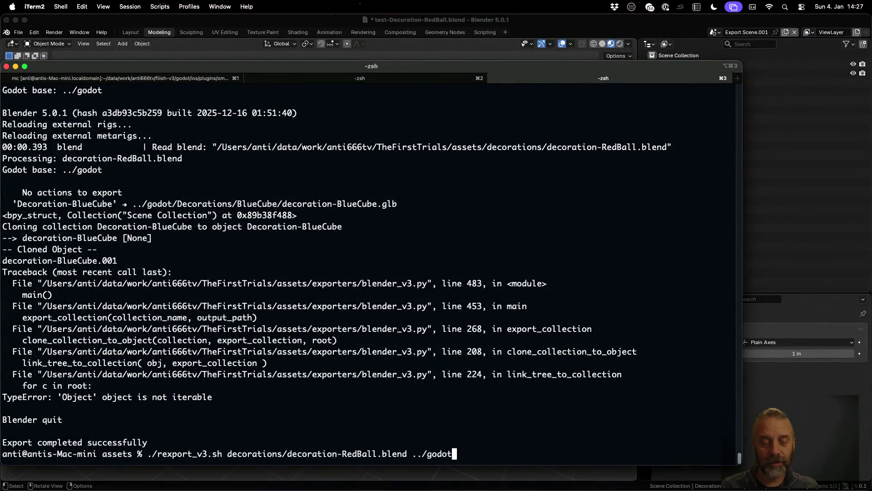
# Rerun the export, which fails saying Decoration-BlueCube is already in Scene Collection, then return to the editor.
pyautogui.press('Return')
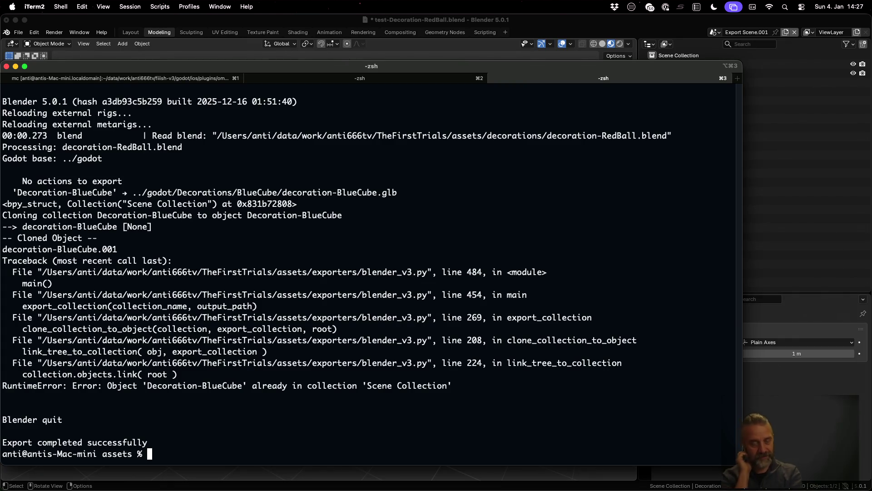
pyautogui.press('super+Tab')
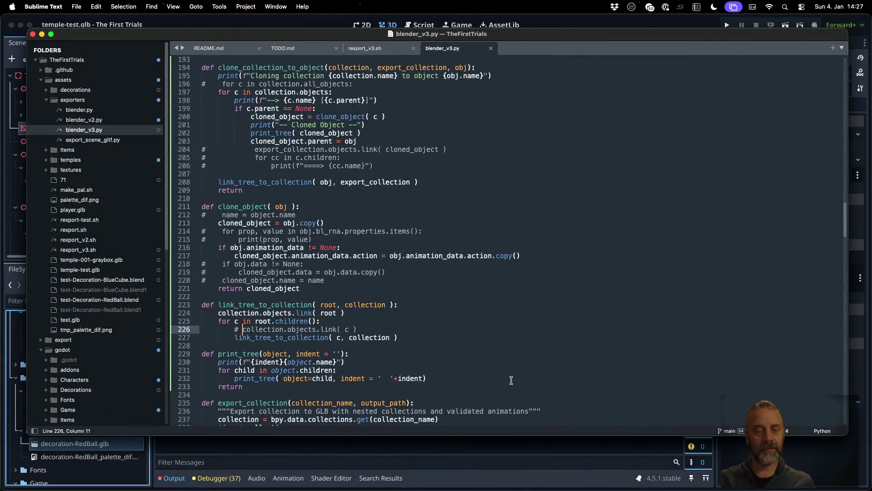
# Copy the root link from line 224 below line 208, comment out line 208, and save the script.
pyautogui.press('Up')
pyautogui.press('Up')
pyautogui.hotkey('shift', 'End')
pyautogui.hotkey('ctrl', 'c')
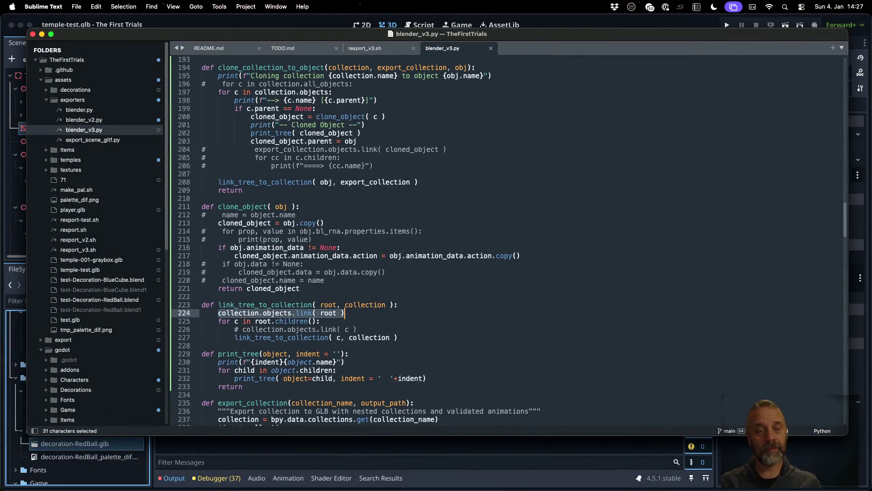
pyautogui.press('Left')
pyautogui.press('Up')
pyautogui.press('Up')
pyautogui.press('Up')
pyautogui.press('End')
pyautogui.press('Return')
pyautogui.press('super+v')
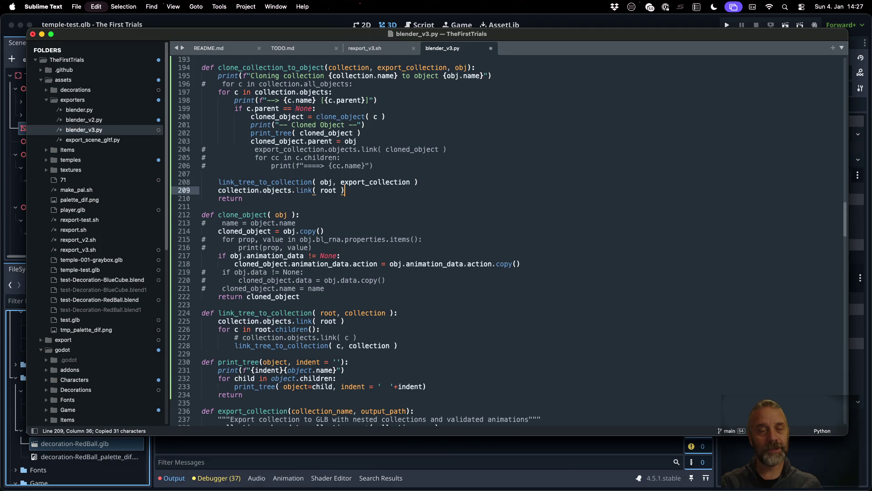
pyautogui.press('Up')
pyautogui.press('Home')
pyautogui.write('#')
pyautogui.press('super+s')
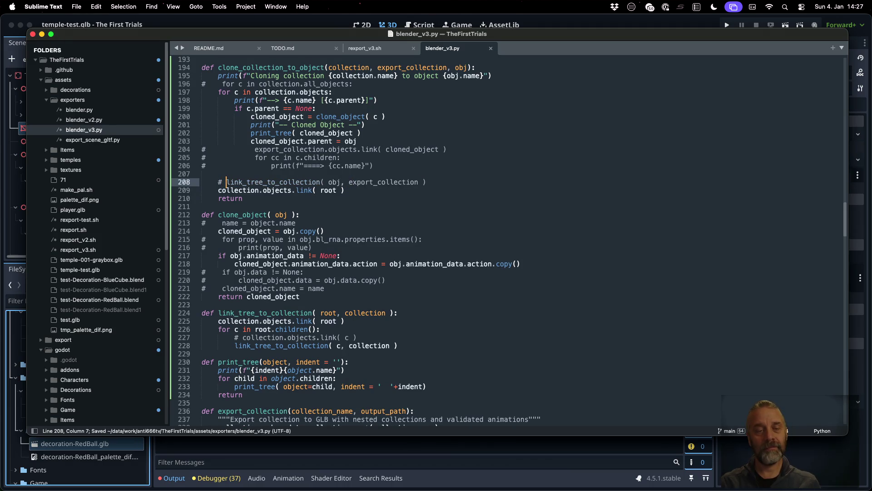
# Rerun rexport_v3.sh in the terminal, which now fails with NameError: 'root' is not defined.
pyautogui.press('super+Tab')
pyautogui.press('Up')
pyautogui.press('Return')
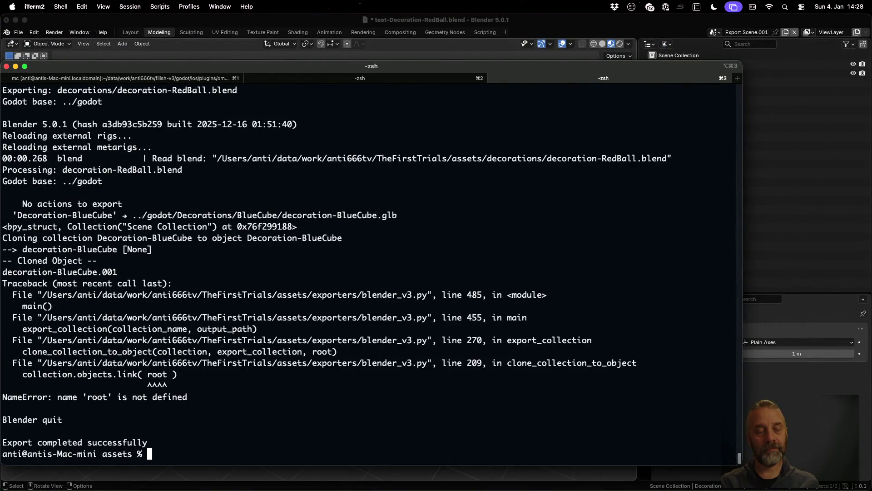
# Replace root with obj on line 209 and save the script.
pyautogui.press('super+Tab')
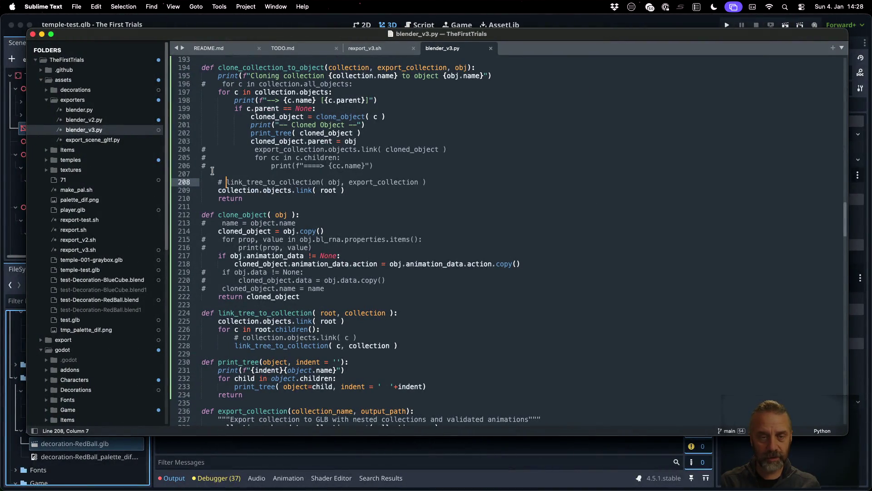
pyautogui.doubleClick(329, 191)
pyautogui.write('obj')
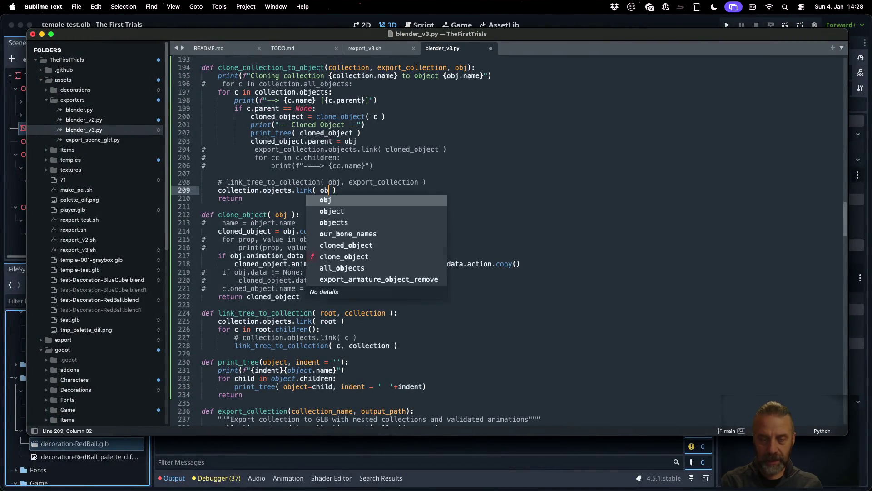
pyautogui.press('cmd+s')
# Rerun the export, which succeeds for Decoration-BlueCube and Decoration-RedBall, then bring Blender forward.
pyautogui.press('super+Tab')
pyautogui.press('Up')
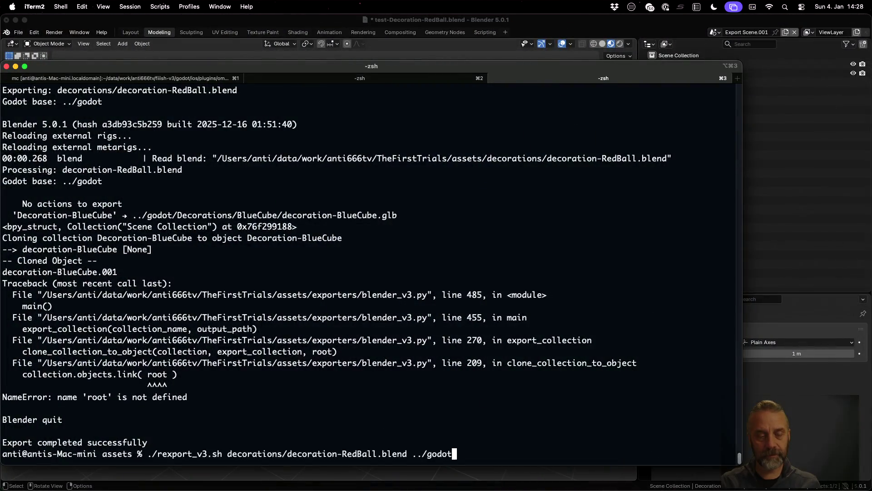
pyautogui.press('Return')
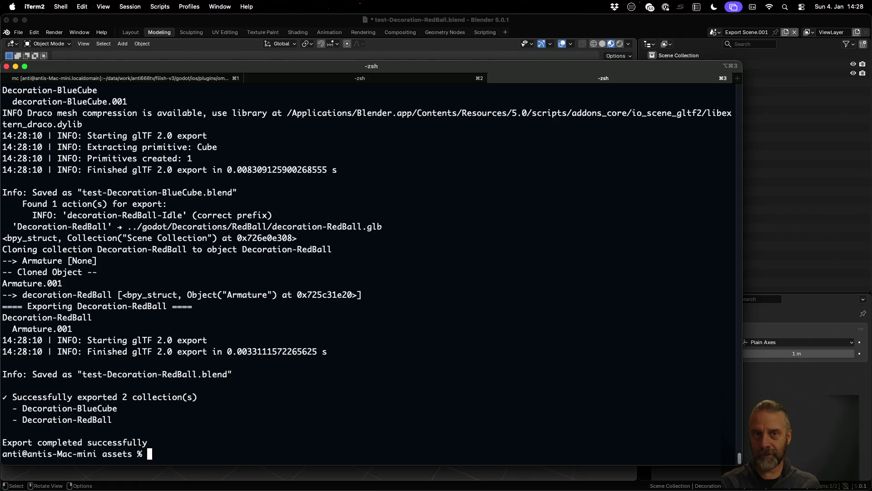
pyautogui.click(295, 30)
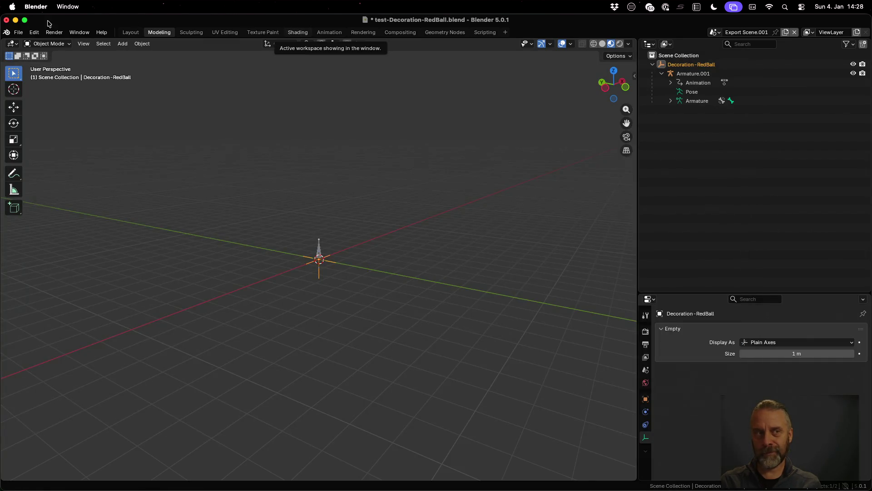
# Reopen test-Decoration-BlueCube.blend from recent files, discarding unsaved RedBall changes.
pyautogui.click(18, 32)
pyautogui.moveTo(41, 61)
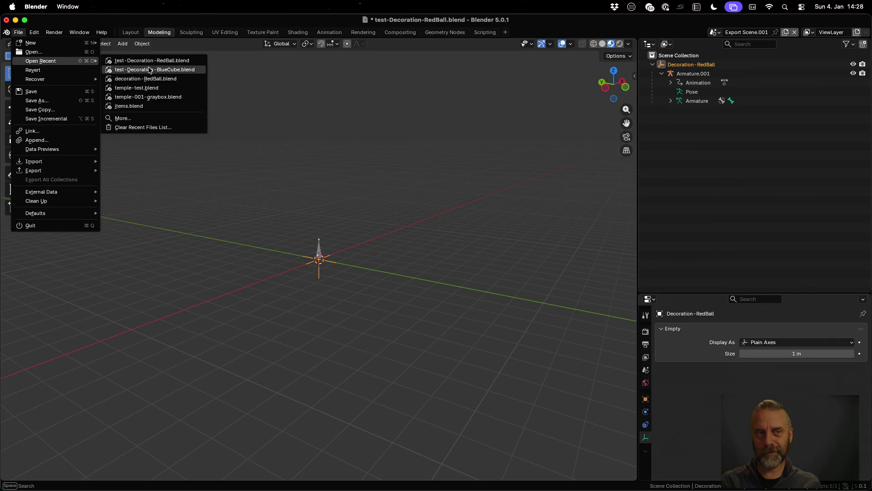
pyautogui.click(154, 61)
pyautogui.press('Escape')
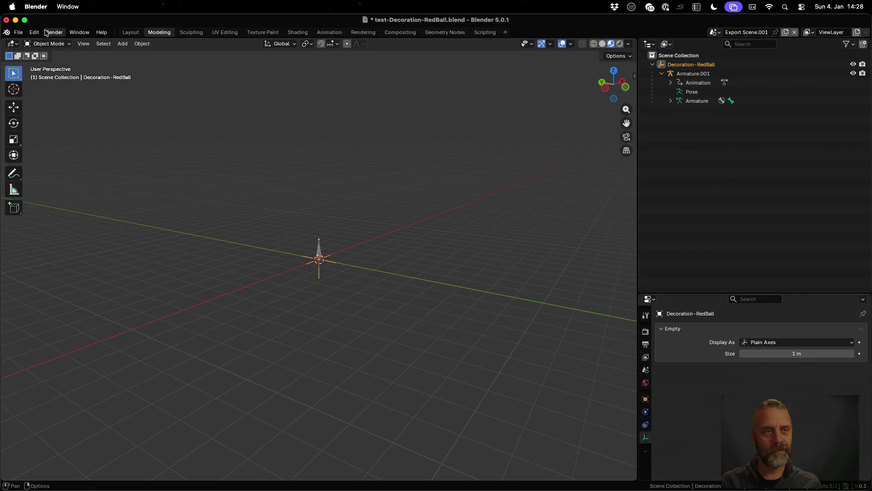
pyautogui.click(18, 32)
pyautogui.moveTo(42, 61)
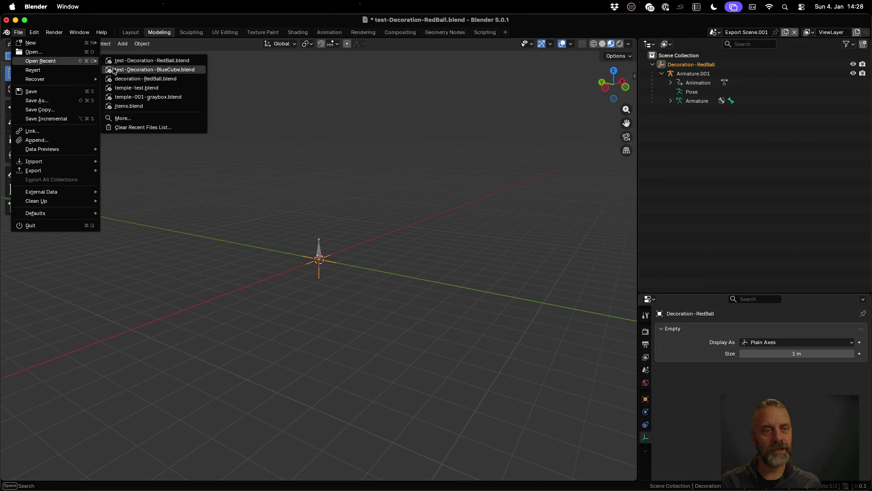
pyautogui.click(125, 69)
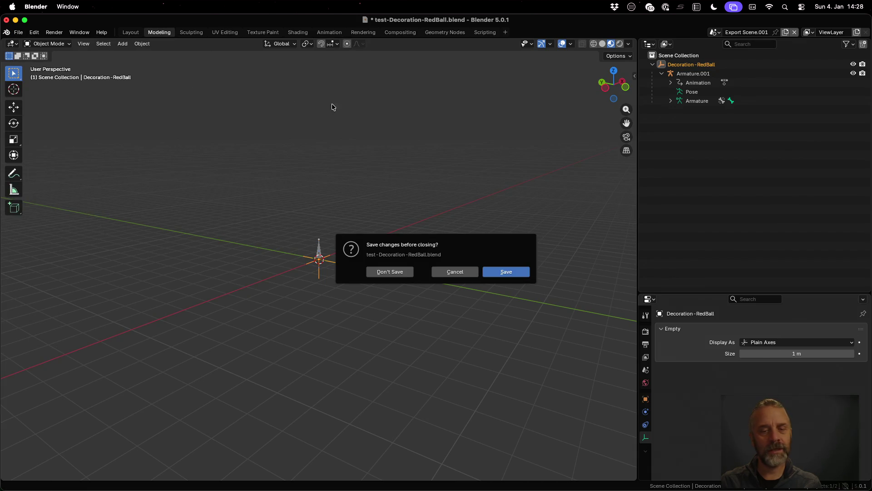
pyautogui.click(399, 271)
# Switch to the Export Scene, which holds only Decoration-BlueCube, then return to the editor.
pyautogui.click(727, 32)
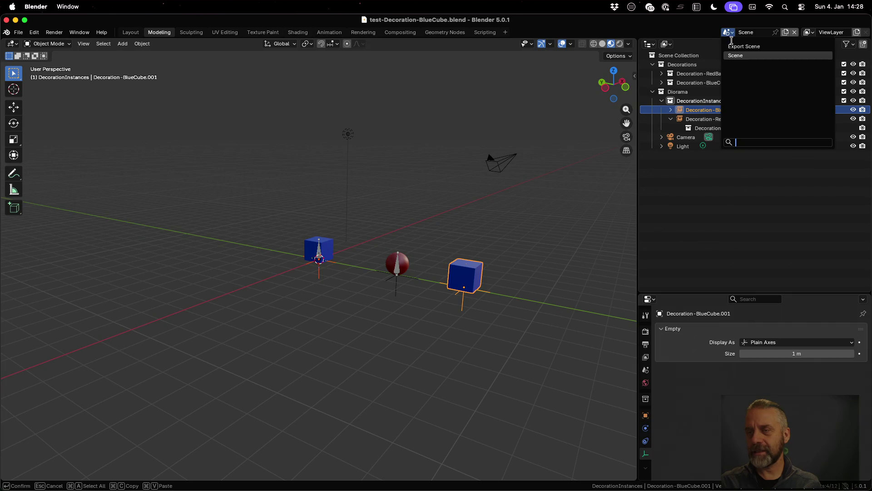
pyautogui.click(735, 48)
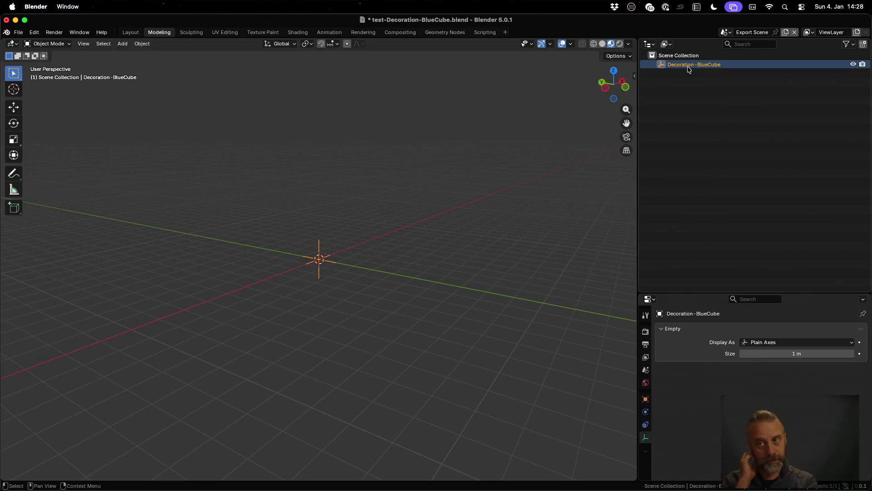
pyautogui.press('super+Tab')
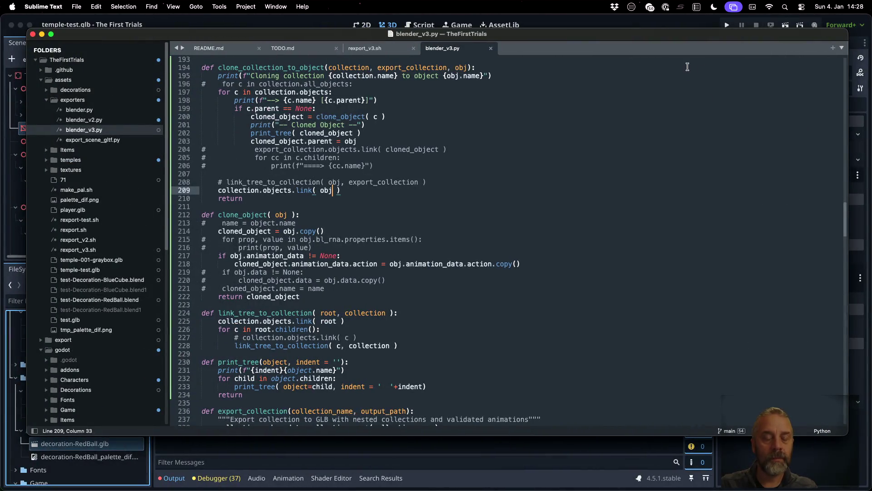
# Uncomment the link_tree_to_collection call on line 208 and comment out the direct obj link on line 209.
pyautogui.press('Up')
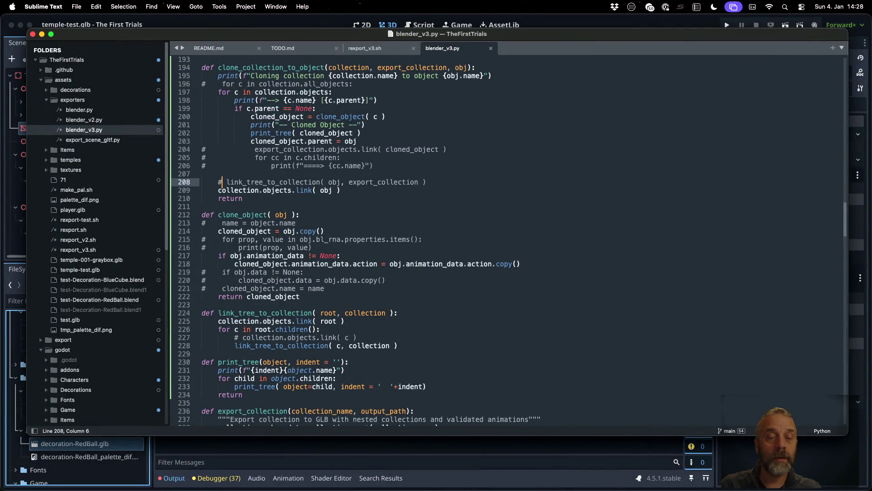
pyautogui.press('super+slash')
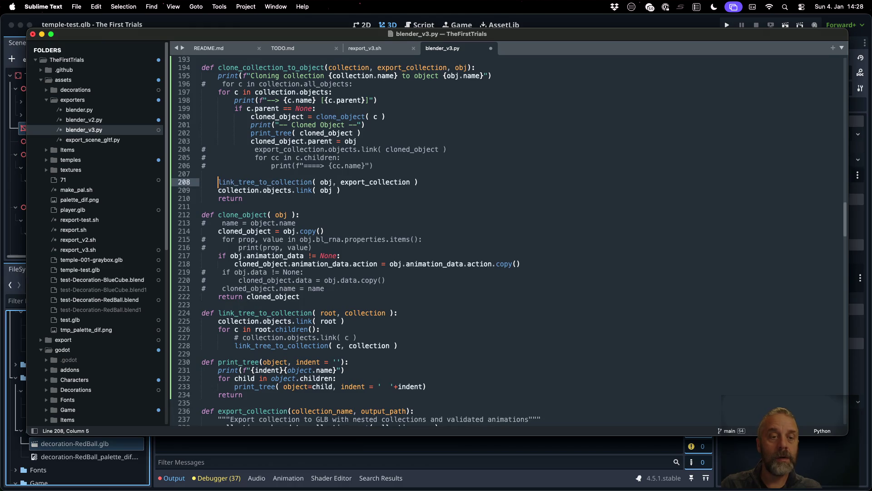
pyautogui.press('Down')
pyautogui.press('super+slash')
# Comment out the root link on line 225, uncomment the per-child link on line 227, and save.
pyautogui.press('Down')
pyautogui.press('Down')
pyautogui.press('Down')
pyautogui.press('Down')
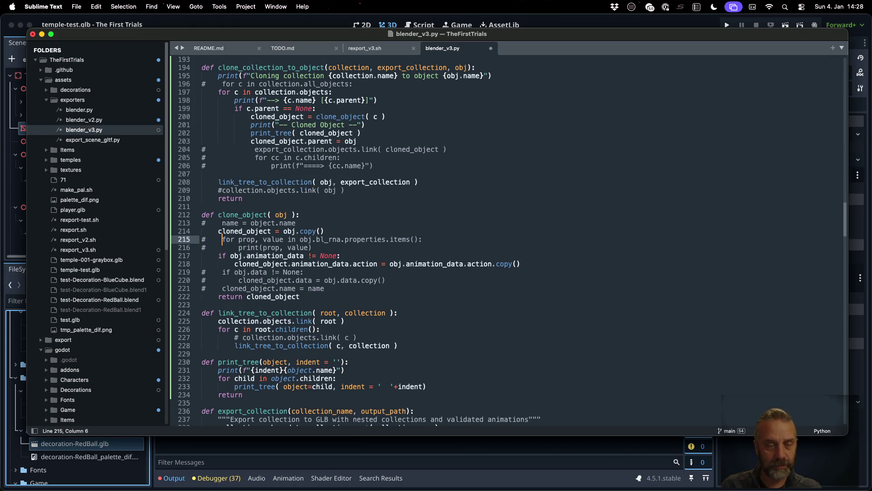
pyautogui.press('Down')
pyautogui.press('Down')
pyautogui.press('Down')
pyautogui.press('Down')
pyautogui.press('Down')
pyautogui.press('Down')
pyautogui.press('Left')
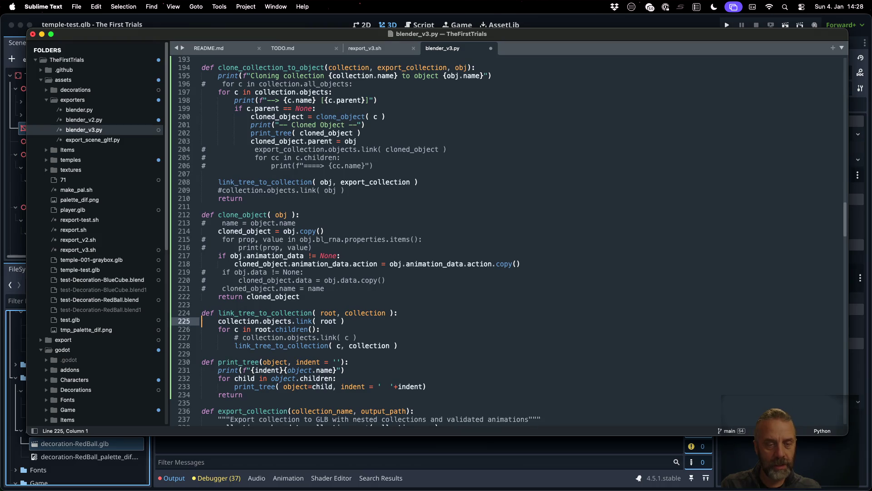
pyautogui.press('super+slash')
pyautogui.press('Down')
pyautogui.press('Down')
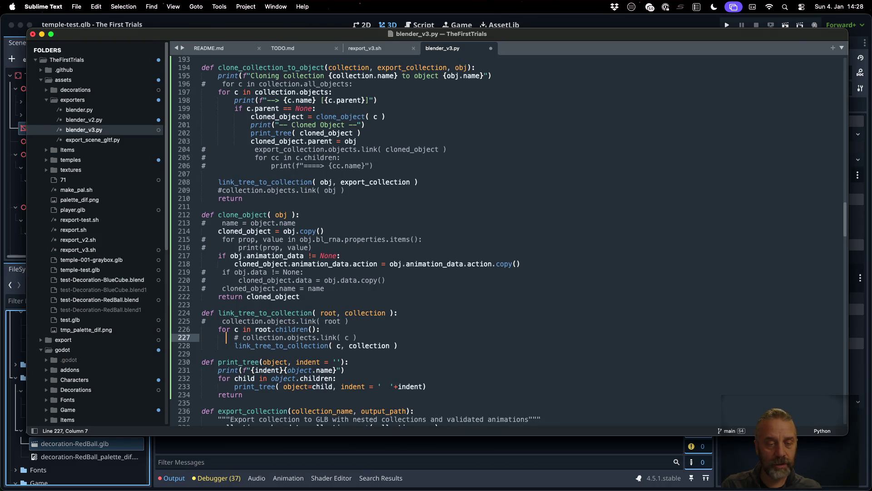
pyautogui.press('super+slash')
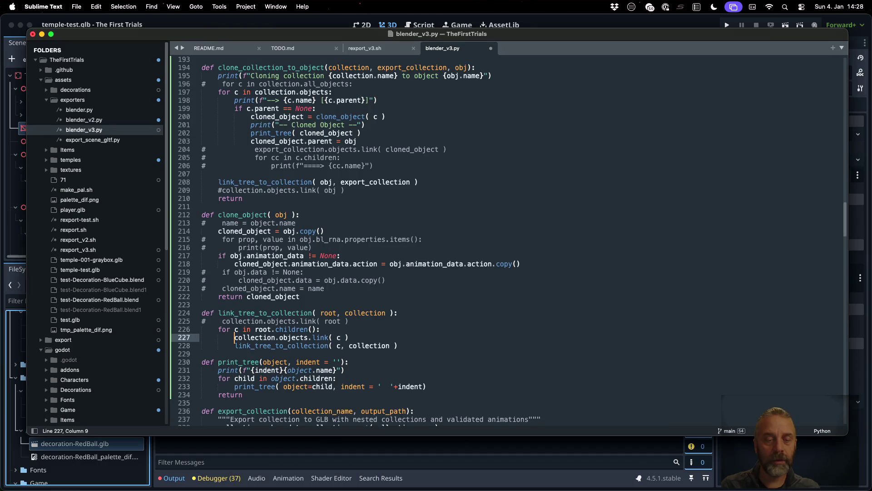
pyautogui.press('super+s')
pyautogui.press('super+Tab')
pyautogui.hotkey('ctrl', 'Left')
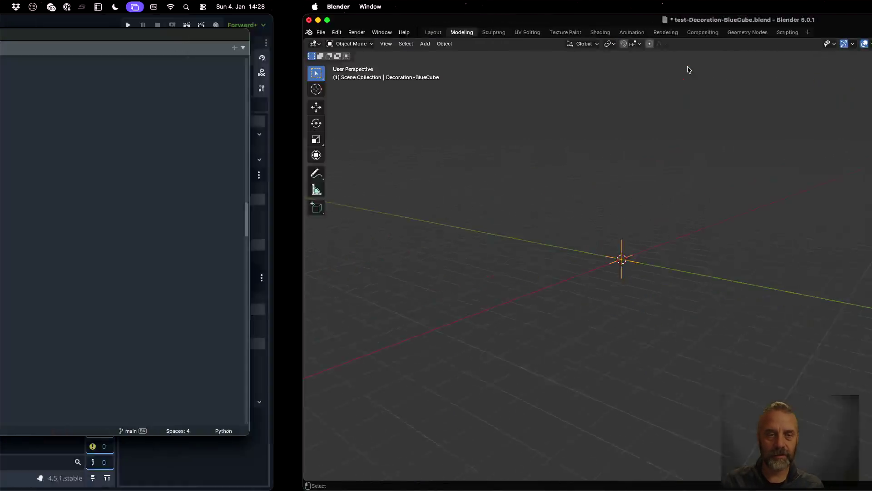
# Bring iTerm2 forward via Mission Control and rerun rexport_v3.sh on decoration-RedBall.blend.
pyautogui.hotkey('ctrl', 'Right')
pyautogui.hotkey('ctrl', 'Up')
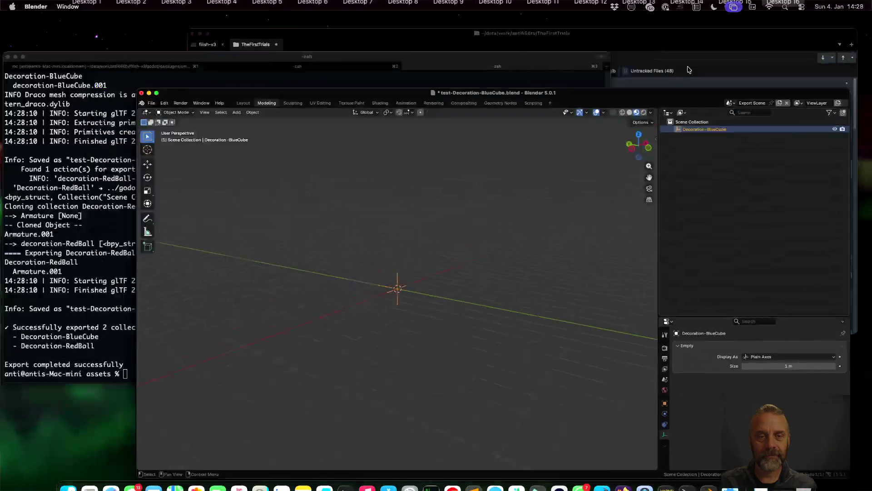
pyautogui.click(266, 97)
pyautogui.press('Up')
pyautogui.press('Return')
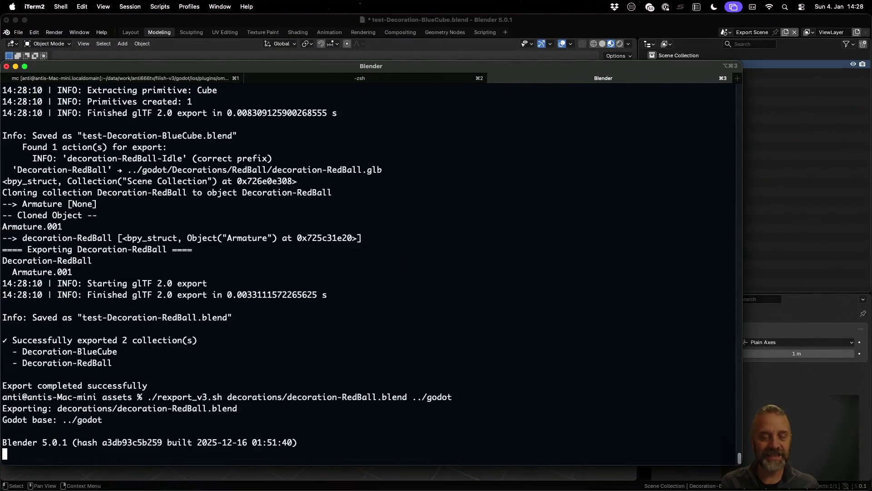
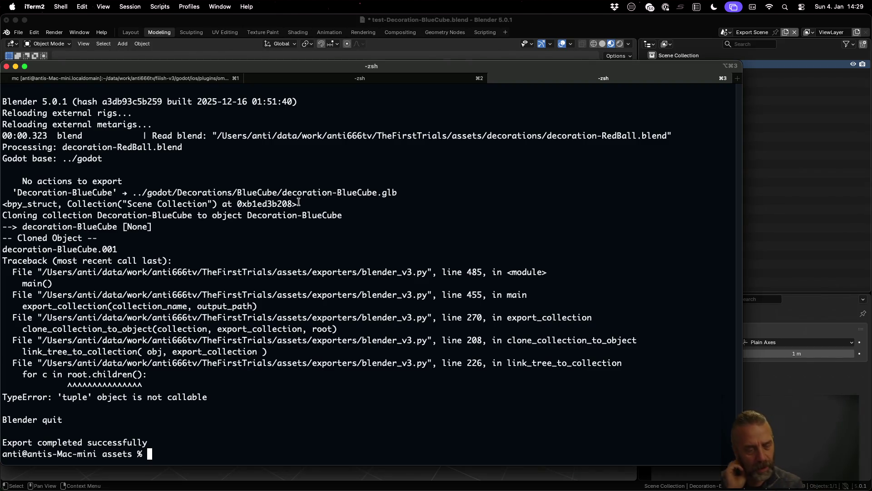
# Add a debug print(f"?? {c}") inside the child loop of link_tree_to_collection and save.
pyautogui.hotkey('ctrl', 'Left')
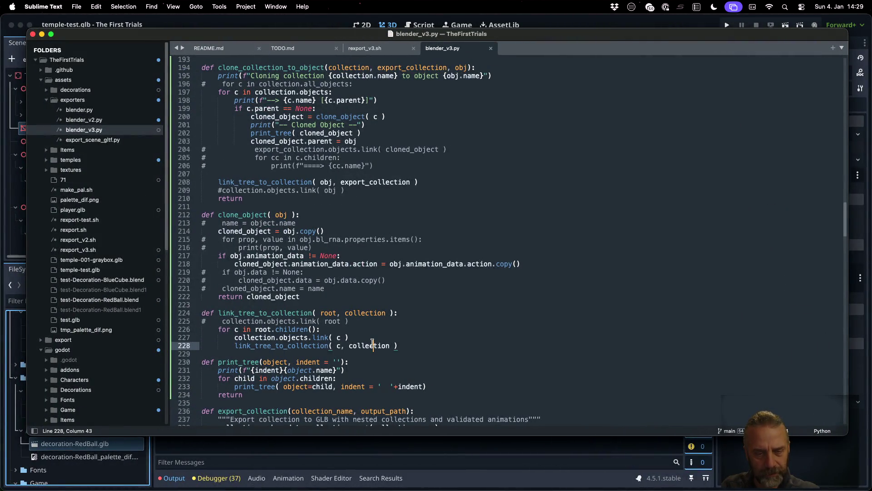
pyautogui.doubleClick(372, 345)
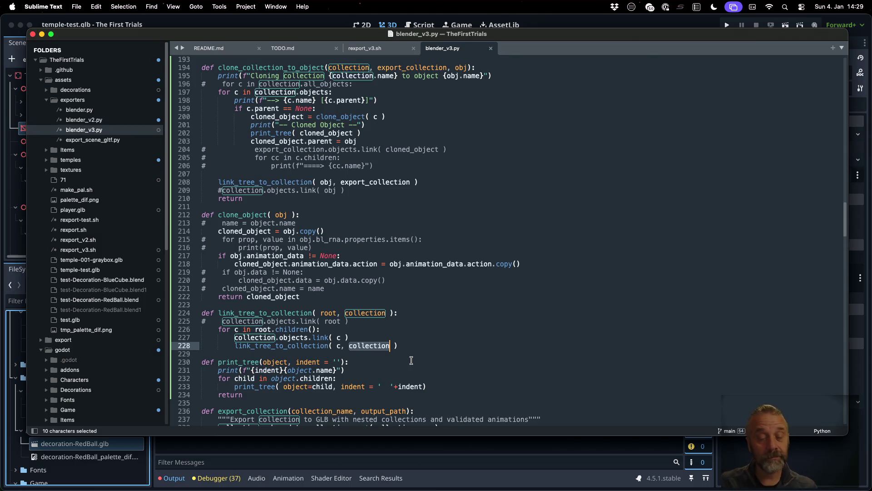
pyautogui.click(365, 337)
pyautogui.press('Return')
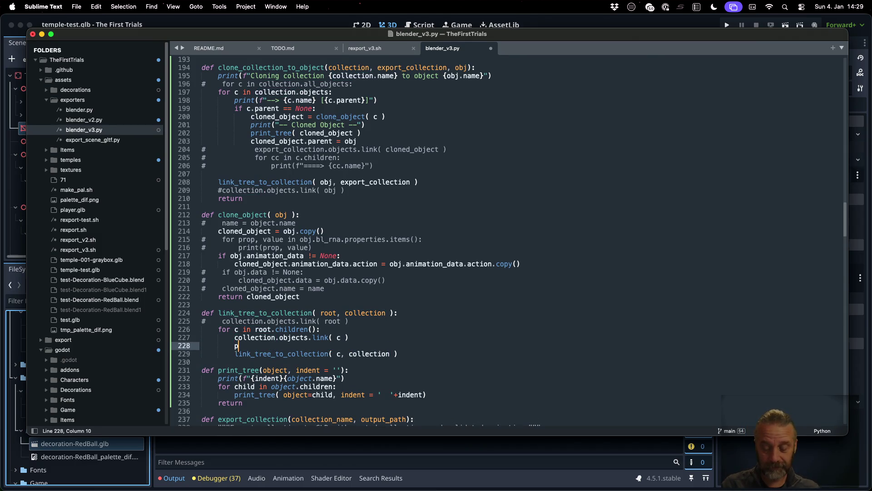
pyautogui.write('prinbt')
pyautogui.press('BackSpace')
pyautogui.press('BackSpace')
pyautogui.write('t(')
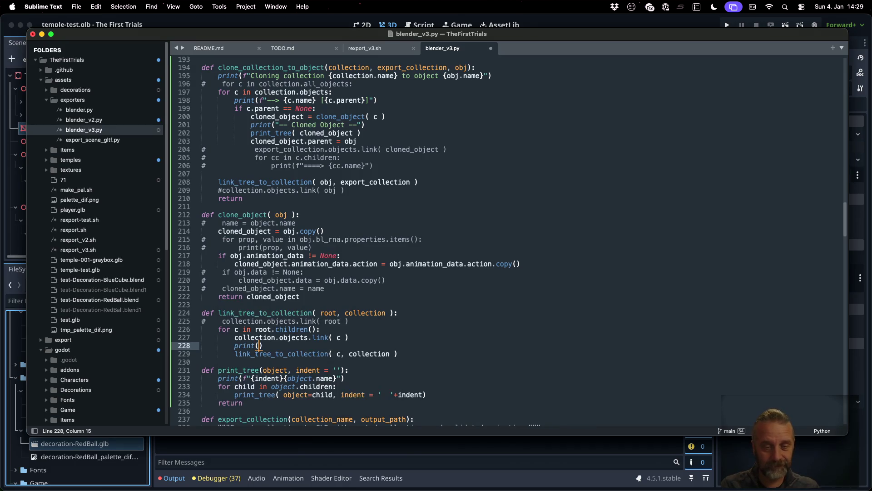
pyautogui.write('f"{')
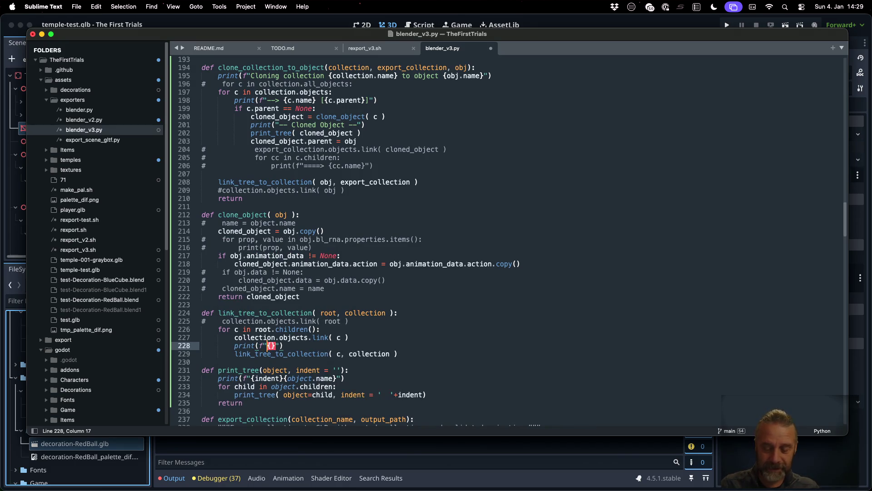
pyautogui.write('??')
pyautogui.press('Right')
pyautogui.write('c')
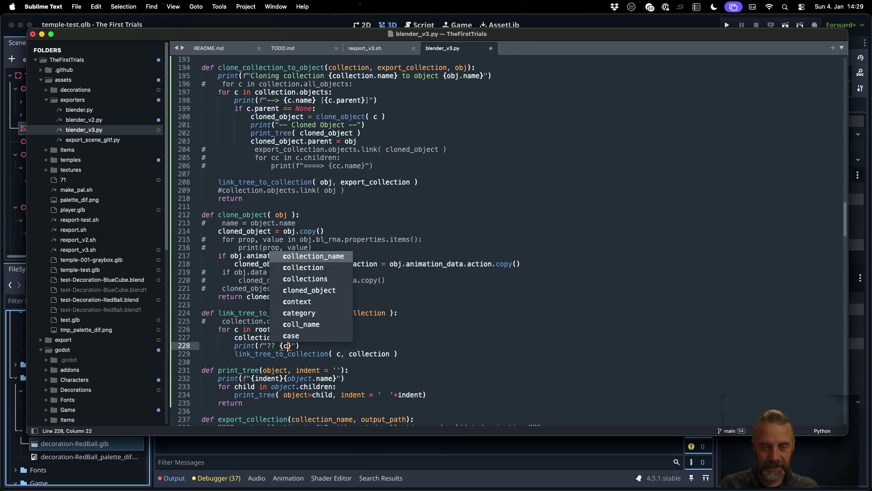
pyautogui.press('super+s')
# Recall the rexport_v3.sh RedBall command in a cleared iTerm2 terminal.
pyautogui.press('super+Tab')
pyautogui.press('super+k')
pyautogui.press('Up')
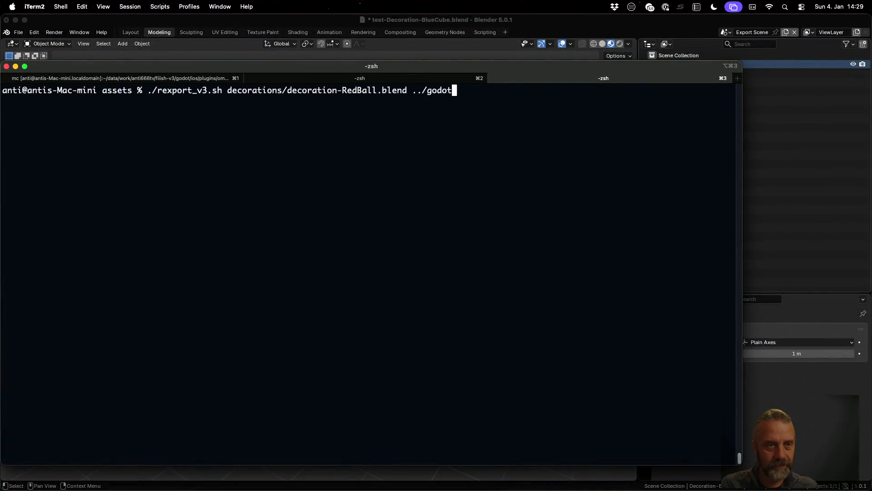
# Run the re-export, which still fails with the tuple-not-callable TypeError, and return to the editor.
pyautogui.press('Return')
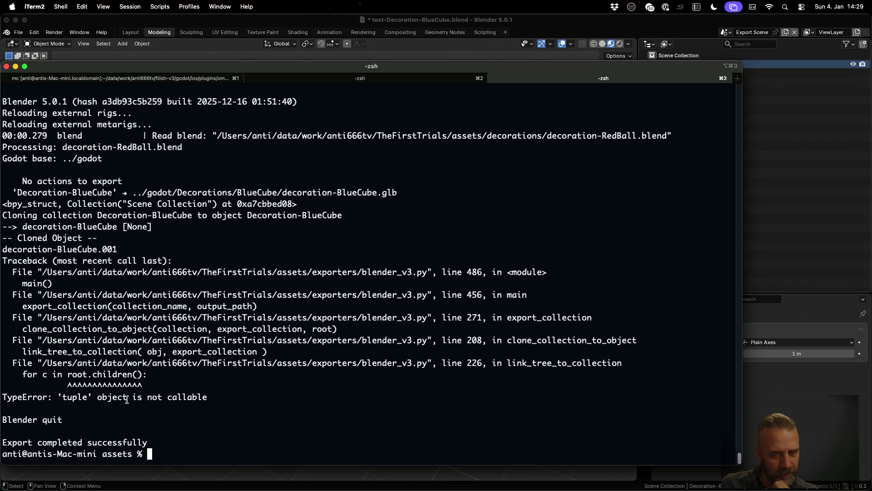
pyautogui.press('super+Tab')
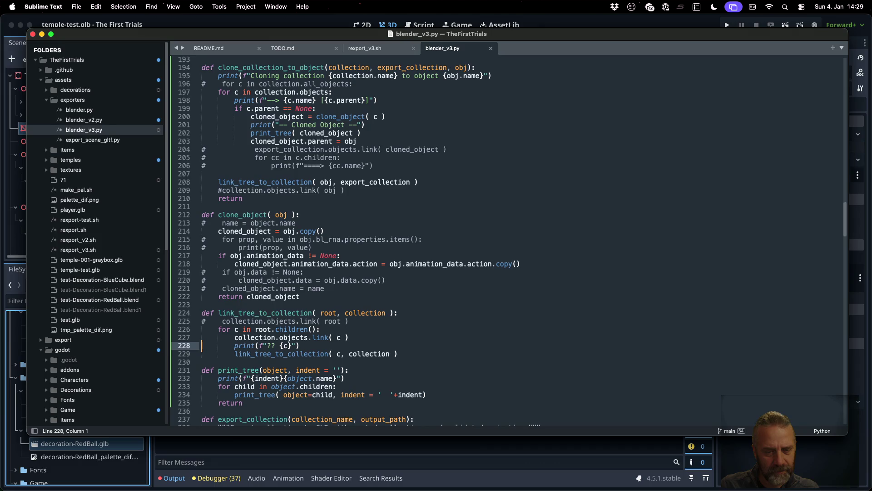
# Move the debug print above the for loop so it reports root instead of c, and save.
pyautogui.hotkey('shift', 'Down')
pyautogui.press('super+x')
pyautogui.press('Up')
pyautogui.press('Up')
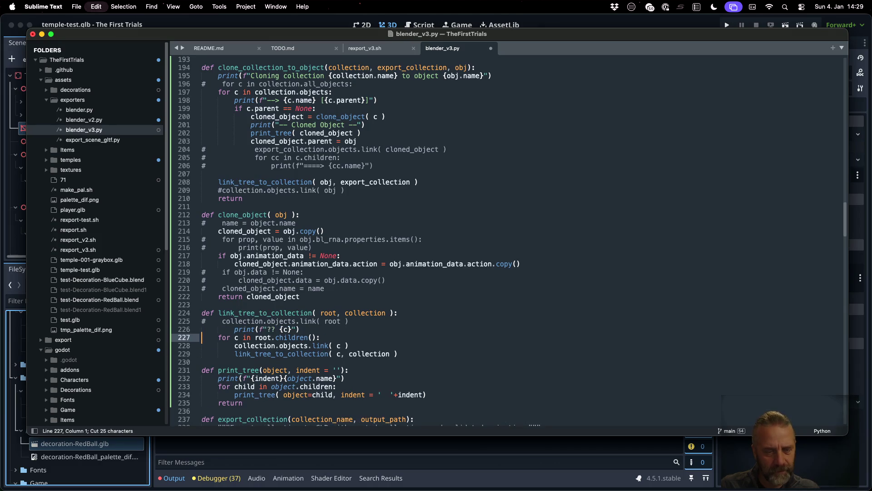
pyautogui.press('super+v')
pyautogui.doubleClick(330, 313)
pyautogui.press('super+c')
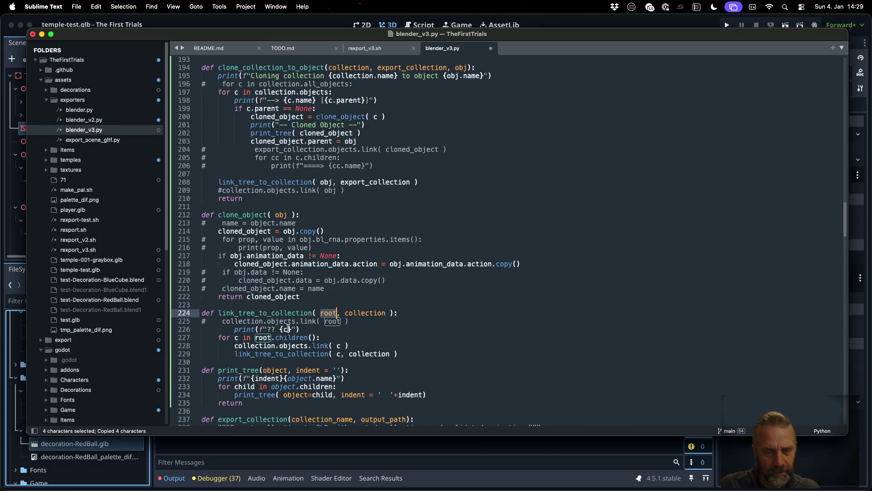
pyautogui.doubleClick(283, 329)
pyautogui.press('super+v')
pyautogui.press('super+s')
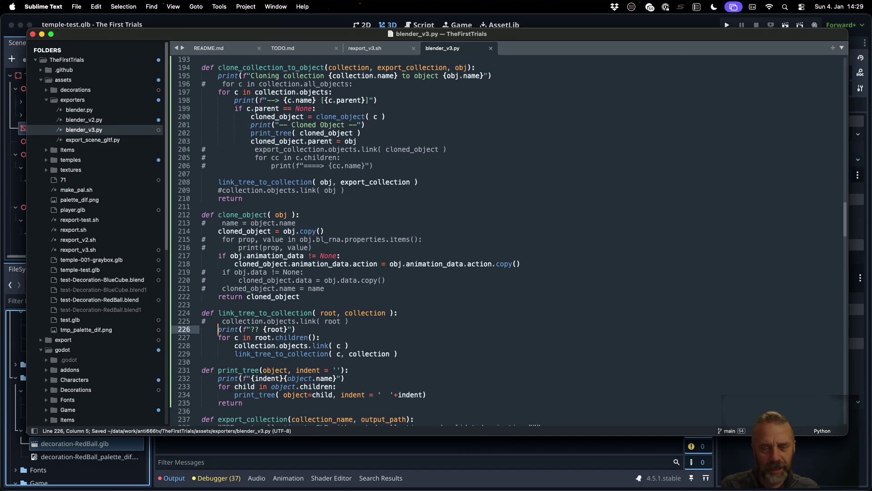
# Rerun the export and note the printed root is the Decoration-BlueCube Object.
pyautogui.press('super+Tab')
pyautogui.press('super+k')
pyautogui.press('Up')
pyautogui.press('Return')
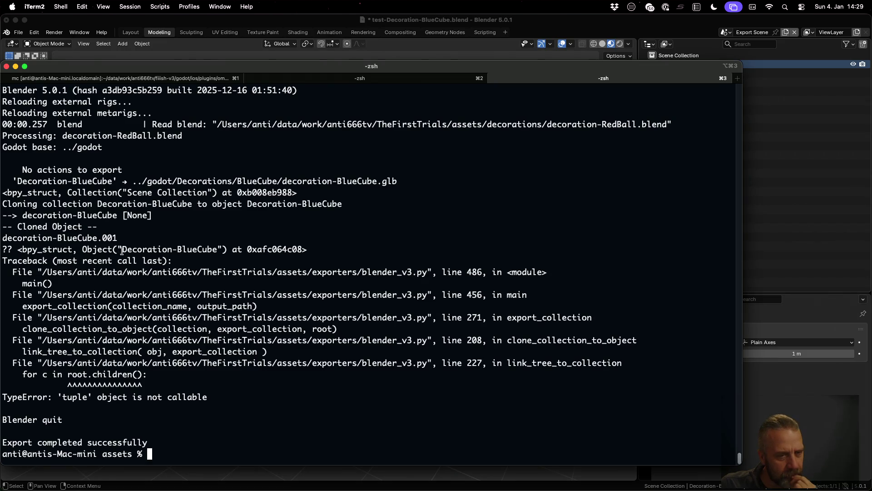
pyautogui.moveTo(121, 249); pyautogui.dragTo(216, 249)
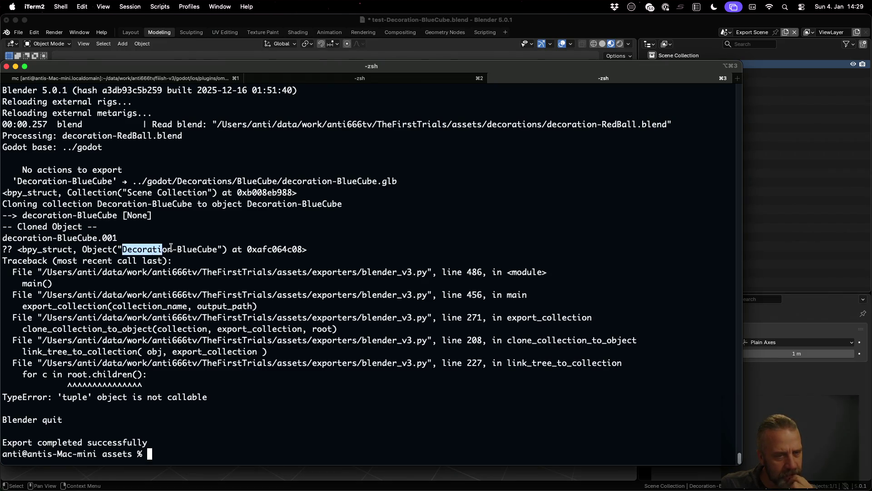
# Iterate root.children as a property by removing the call parentheses, and save.
pyautogui.press('super+Tab')
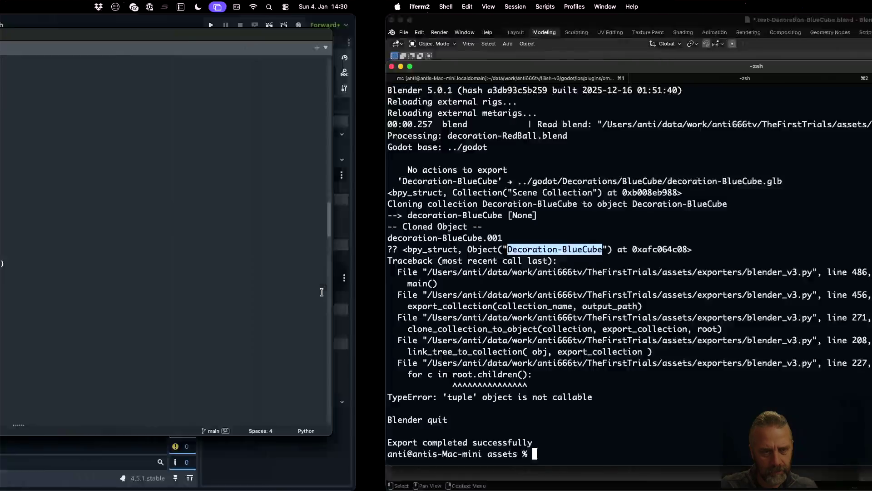
pyautogui.click(310, 338)
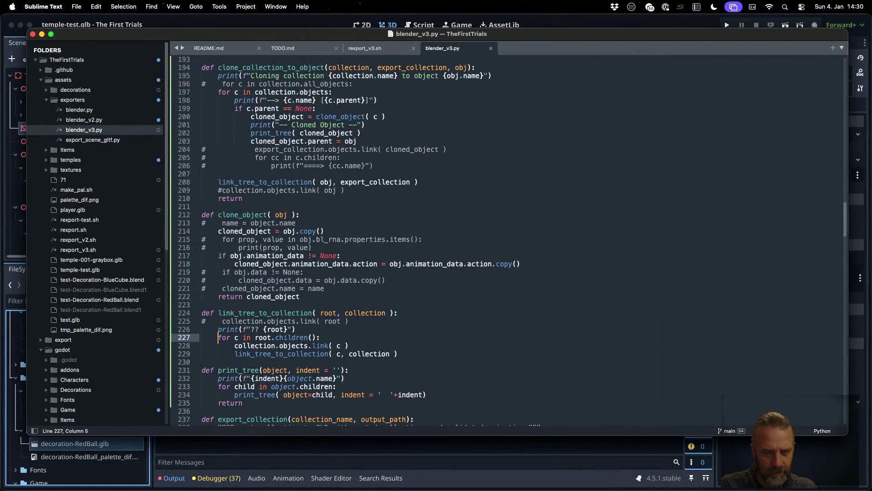
pyautogui.press('super+s')
pyautogui.press('super+Tab')
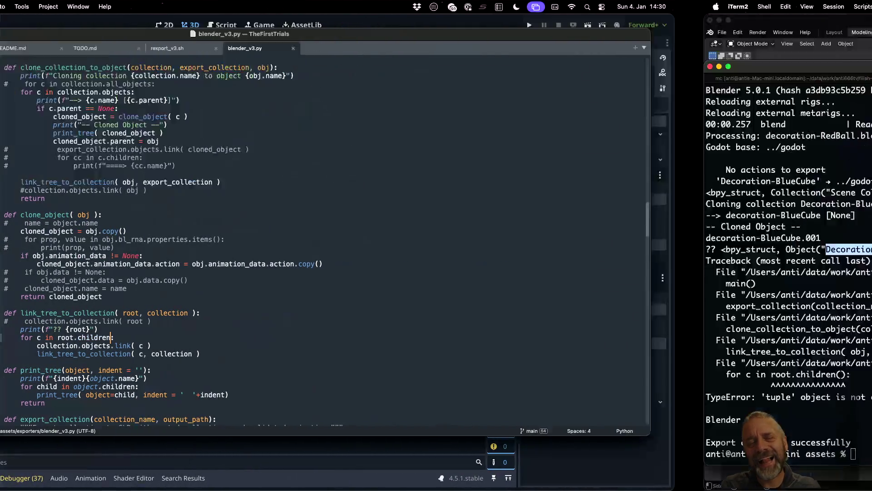
# Rerun the RedBall re-export in the terminal, which now succeeds.
pyautogui.press('super+k')
pyautogui.press('Up')
pyautogui.press('Return')
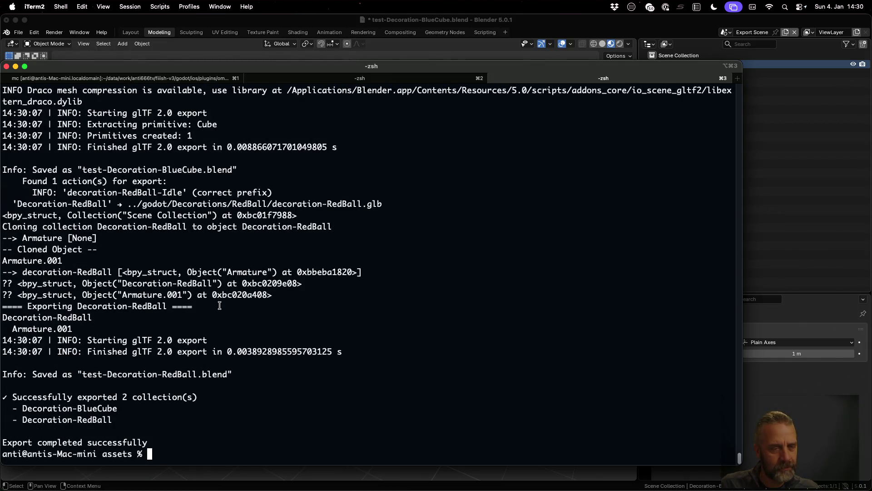
# Reopen test-Decoration-RedBall.blend in Blender without saving and expand Decoration-RedBall's Armature.001 in Export Scene.001.
pyautogui.click(188, 23)
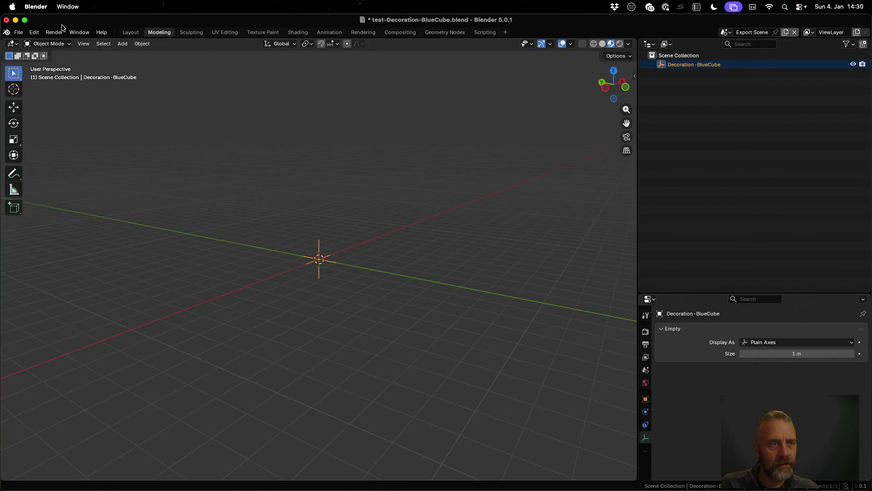
pyautogui.click(18, 31)
pyautogui.moveTo(41, 60)
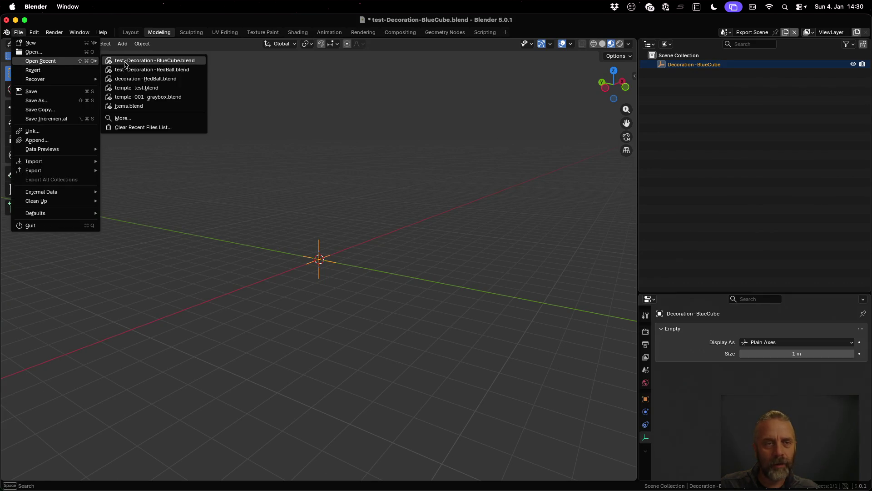
pyautogui.click(128, 70)
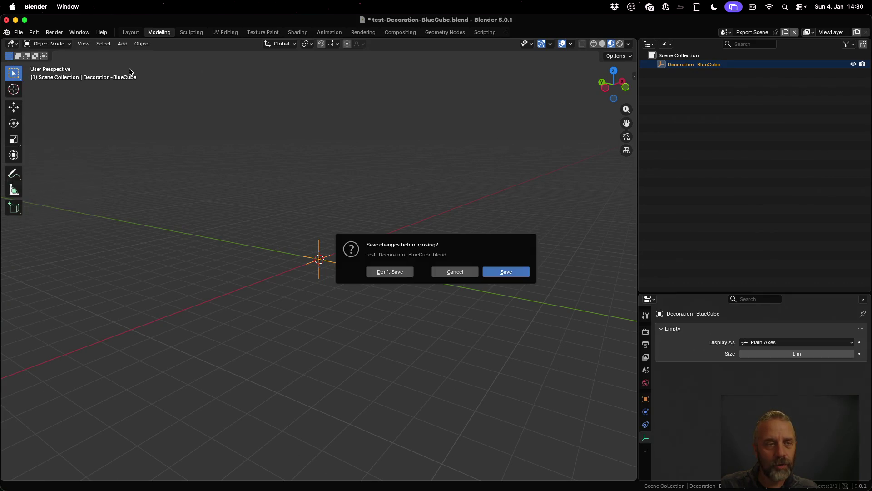
pyautogui.click(402, 272)
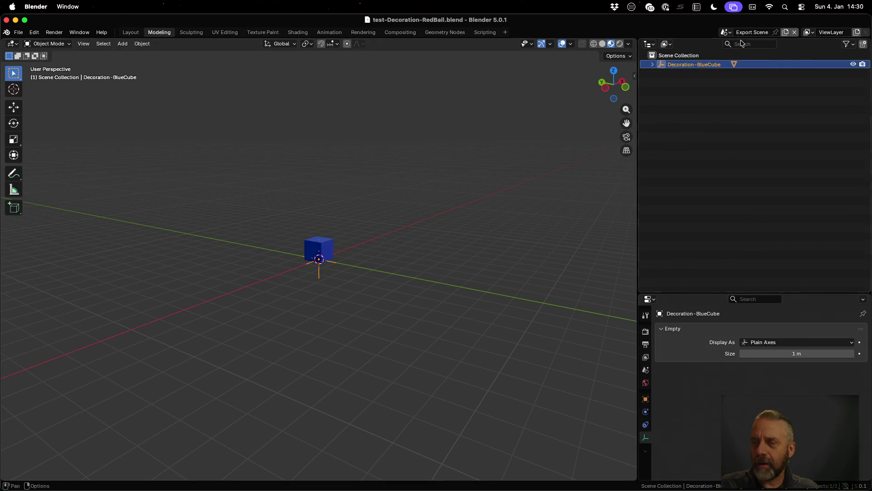
pyautogui.click(652, 64)
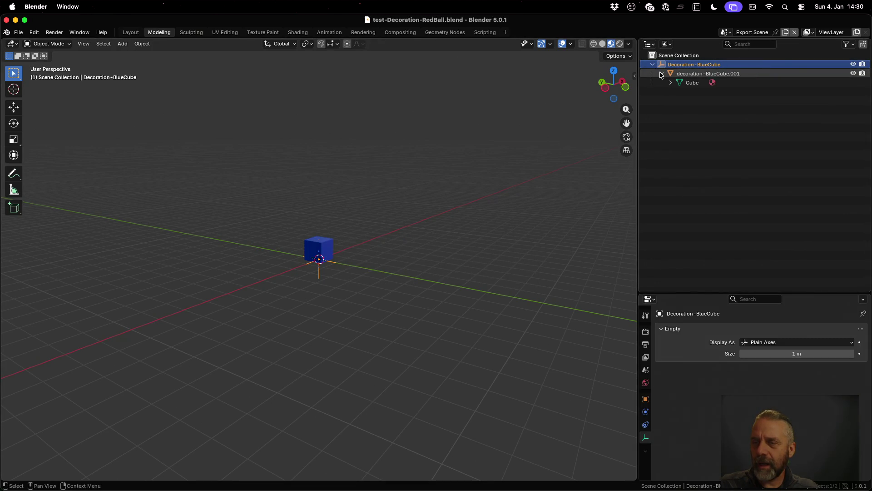
pyautogui.click(726, 32)
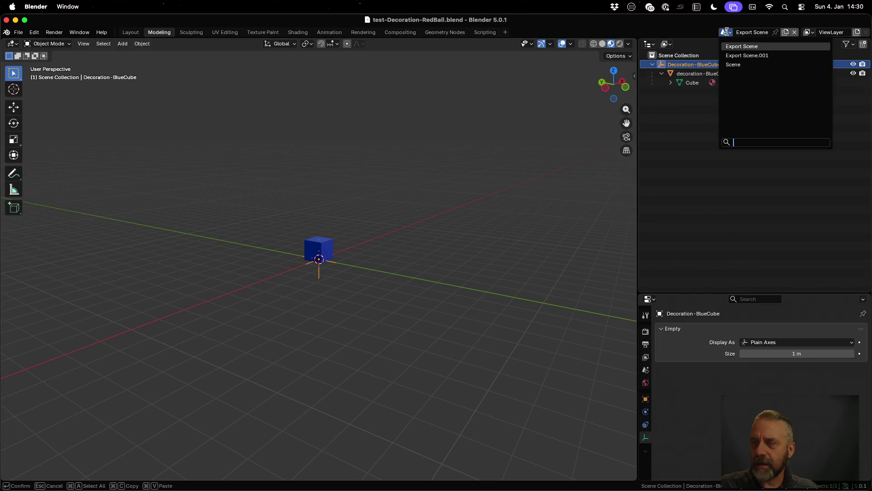
pyautogui.click(739, 55)
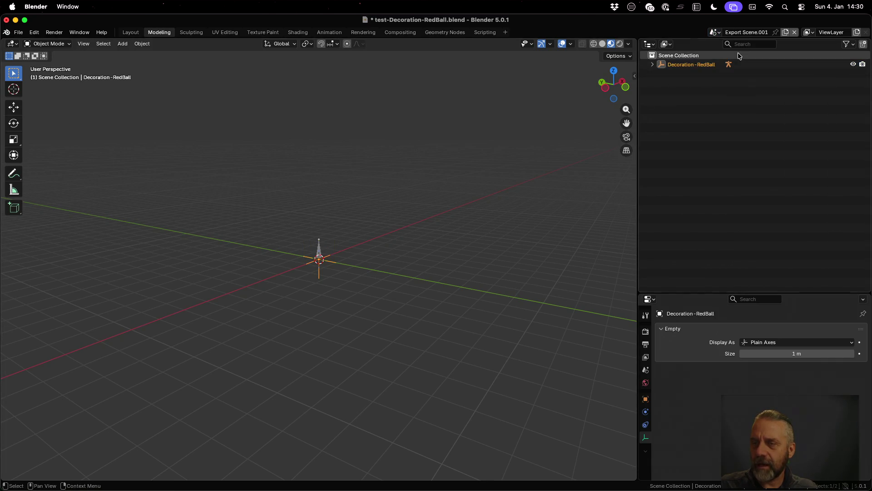
pyautogui.click(652, 64)
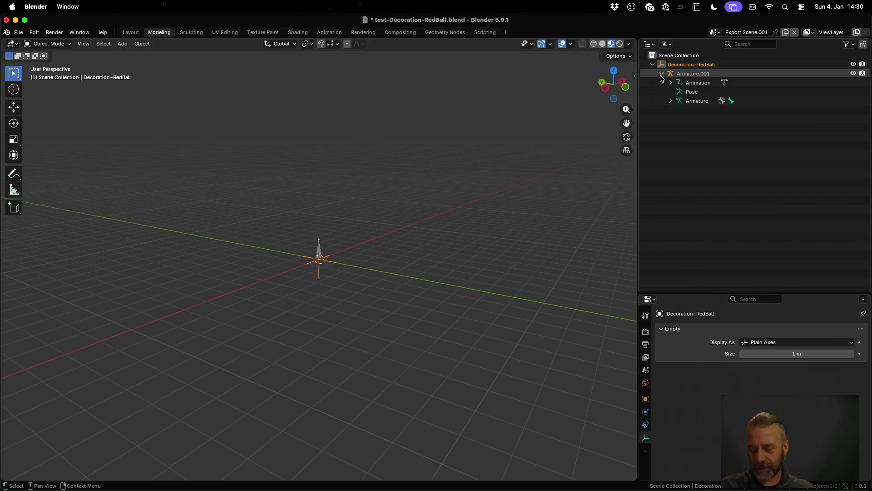
pyautogui.hotkey('ctrl', 'Left')
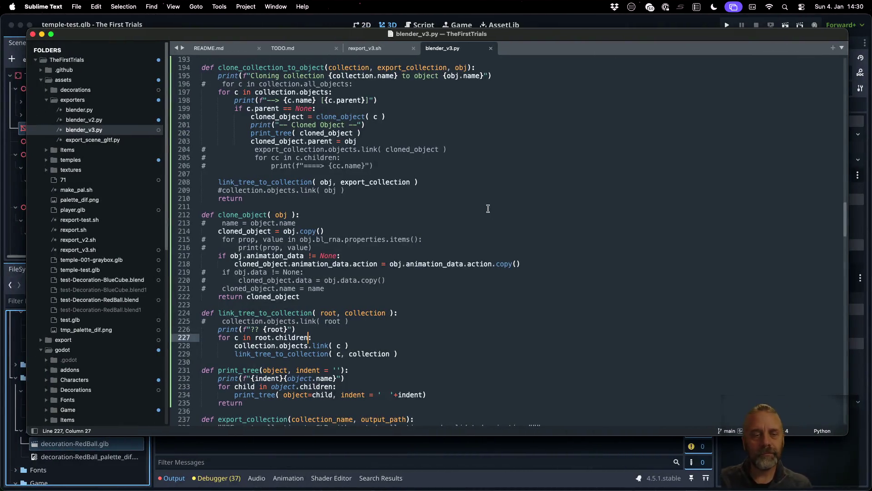
# Comment out the root debug print in link_tree_to_collection and save blender_v3.py.
pyautogui.click(459, 231)
pyautogui.press('Up')
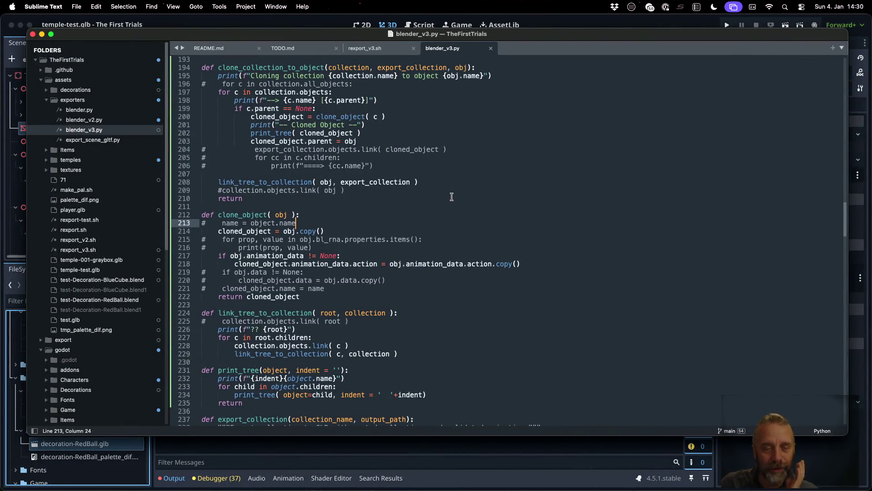
pyautogui.click(450, 320)
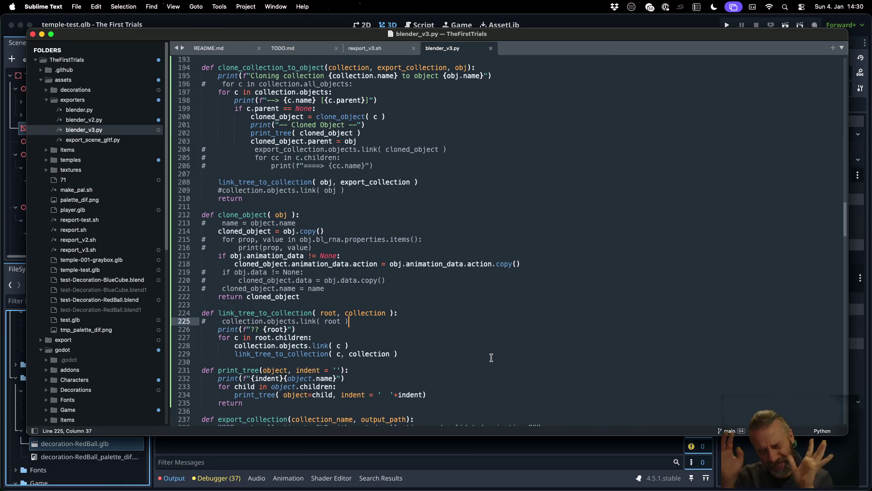
pyautogui.press('Down')
pyautogui.write('#')
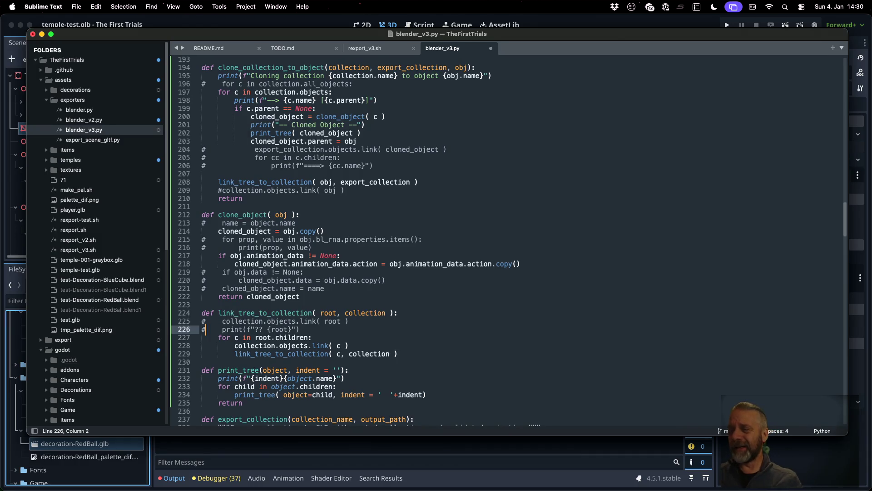
pyautogui.press('super+s')
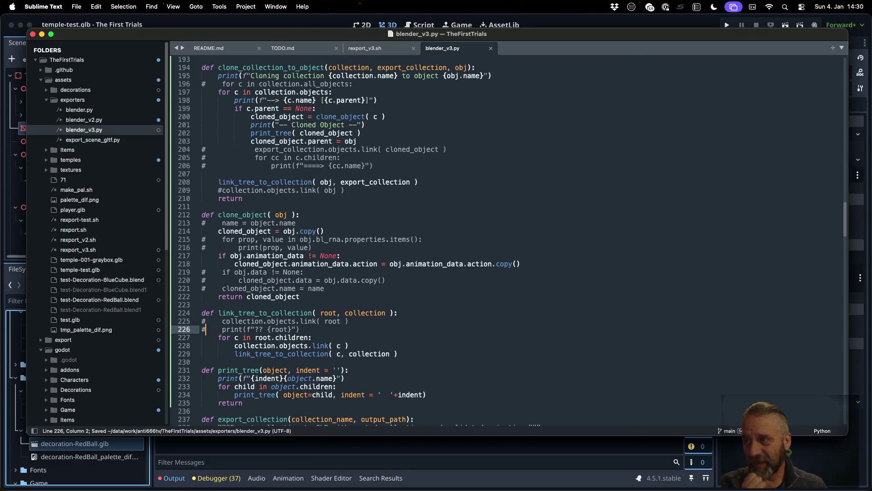
# Review uses of cloned_object and clone_object and step through the clone_object body.
pyautogui.click(323, 165)
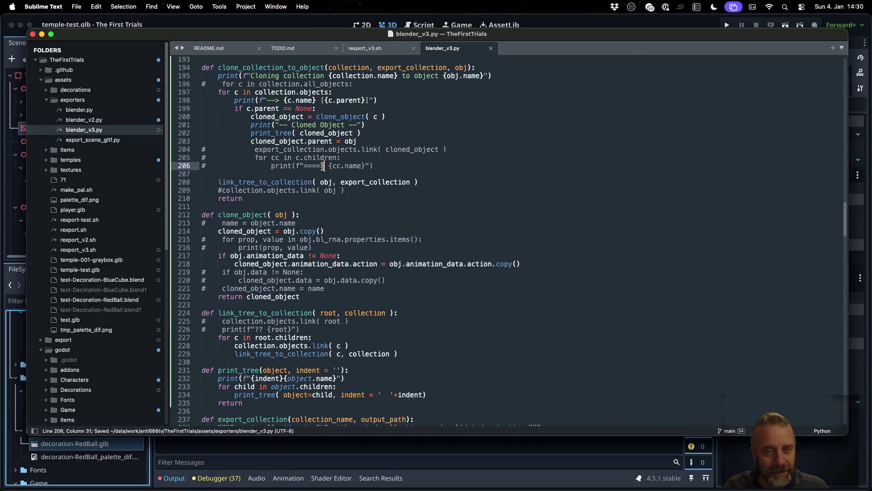
pyautogui.scroll(1, 365, 202)
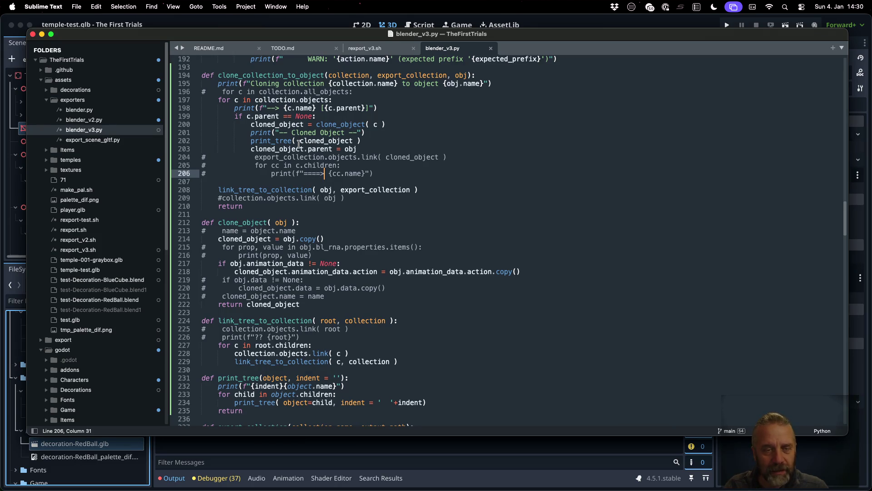
pyautogui.doubleClick(324, 141)
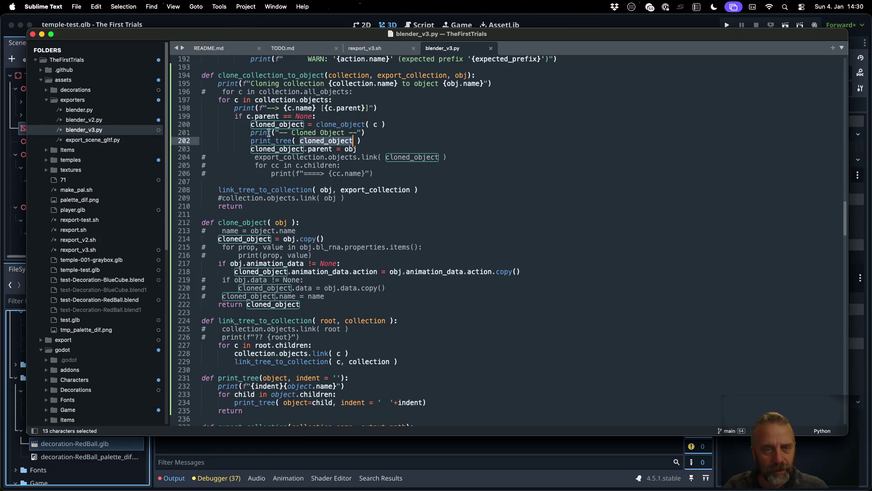
pyautogui.doubleClick(334, 124)
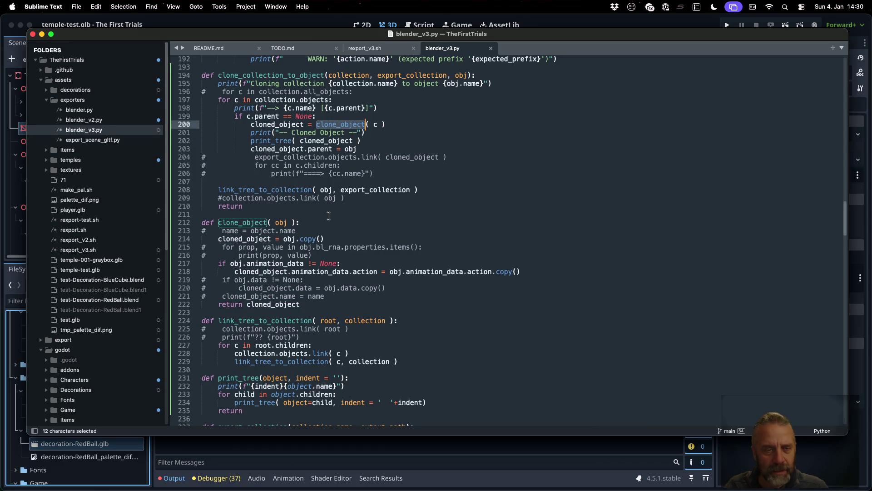
pyautogui.click(326, 223)
pyautogui.press('Down')
pyautogui.press('Down')
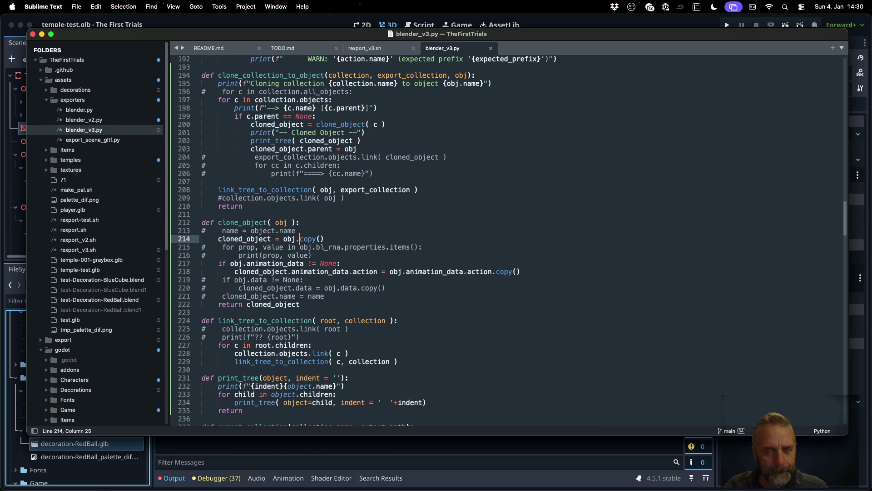
pyautogui.press('Down')
pyautogui.press('Down')
pyautogui.press('Down')
pyautogui.press('Down')
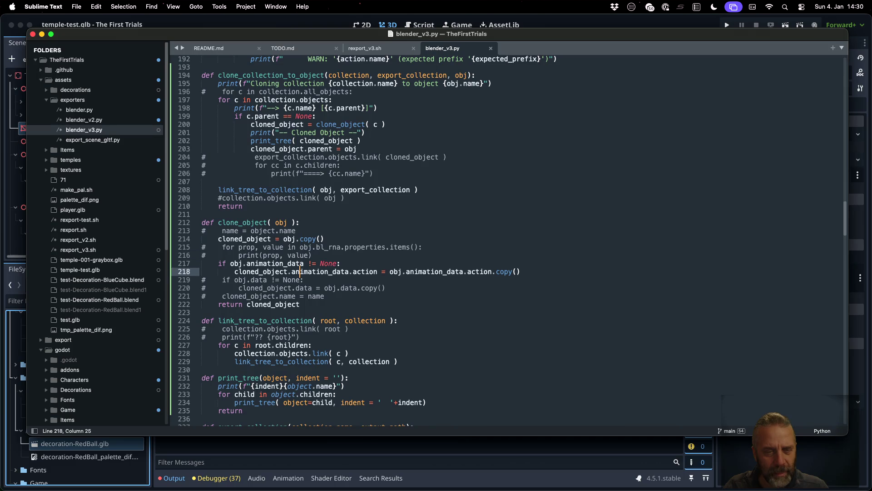
pyautogui.press('Down')
pyautogui.press('Down')
pyautogui.press('Down')
# Before the return, add 'for c in obj.children:' with cloned_c = clone_object( c ).
pyautogui.press('End')
pyautogui.press('Return')
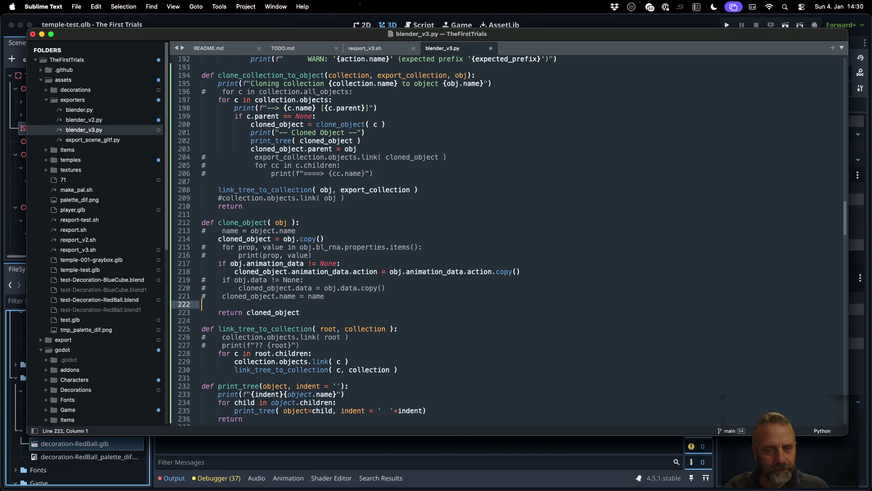
pyautogui.write('for')
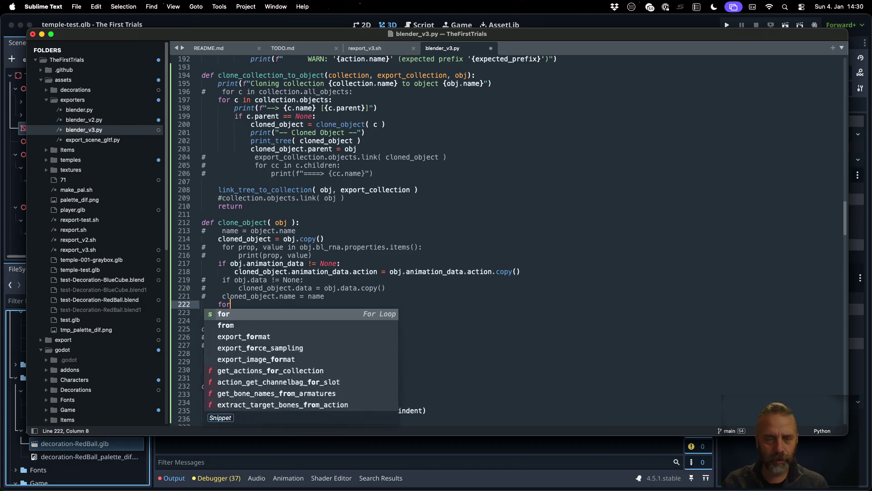
pyautogui.write(' c in ')
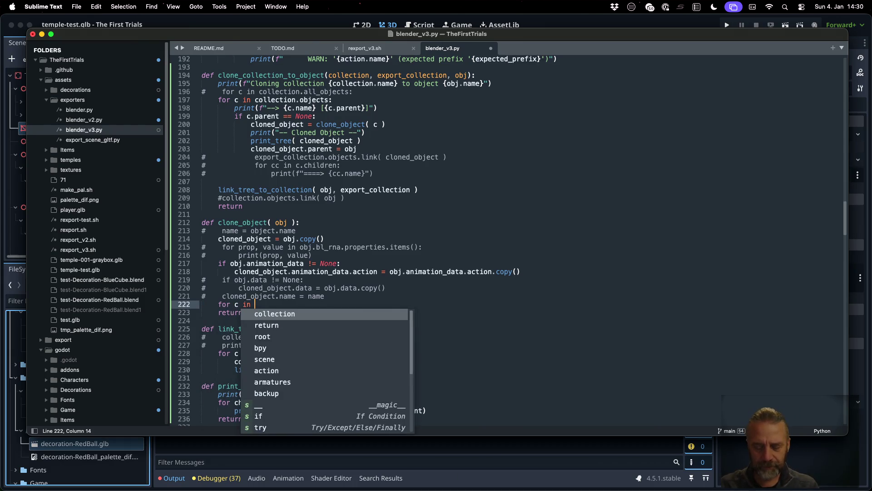
pyautogui.write('obn')
pyautogui.press('BackSpace')
pyautogui.write('j')
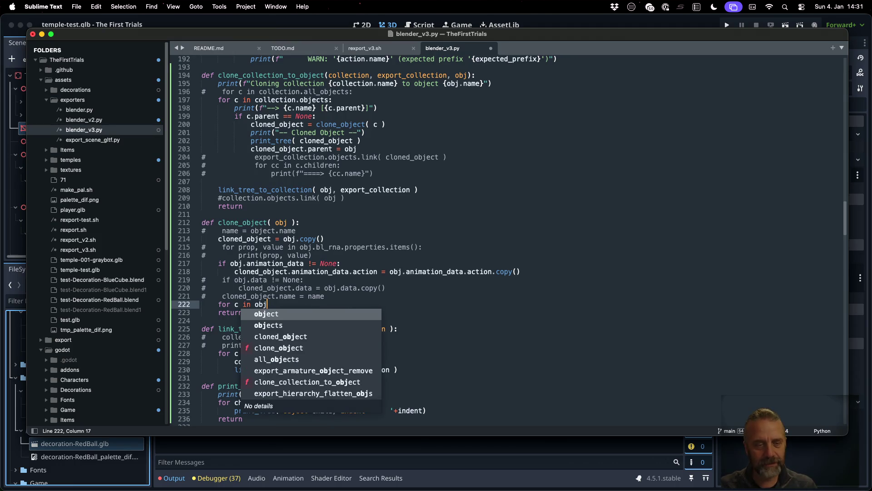
pyautogui.write(':')
pyautogui.write('ch')
pyautogui.press('Return')
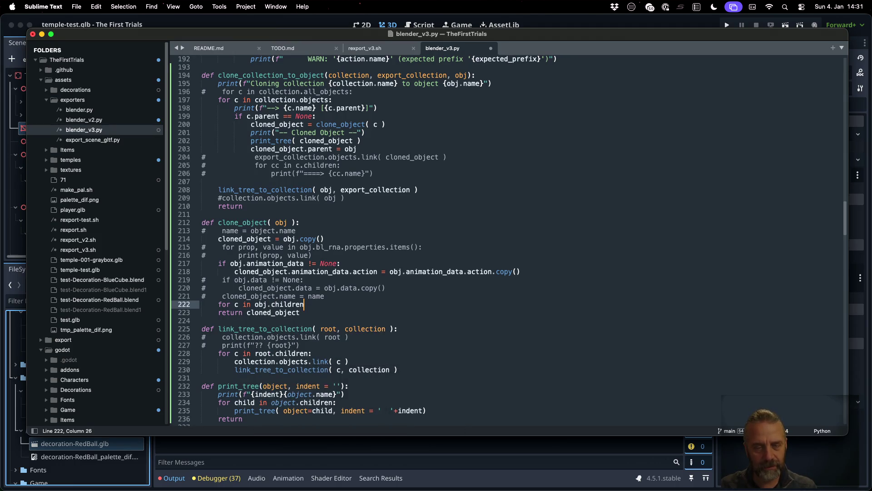
pyautogui.write(':')
pyautogui.press('Return')
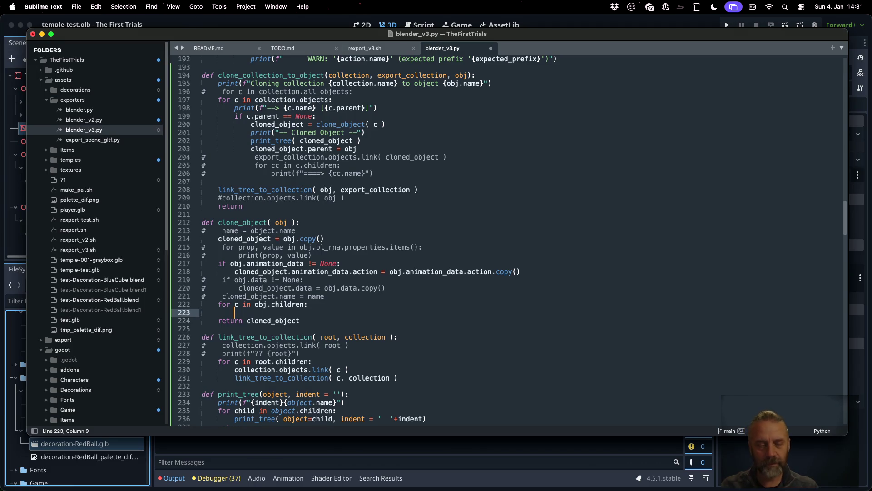
pyautogui.write('vr')
pyautogui.press('BackSpace')
pyautogui.press('BackSpace')
pyautogui.write('c')
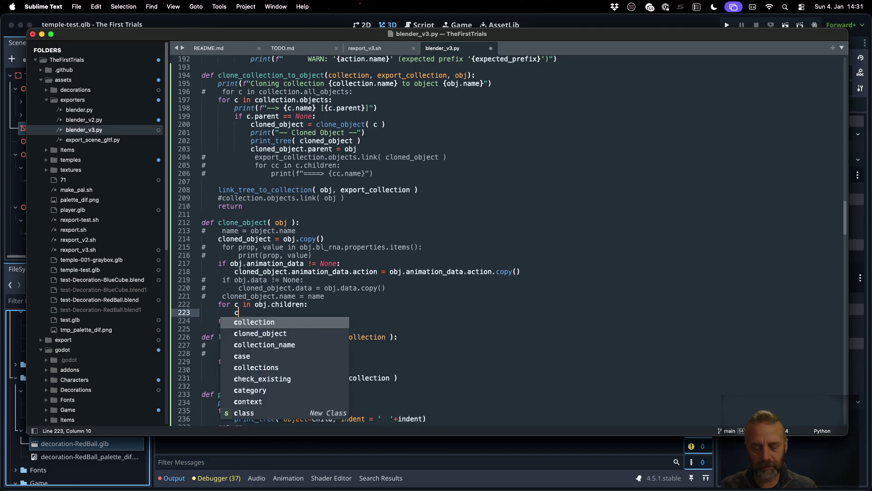
pyautogui.write('loned_c')
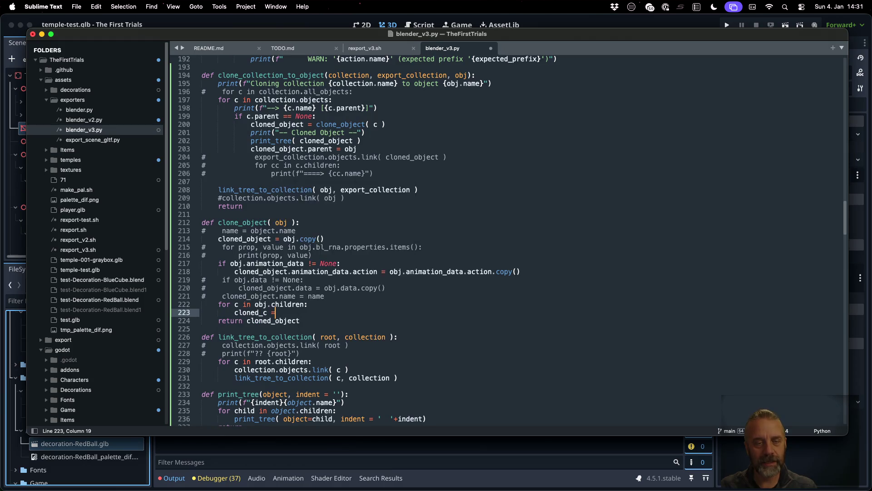
pyautogui.write(' = clon')
pyautogui.press('Tab')
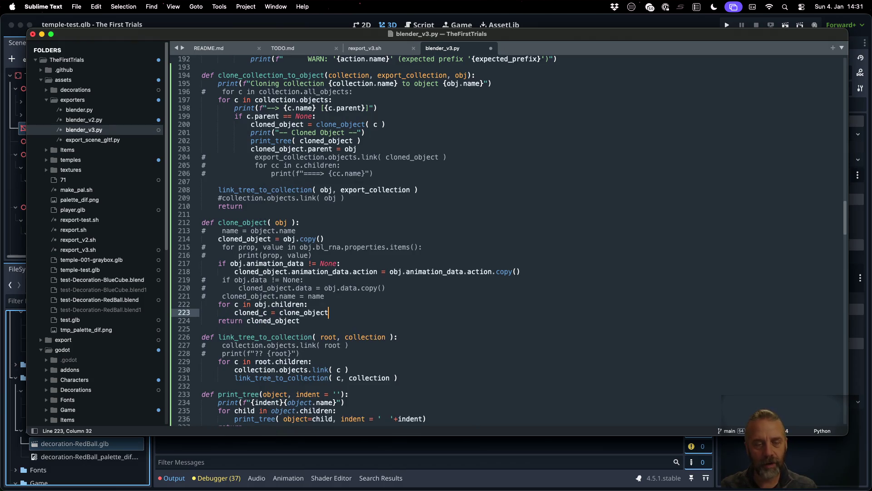
pyautogui.write('( c')
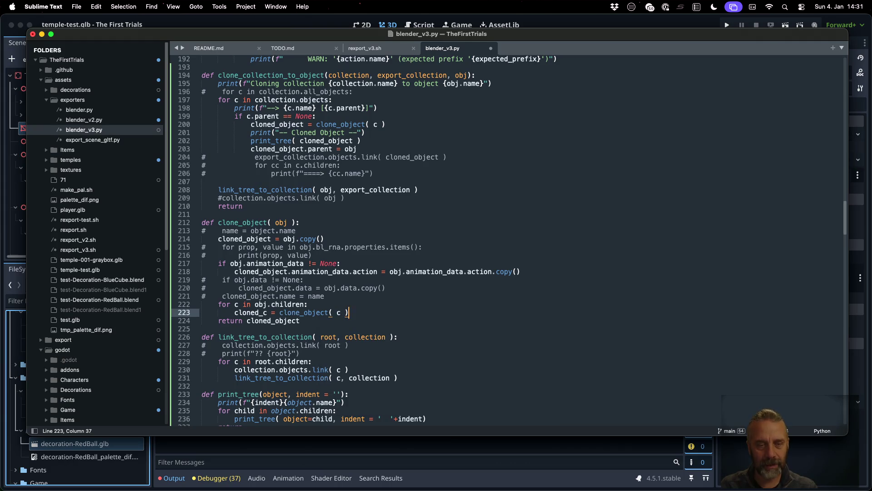
# Parent each copy with cloned_c.parent = cloned_object and save the script.
pyautogui.press('Return')
pyautogui.write('clo')
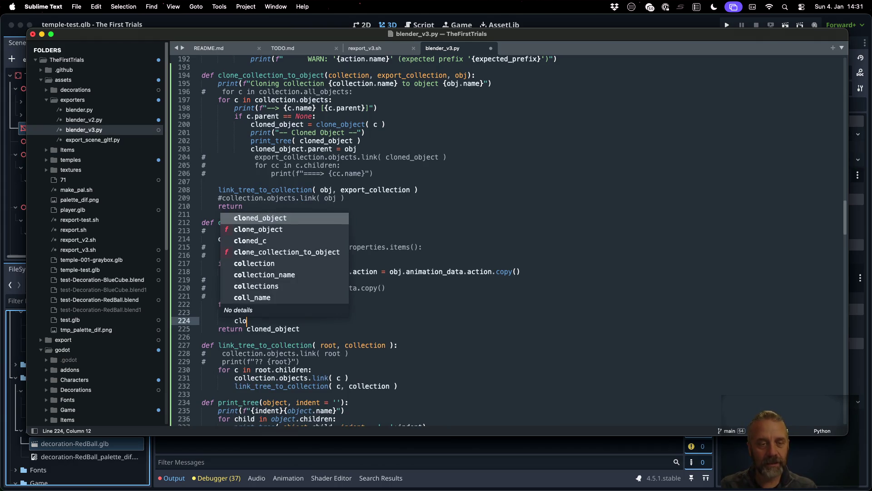
pyautogui.press('Tab')
pyautogui.write('.')
pyautogui.press('BackSpace')
pyautogui.press('BackSpace')
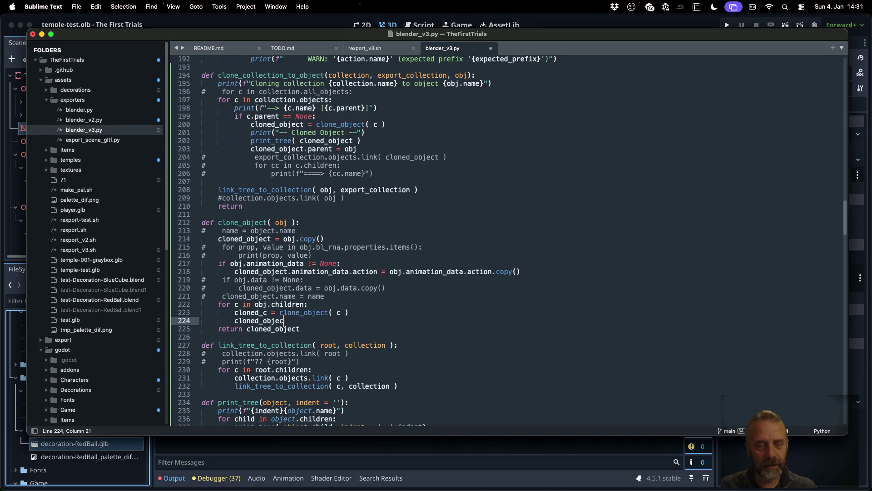
pyautogui.press('BackSpace')
pyautogui.write('c')
pyautogui.write('.p')
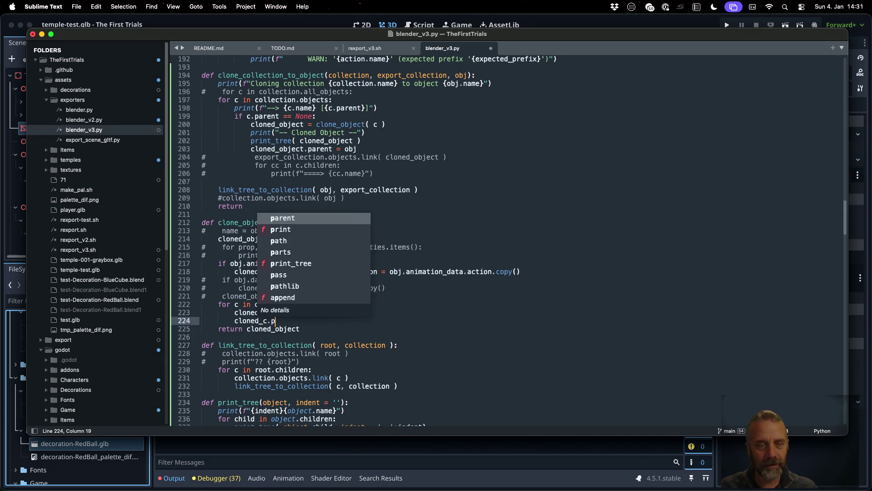
pyautogui.write('arent = ')
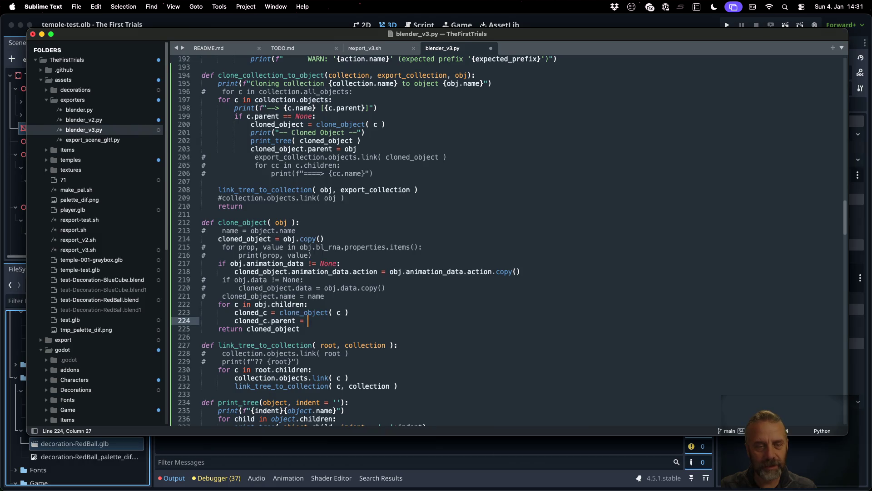
pyautogui.write('clon')
pyautogui.press('Return')
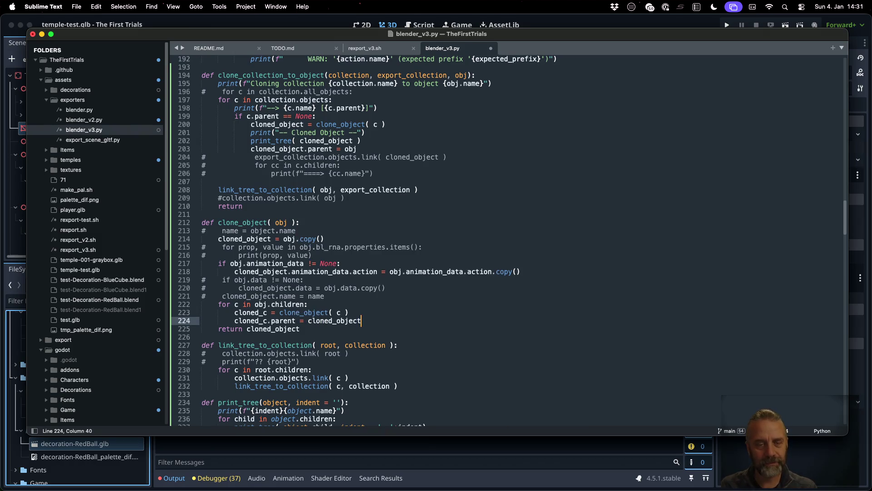
pyautogui.press('super+s')
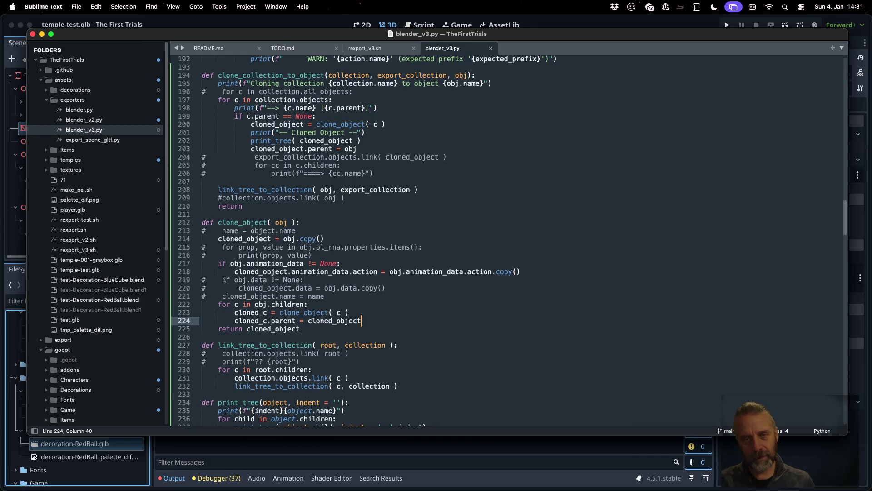
pyautogui.press('super+Tab')
# Rerun the export script via Mission Control; both BlueCube and RedBall collections export successfully.
pyautogui.hotkey('ctrl', 'Up')
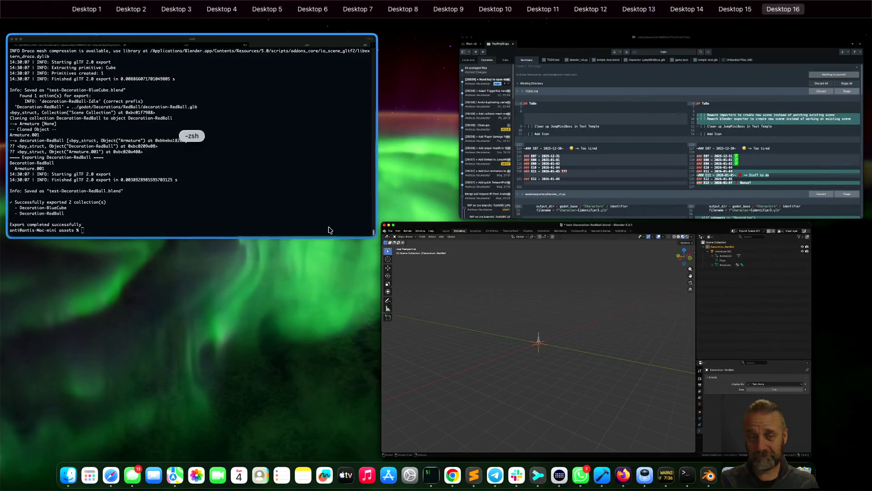
pyautogui.click(330, 231)
pyautogui.press('Up')
pyautogui.press('Return')
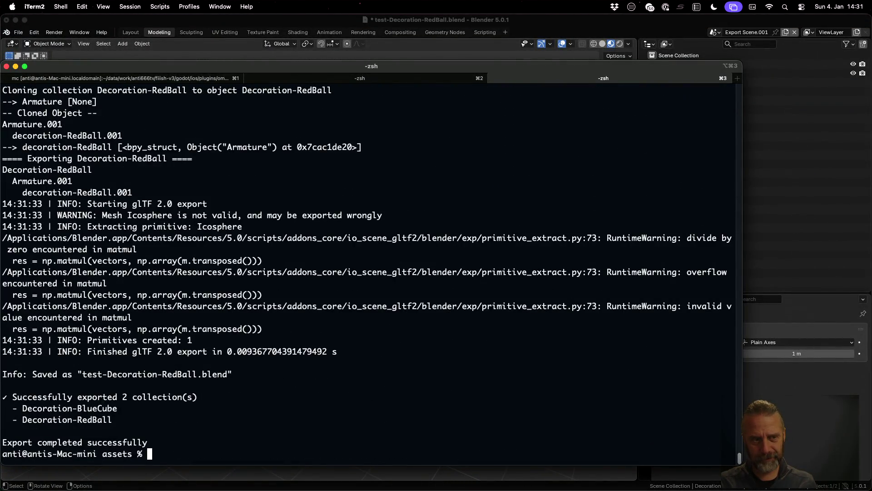
pyautogui.scroll(5, 369, 273)
pyautogui.scroll(-5, 368, 273)
pyautogui.click(257, 24)
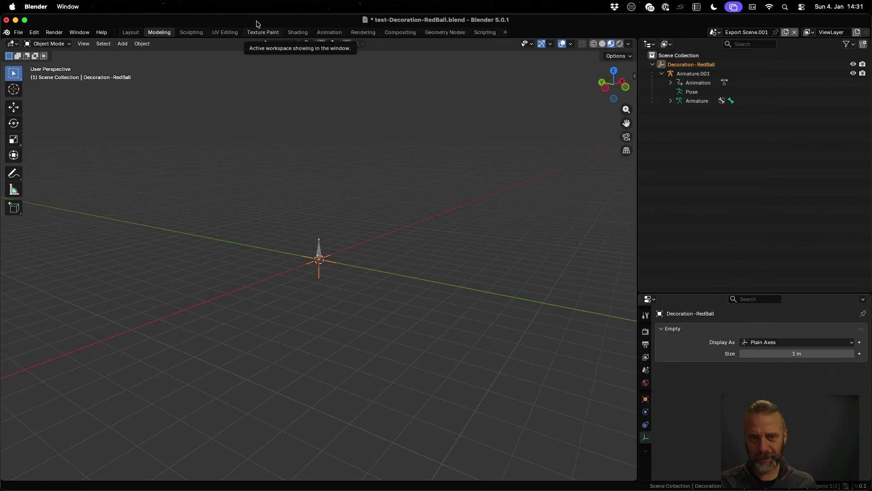
# Reopen test-Decoration-BlueCube.blend on its Export Scene and expand the BlueCube hierarchy down to the Cube material.
pyautogui.click(19, 32)
pyautogui.moveTo(42, 61)
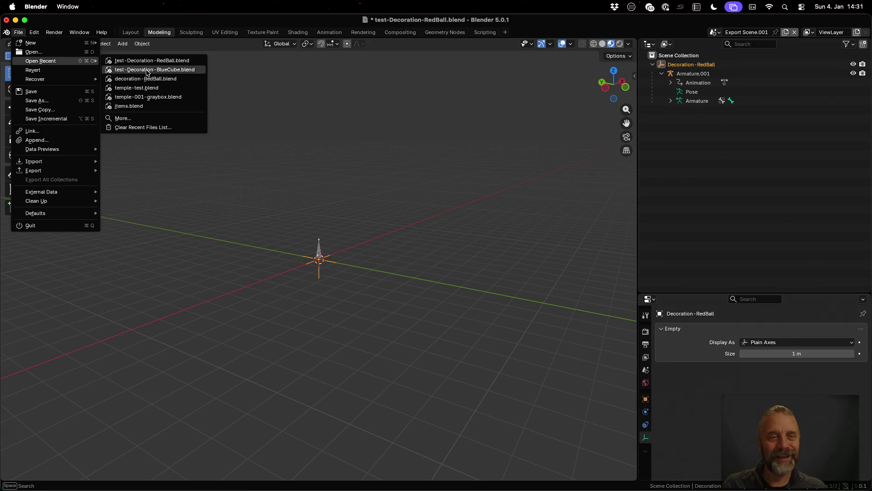
pyautogui.click(154, 70)
pyautogui.click(399, 271)
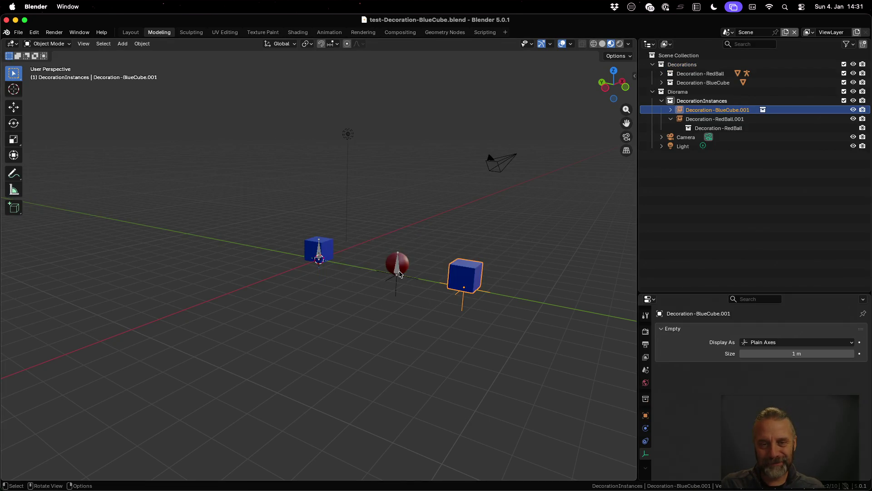
pyautogui.click(729, 32)
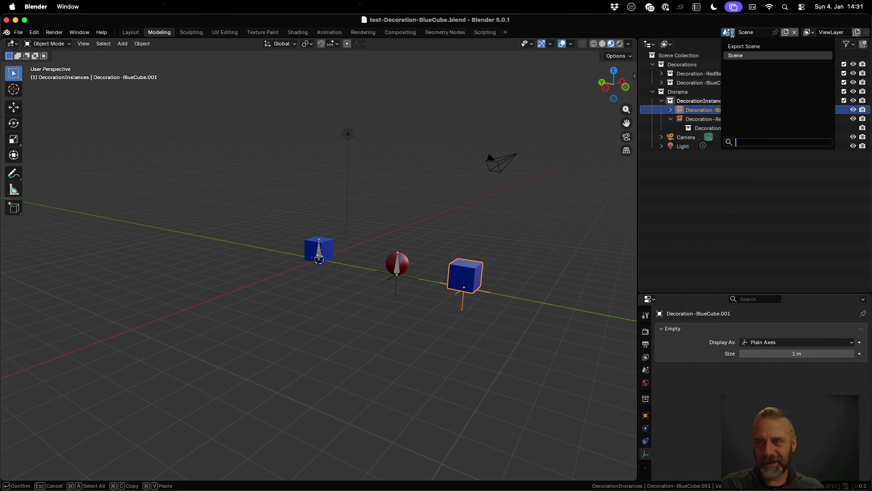
pyautogui.click(744, 46)
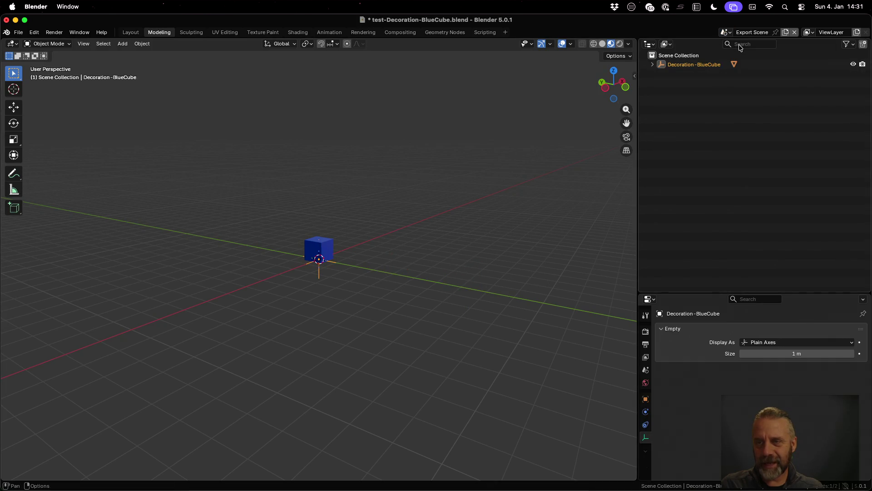
pyautogui.click(653, 64)
pyautogui.click(662, 74)
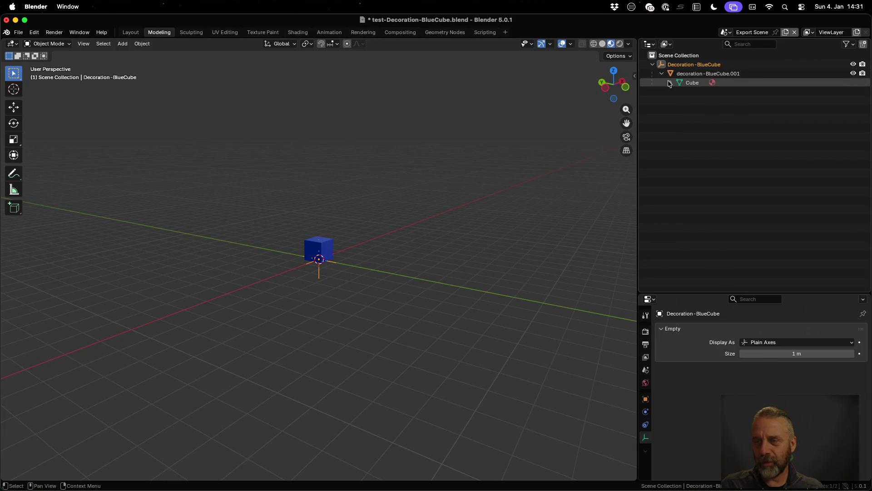
pyautogui.click(673, 83)
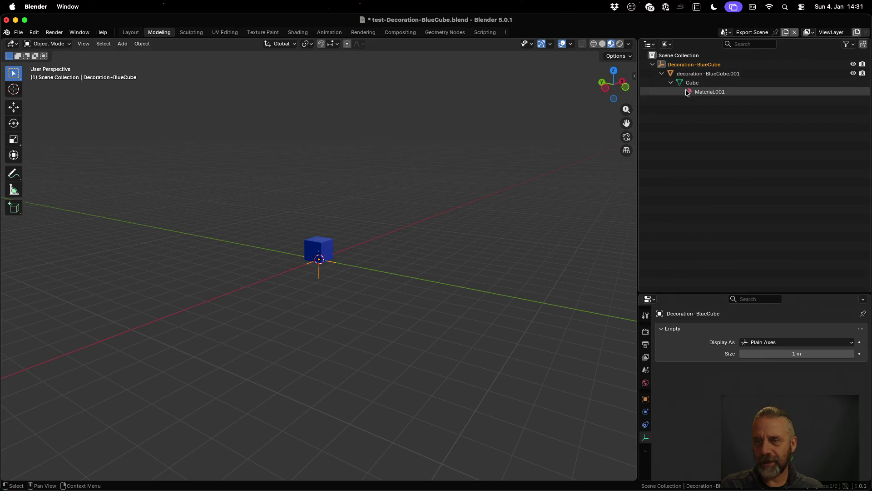
# Reopen test-Decoration-RedBall.blend on Export Scene.001 and expand Armature.001 to the decoration-RedBall.001 mesh.
pyautogui.click(19, 33)
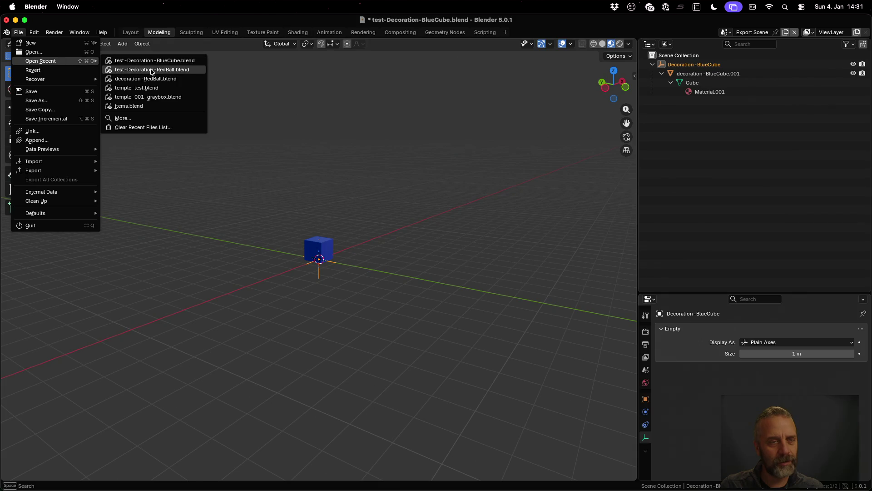
pyautogui.click(153, 72)
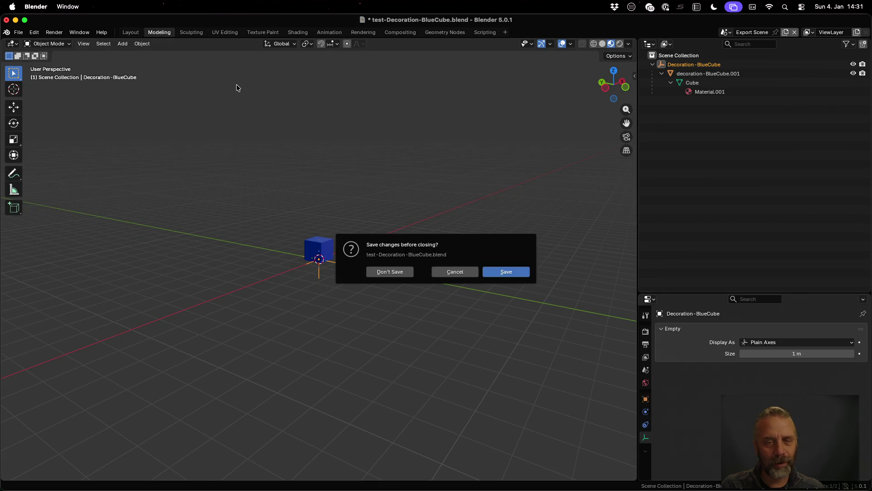
pyautogui.click(398, 277)
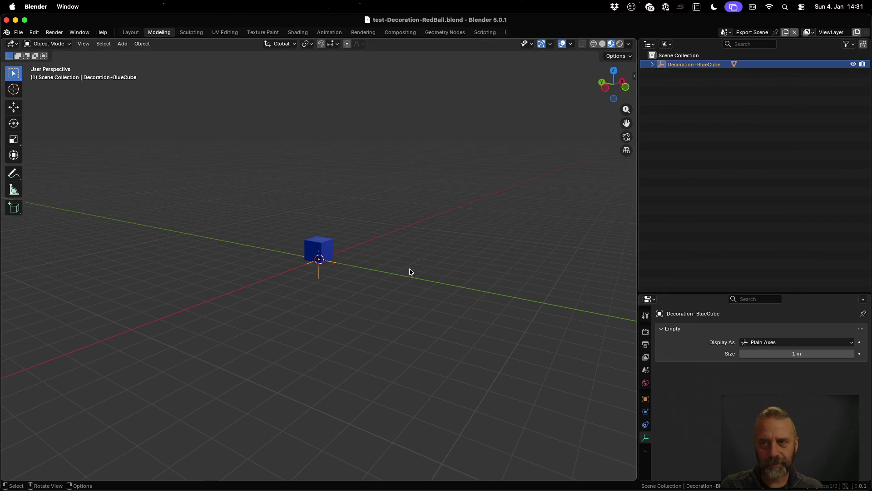
pyautogui.click(727, 34)
pyautogui.click(740, 53)
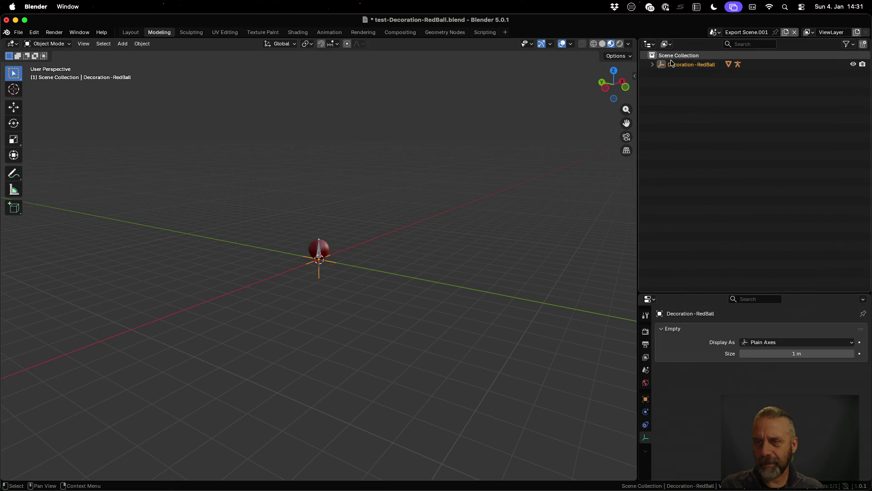
pyautogui.click(656, 63)
pyautogui.click(659, 73)
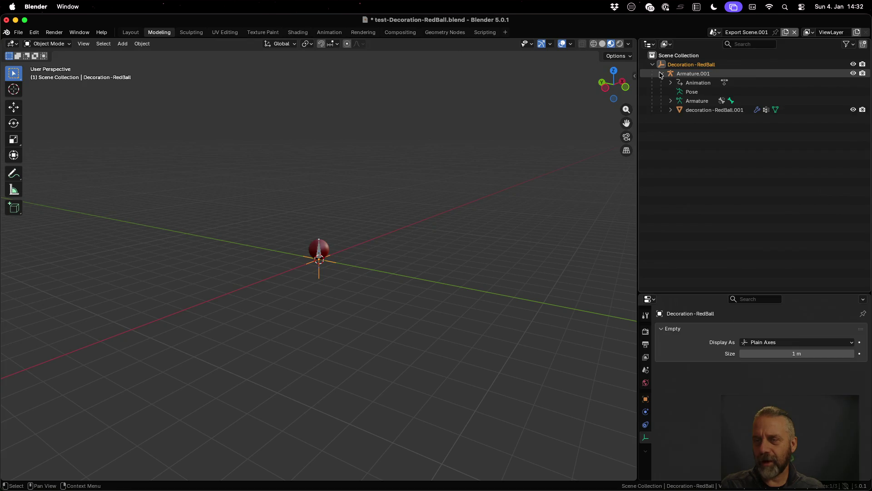
pyautogui.click(693, 110)
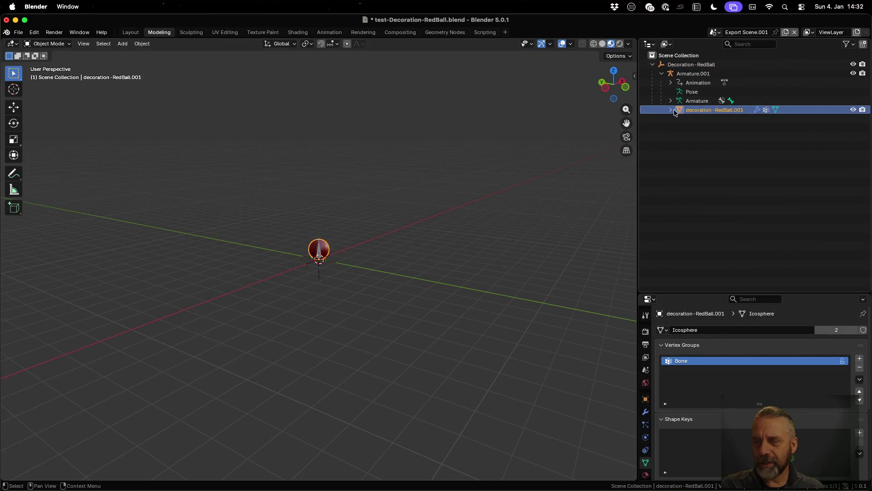
pyautogui.click(672, 110)
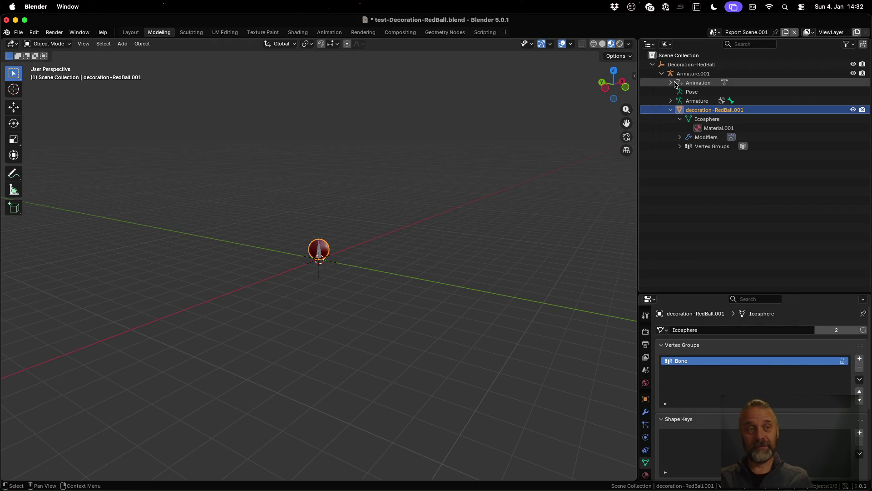
pyautogui.press('super+Tab')
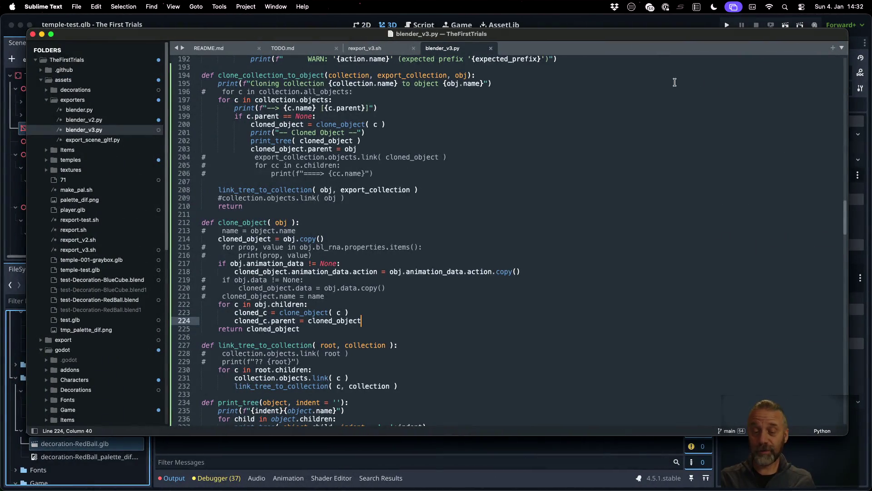
pyautogui.click(554, 455)
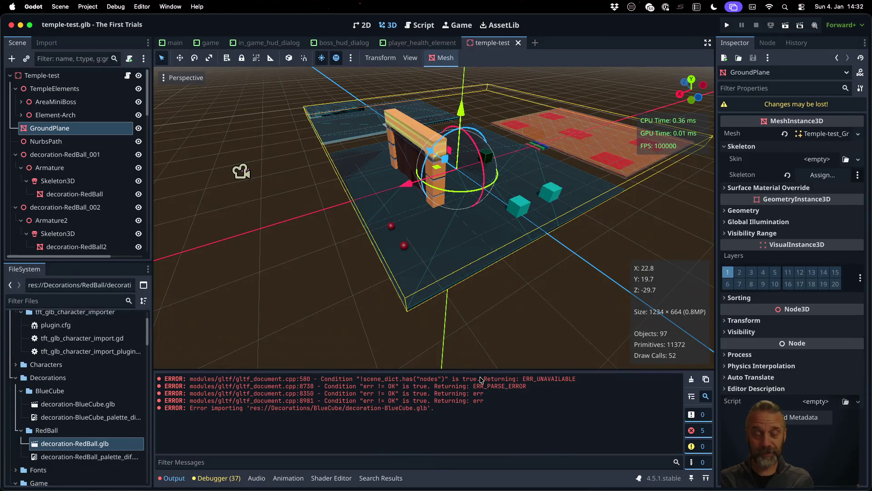
pyautogui.scroll(5, 403, 269)
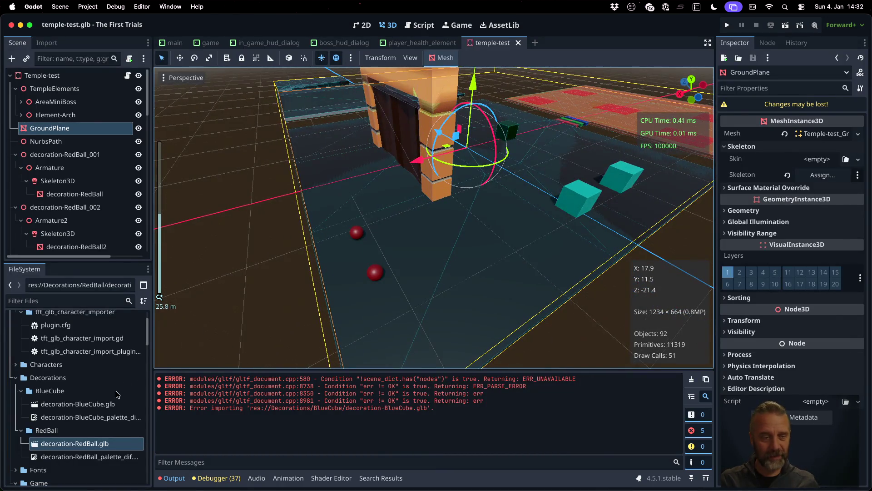
# Inspect decoration-RedBall.glb's import nodes: Armature_001, mesh, Skeleton3D and the Idle animation.
pyautogui.doubleClick(87, 447)
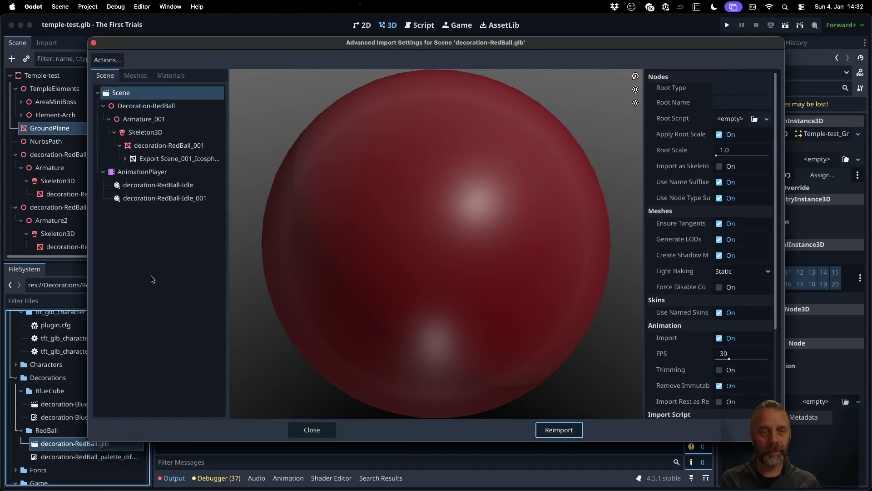
pyautogui.click(144, 119)
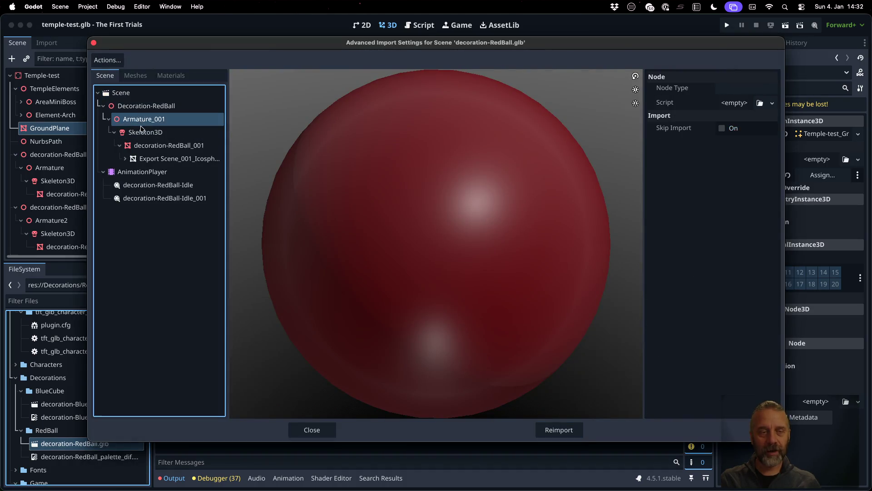
pyautogui.click(150, 146)
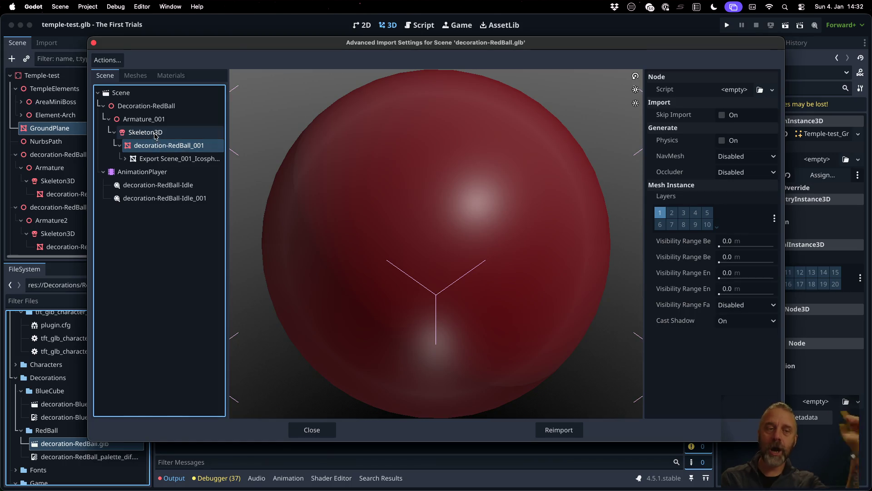
pyautogui.click(155, 134)
pyautogui.click(158, 185)
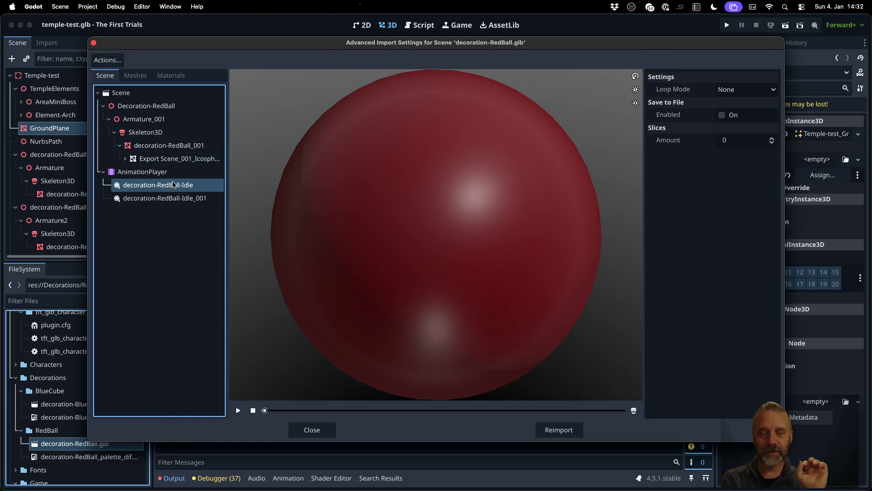
# Preview the Idle animation several times, check Idle_001, and close the import window.
pyautogui.click(238, 410)
pyautogui.click(238, 410)
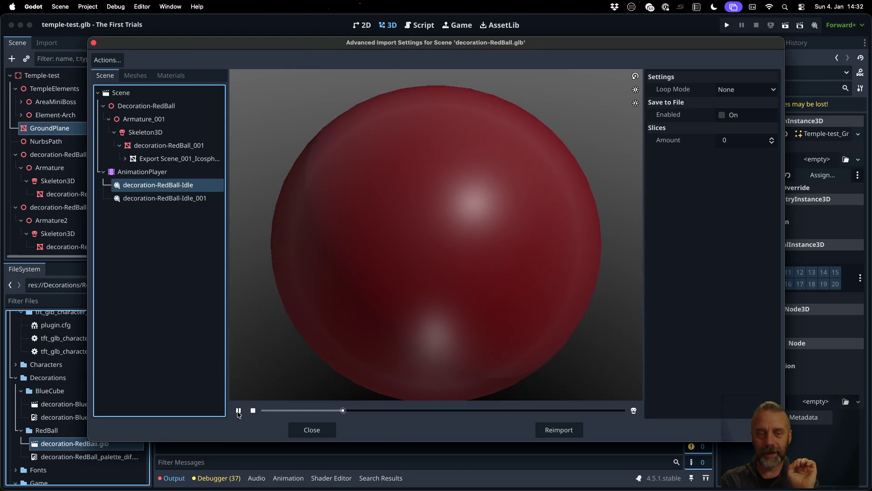
pyautogui.click(239, 410)
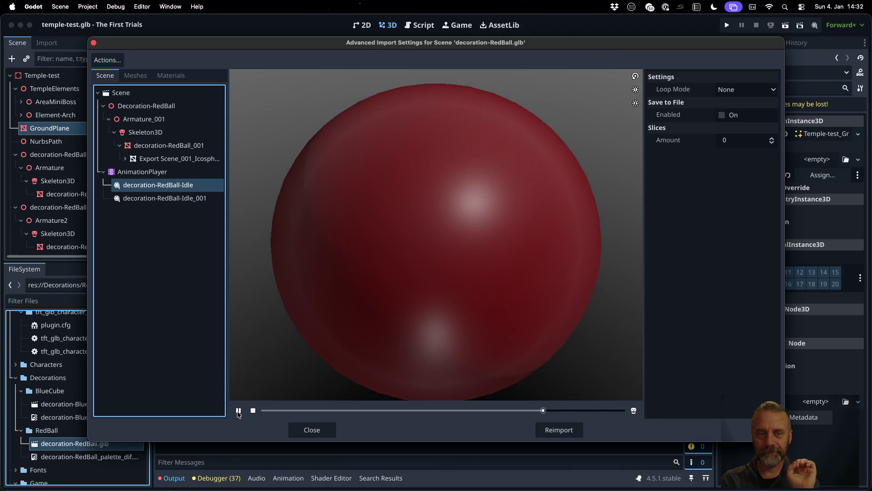
pyautogui.click(238, 410)
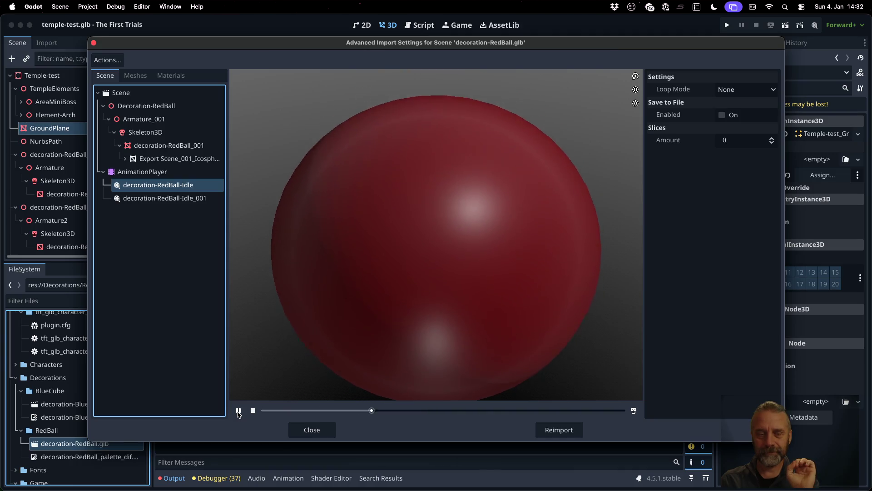
pyautogui.click(201, 198)
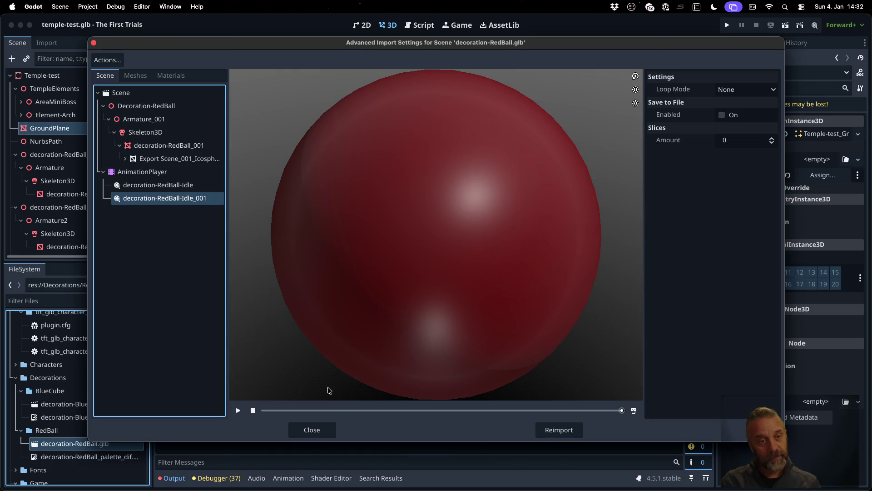
pyautogui.click(327, 429)
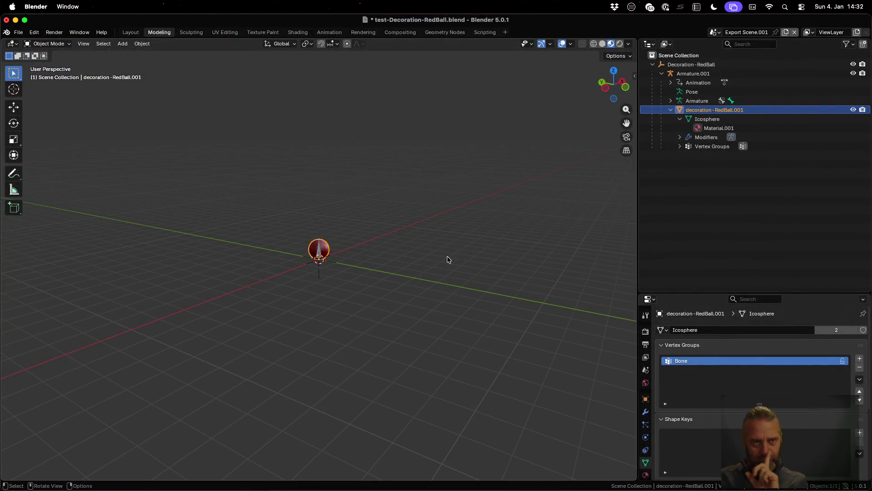
# Switch desktops through Mission Control and bring the Sublime Text window with blender_v3.py forward.
pyautogui.hotkey('ctrl', 'Up')
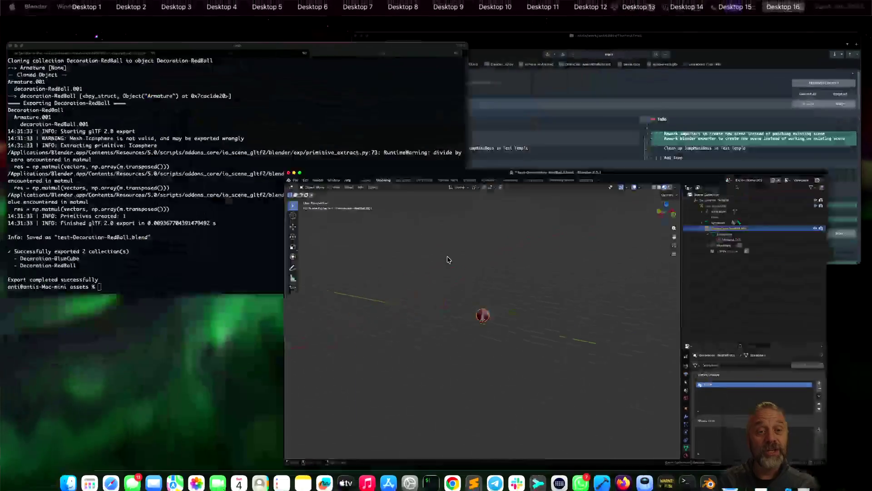
pyautogui.hotkey('ctrl', 'Up')
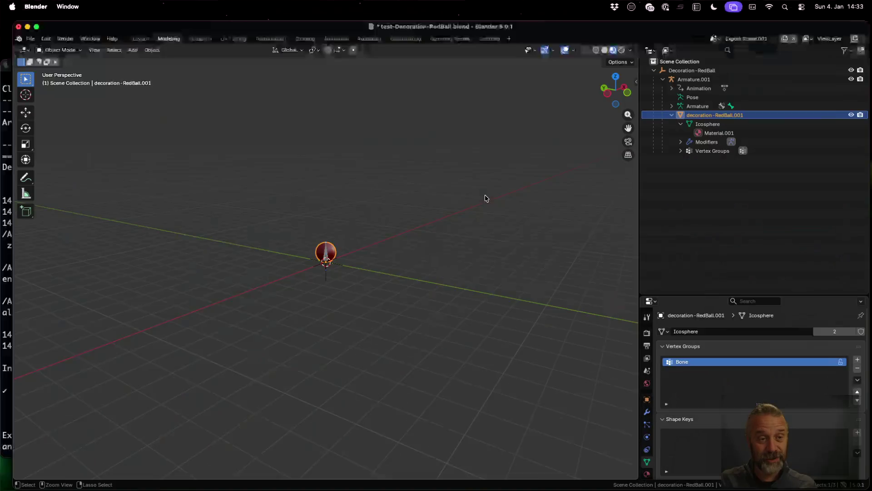
pyautogui.hotkey('ctrl', 'Left')
pyautogui.hotkey('ctrl', 'Up')
pyautogui.click(296, 293)
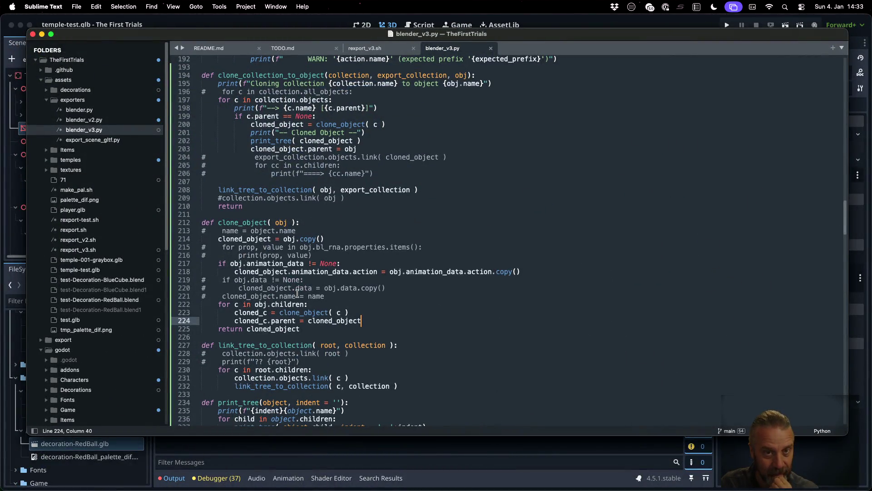
pyautogui.scroll(-2, 296, 294)
pyautogui.scroll(-1, 297, 293)
pyautogui.scroll(-5, 296, 293)
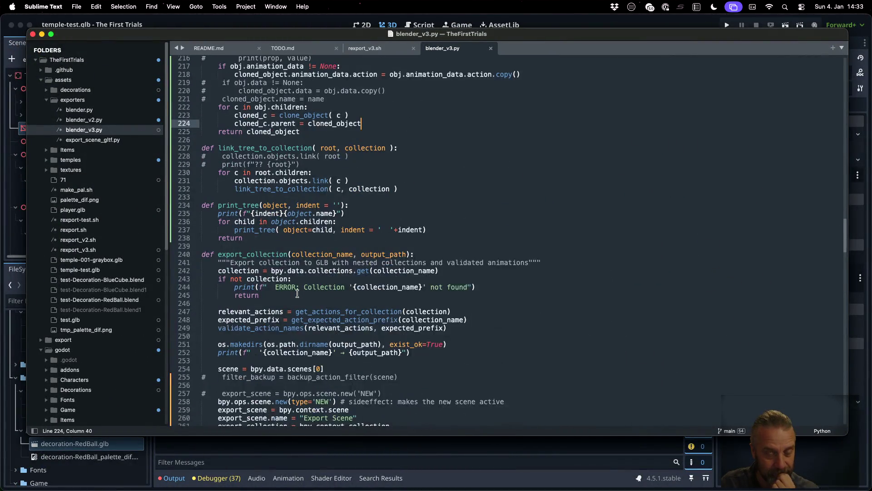
pyautogui.scroll(-5, 298, 294)
pyautogui.scroll(-1, 298, 294)
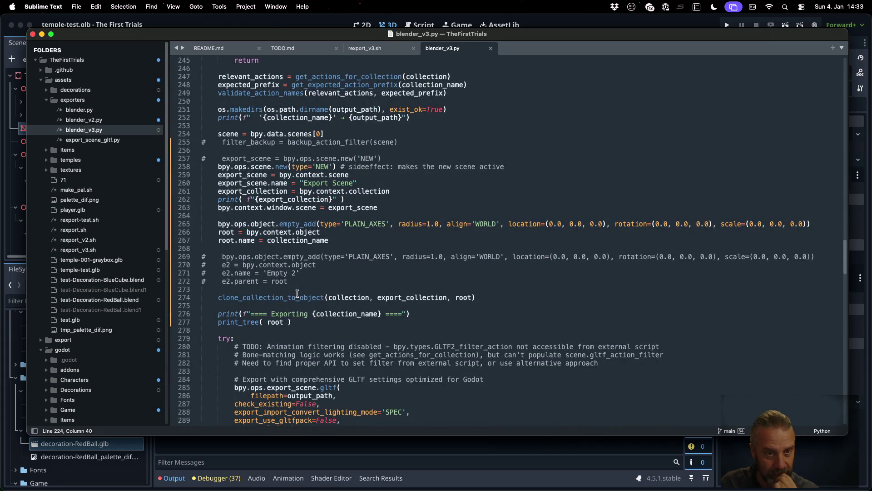
pyautogui.scroll(-1, 297, 293)
pyautogui.scroll(3, 297, 293)
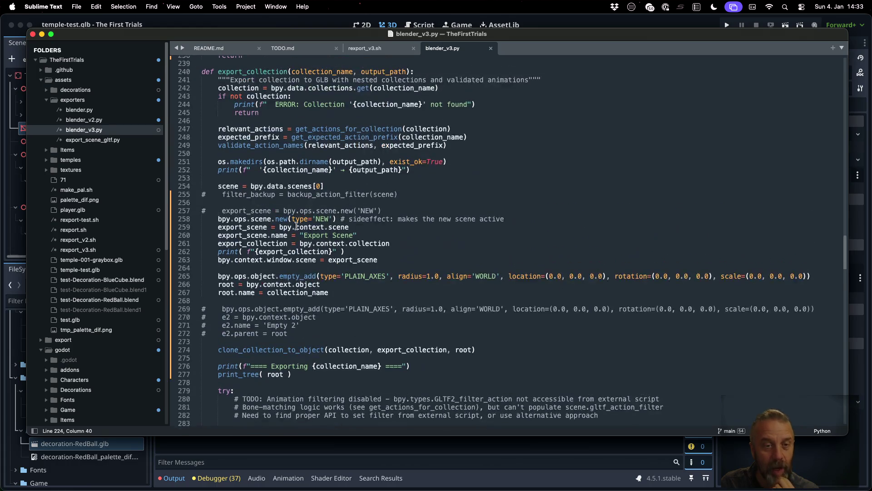
# Review the scene = bpy.data.scenes[0] lookup and the new-scene creation below it.
pyautogui.click(288, 186)
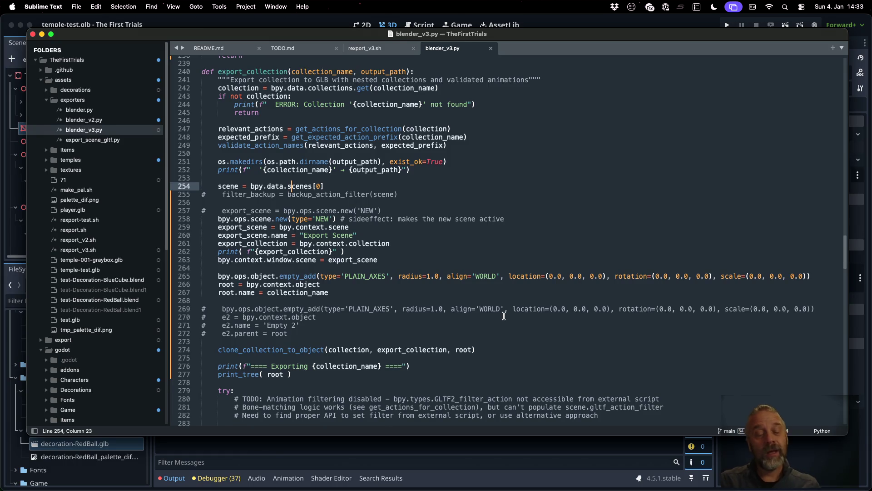
pyautogui.moveTo(324, 186); pyautogui.dragTo(218, 186)
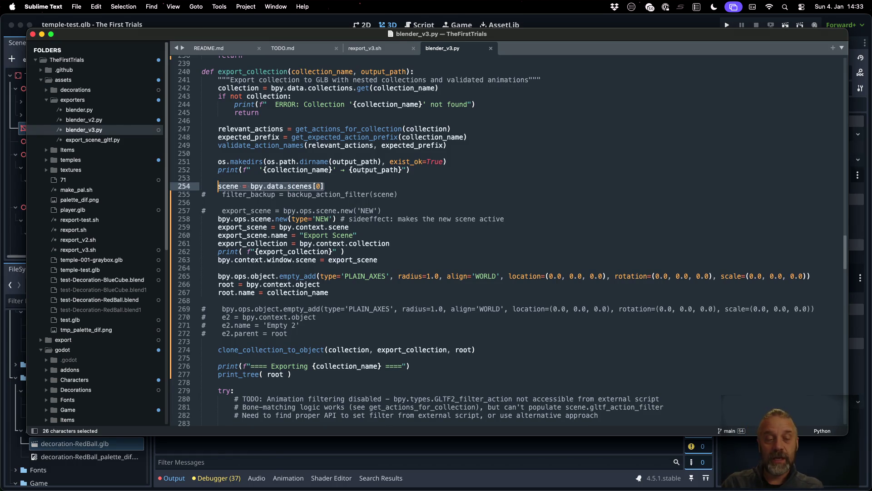
pyautogui.press('Right')
pyautogui.press('Down')
pyautogui.press('Down')
pyautogui.press('Down')
pyautogui.press('Down')
pyautogui.press('Down')
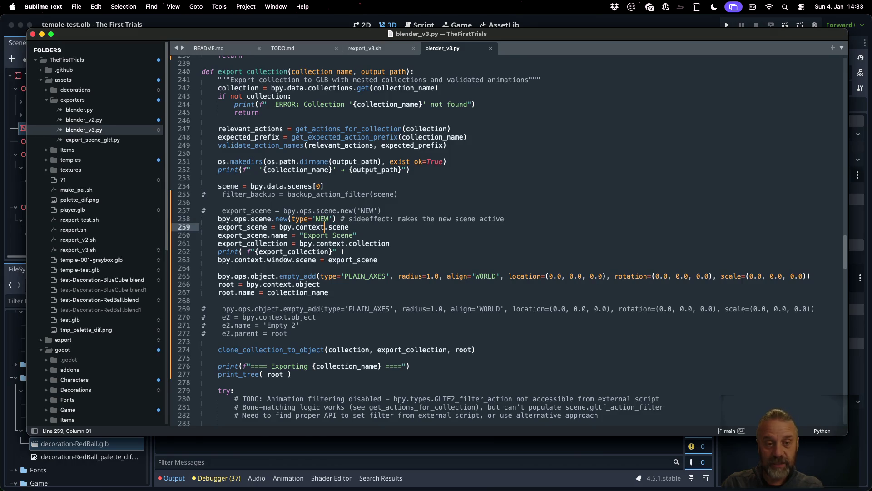
pyautogui.scroll(-6, 504, 238)
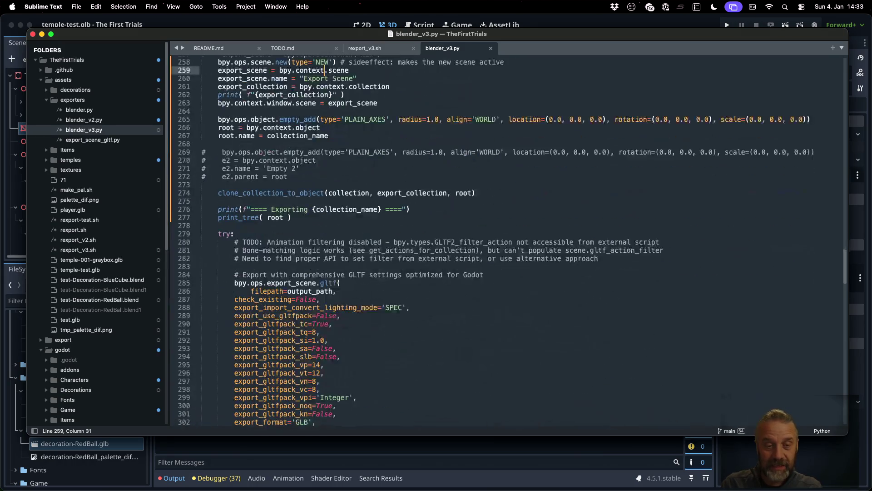
pyautogui.scroll(3, 504, 238)
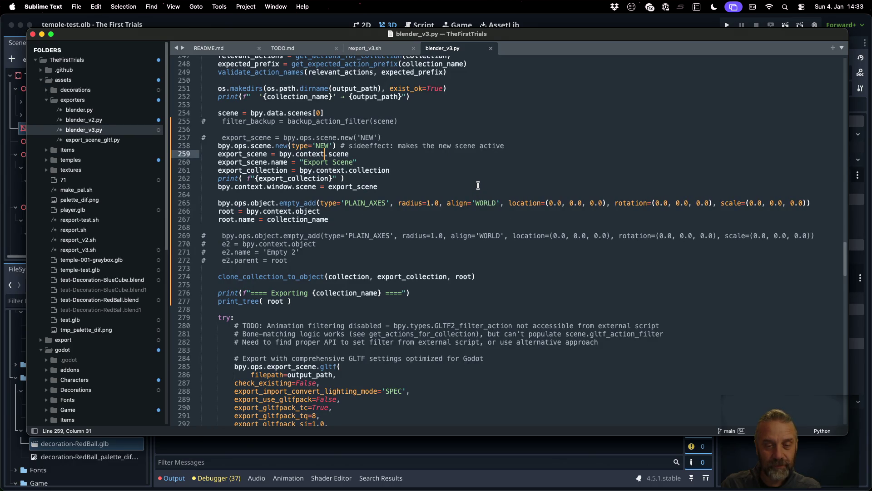
# Highlight uses of collection and scene in export_collection, then move to the browser search.
pyautogui.doubleClick(338, 278)
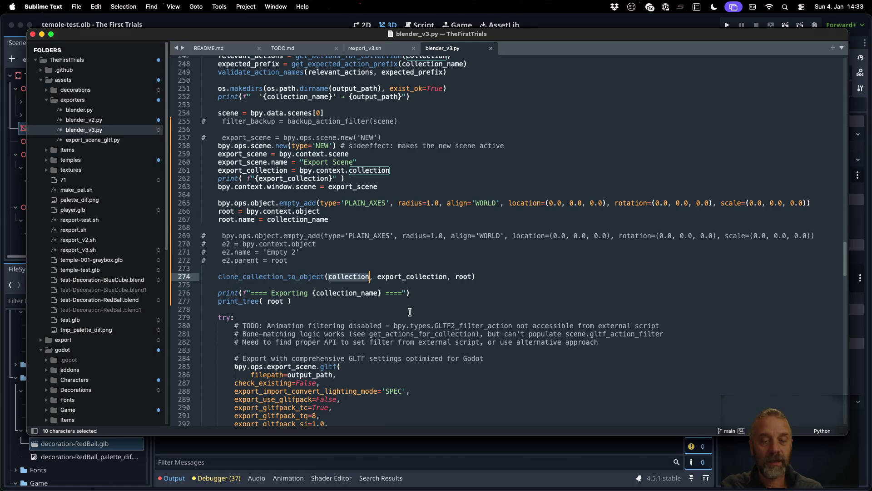
pyautogui.scroll(5, 425, 300)
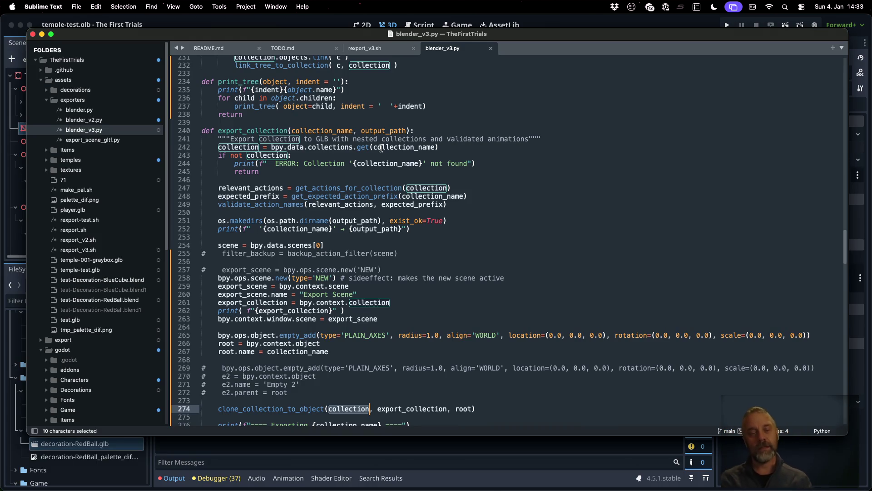
pyautogui.doubleClick(231, 246)
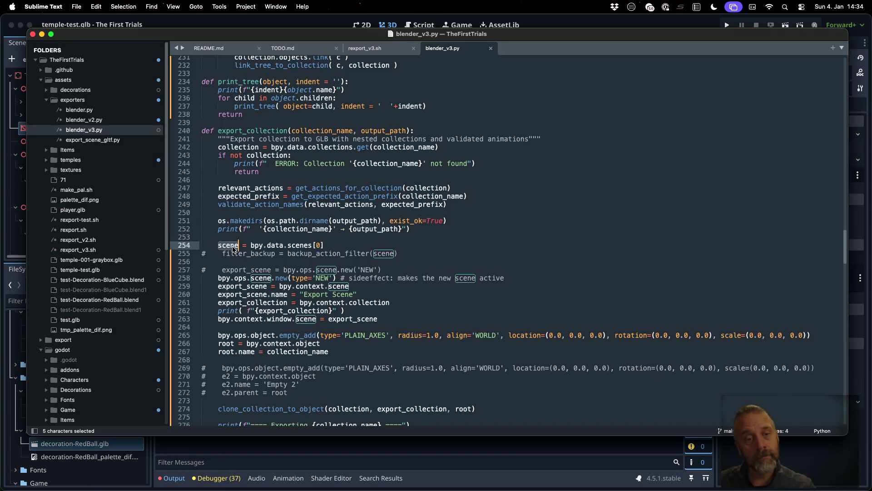
pyautogui.scroll(-10, 382, 225)
pyautogui.scroll(-10, 381, 226)
pyautogui.scroll(-9, 381, 225)
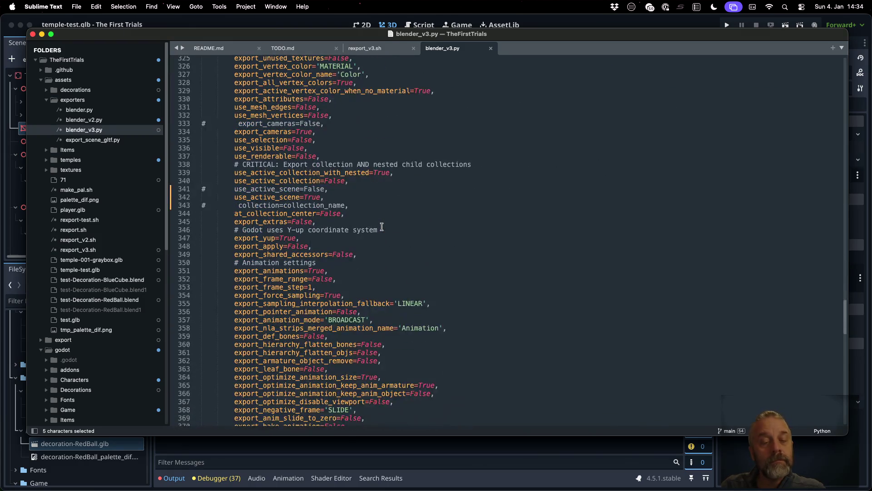
pyautogui.scroll(-8, 382, 225)
pyautogui.scroll(-8, 381, 227)
pyautogui.scroll(-5, 382, 227)
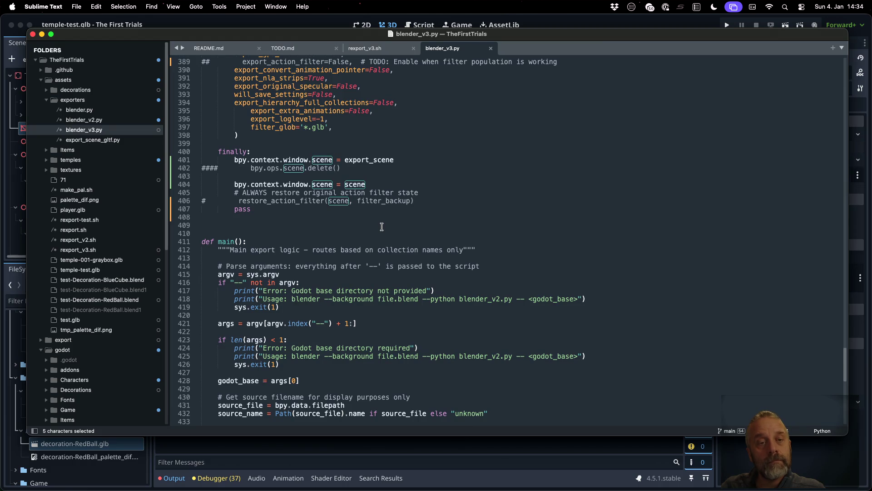
pyautogui.press('super+Tab')
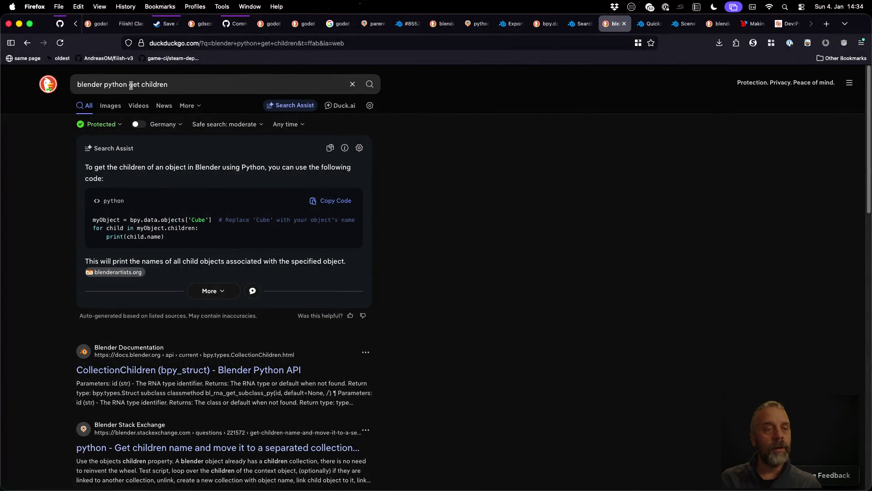
# Search DuckDuckGo for blender python unlink scene and open the Scene.Scene docs result in a new tab.
pyautogui.moveTo(130, 85); pyautogui.dragTo(190, 88)
pyautogui.press('BackSpace')
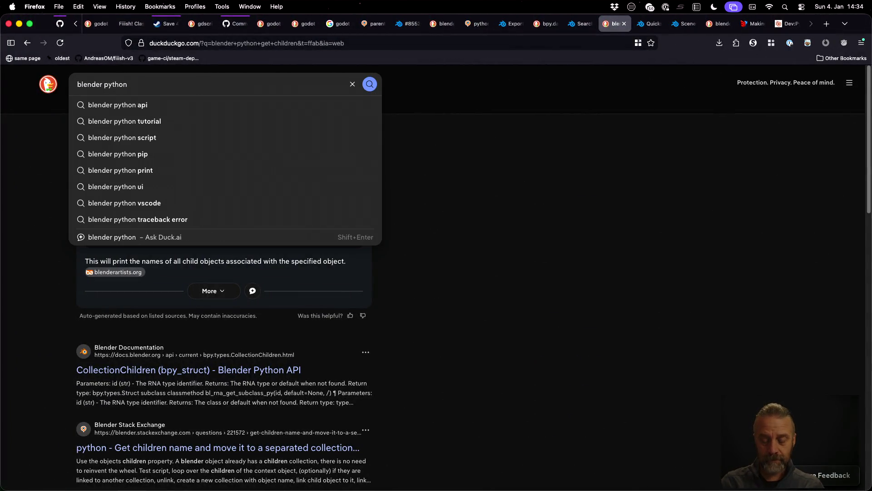
pyautogui.write('unlink sce')
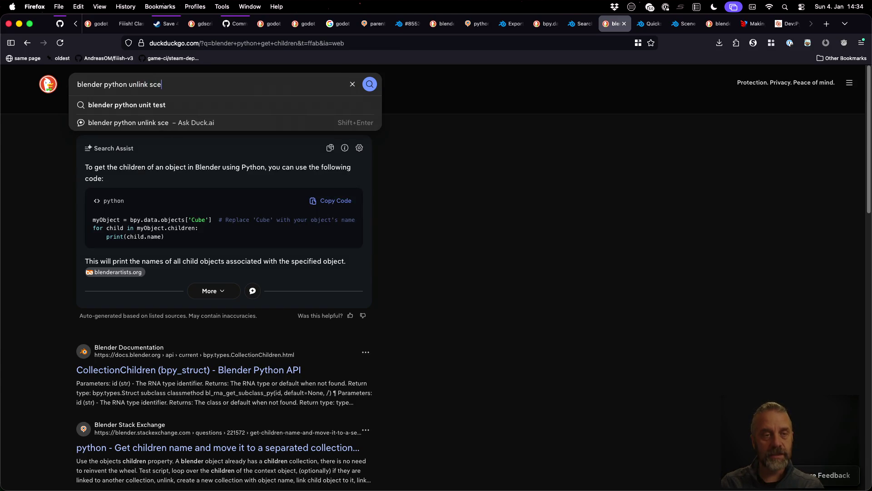
pyautogui.write('ne')
pyautogui.press('Return')
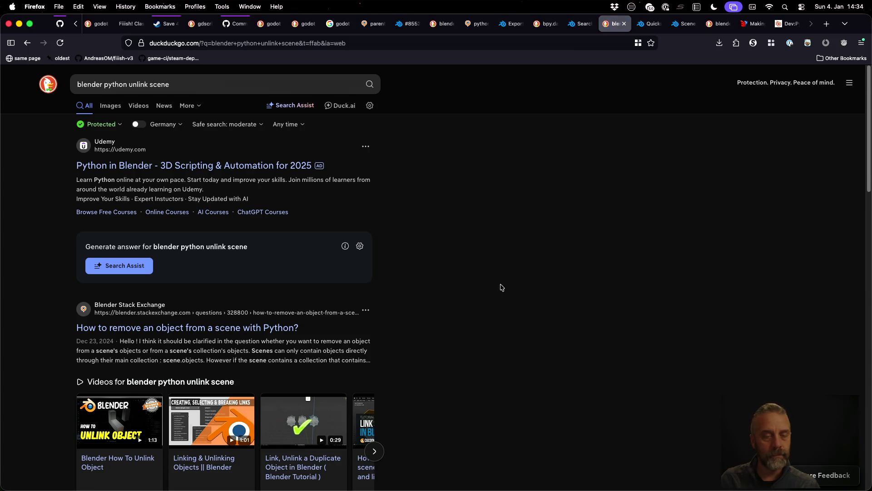
pyautogui.scroll(-3, 501, 287)
pyautogui.scroll(-2, 501, 287)
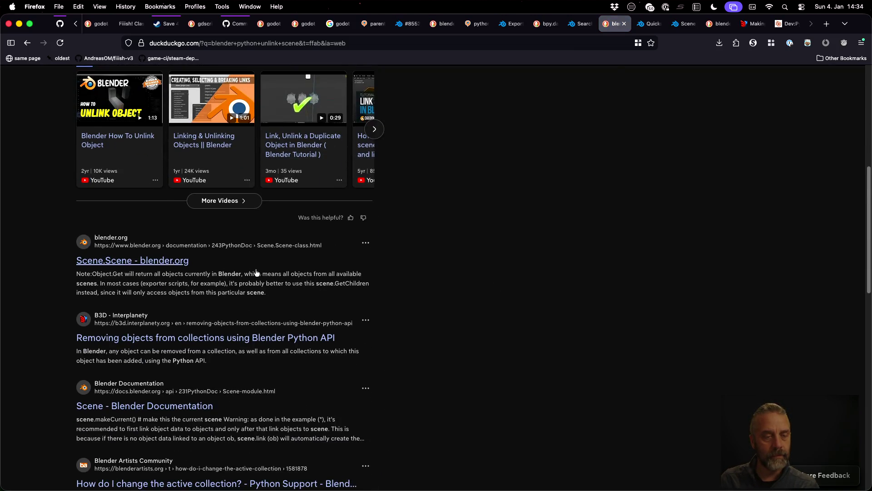
pyautogui.keyDown('super'); pyautogui.click(176, 260); pyautogui.keyUp('super')
pyautogui.scroll(-2, 456, 325)
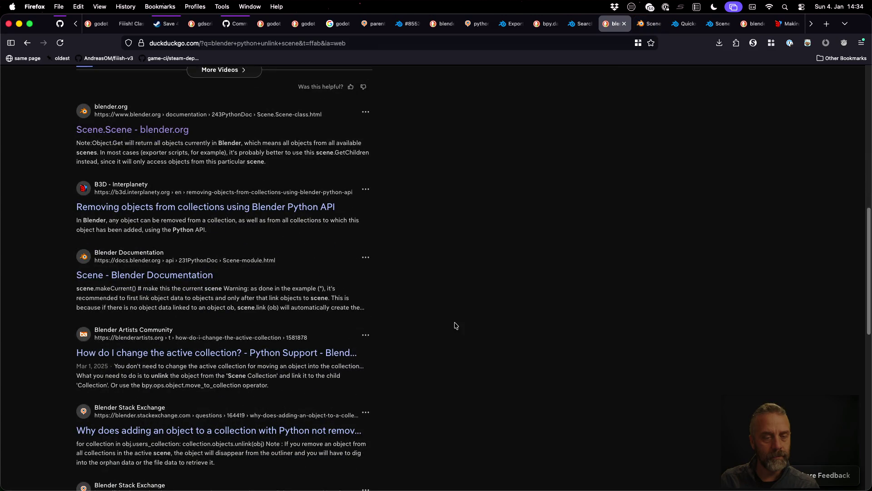
pyautogui.scroll(-1, 455, 325)
pyautogui.scroll(-2, 455, 326)
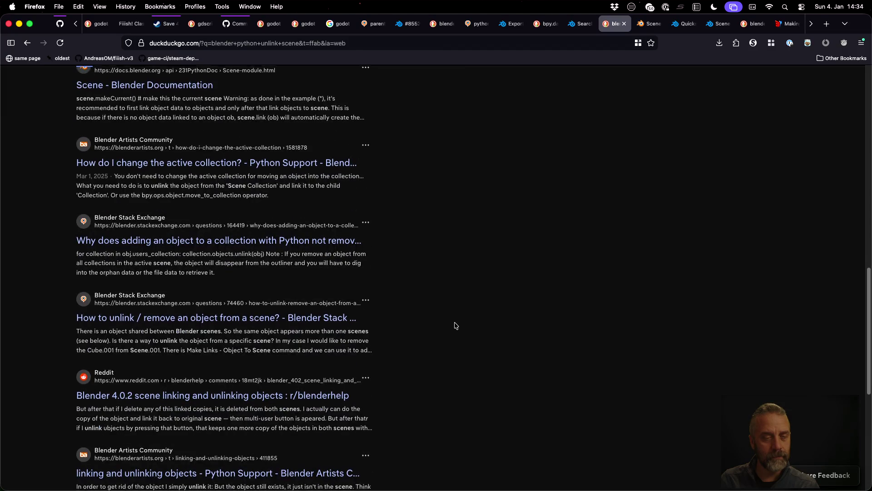
pyautogui.scroll(-1, 456, 325)
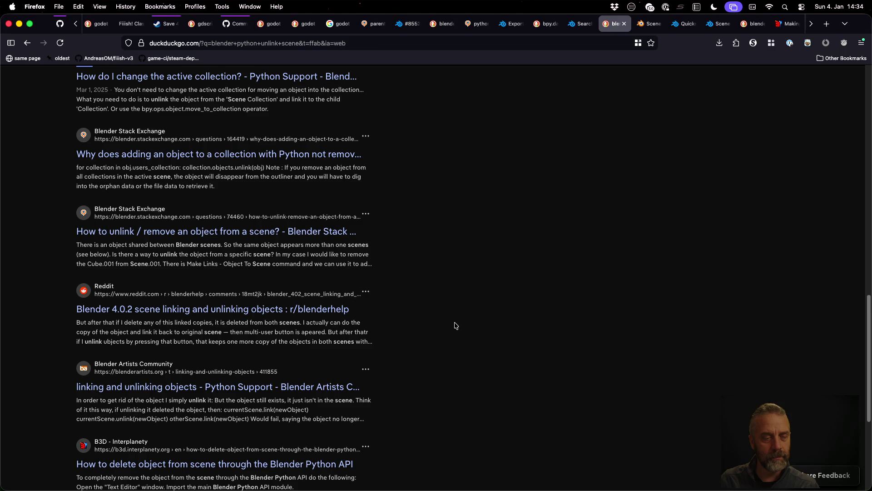
pyautogui.hotkey('ctrl', 'Tab')
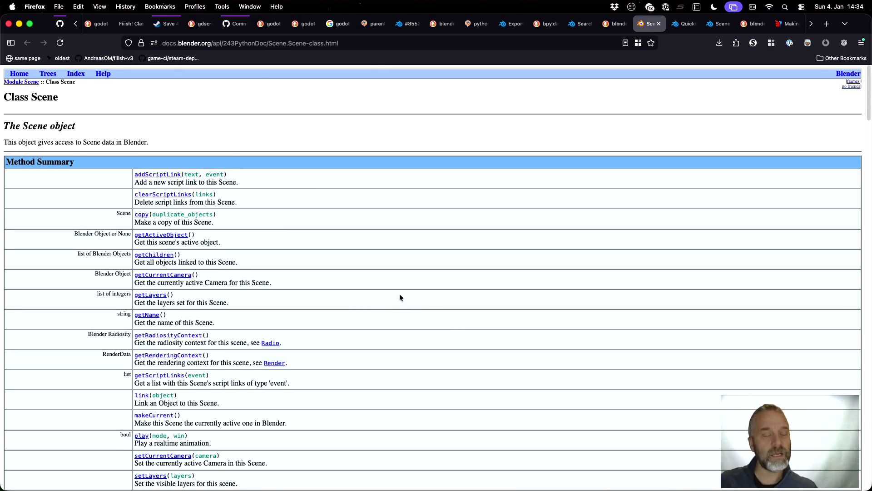
pyautogui.hotkey('ctrl', 'shift', 'Tab')
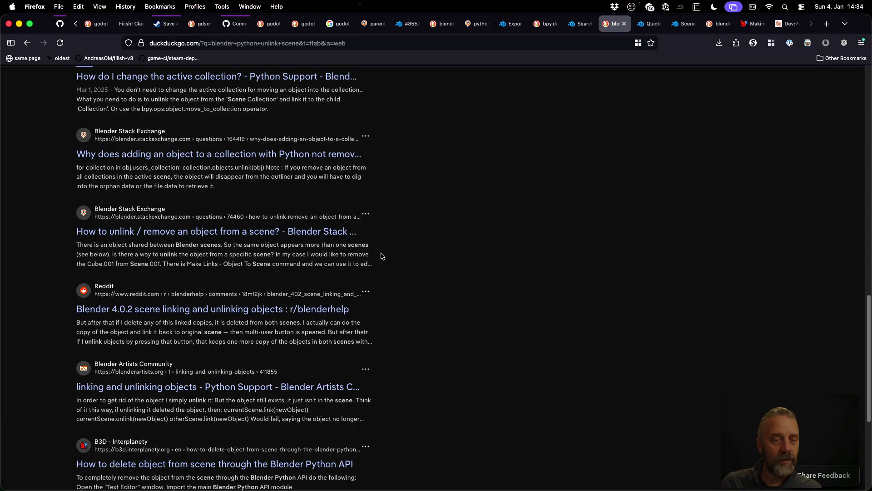
pyautogui.scroll(5, 381, 248)
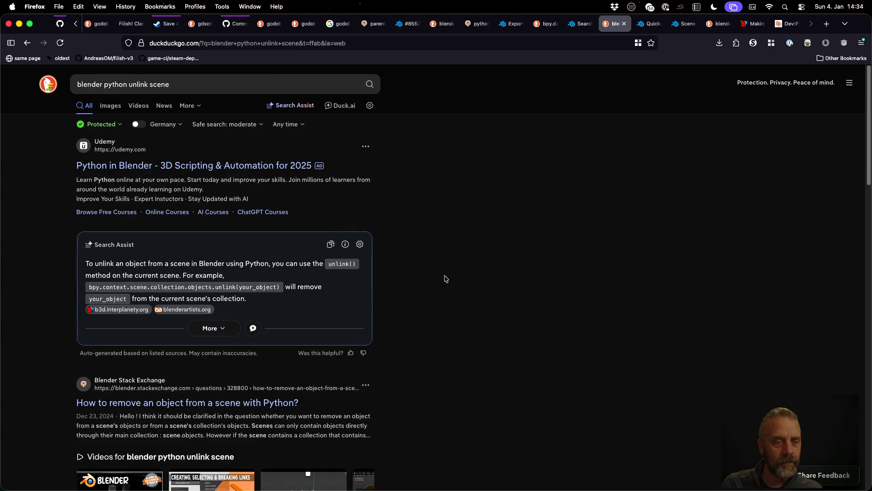
# Refine the query to 'blender python unlink a scene from the file' and search again.
pyautogui.click(151, 84)
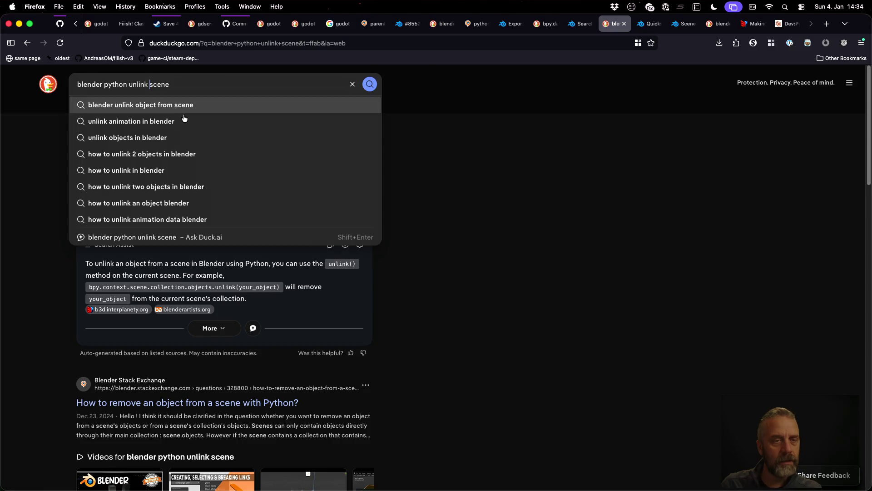
pyautogui.write('a scene')
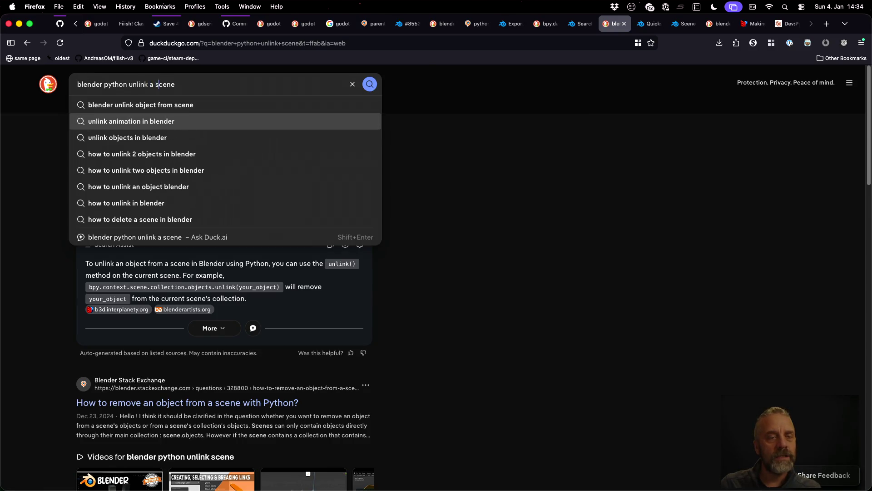
pyautogui.write(' from th')
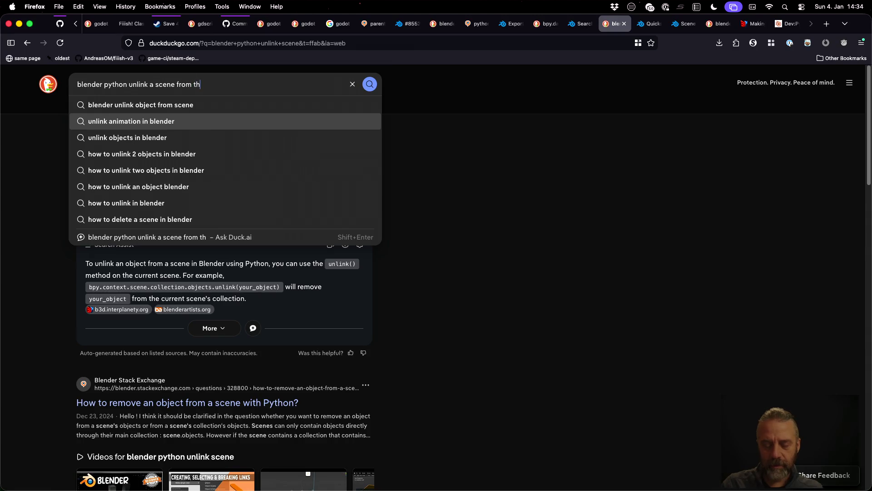
pyautogui.write('e file')
pyautogui.press('Return')
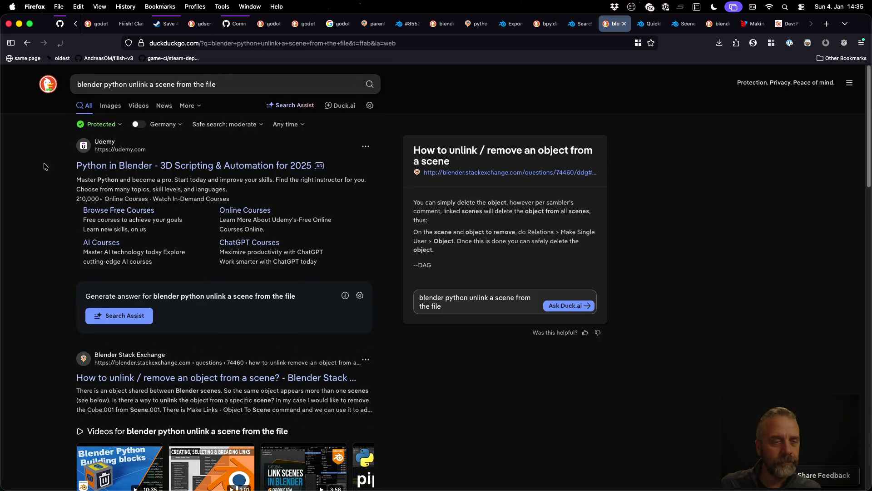
pyautogui.scroll(-3, 20, 199)
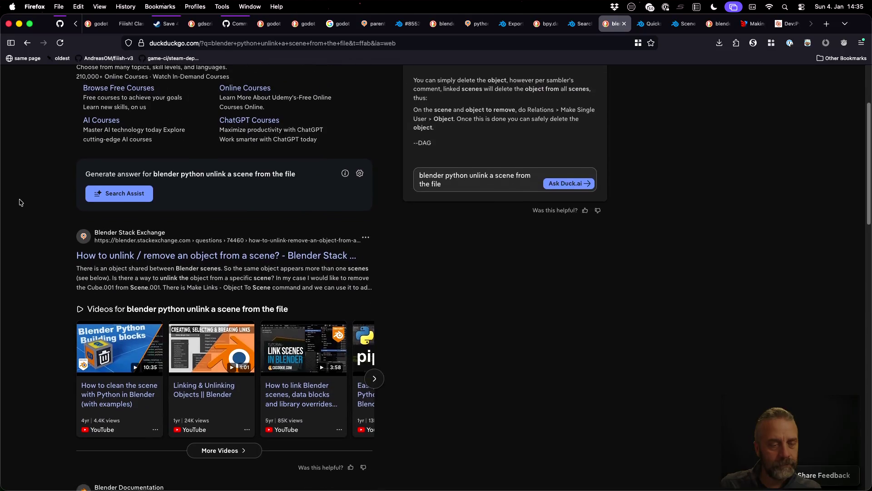
# Generate the Search Assist answer, copy bpy.data.scenes.unlink from it and search for that method.
pyautogui.click(102, 189)
pyautogui.scroll(2, 20, 259)
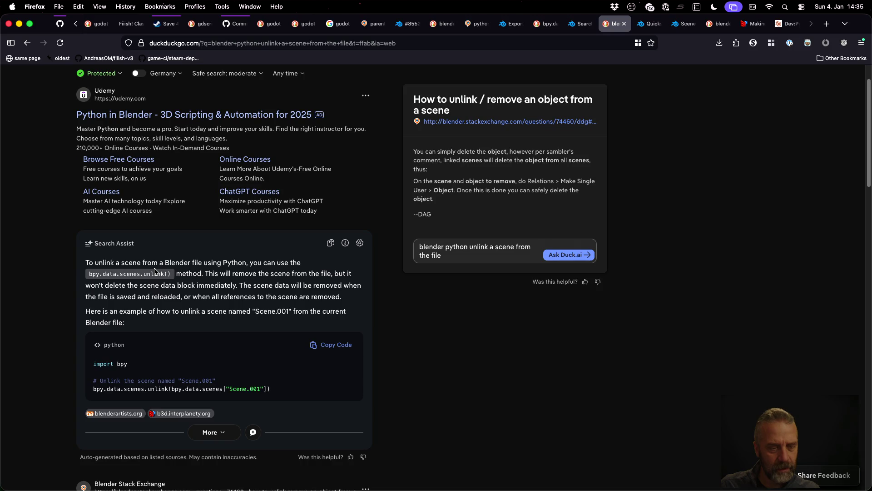
pyautogui.scroll(-5, 155, 271)
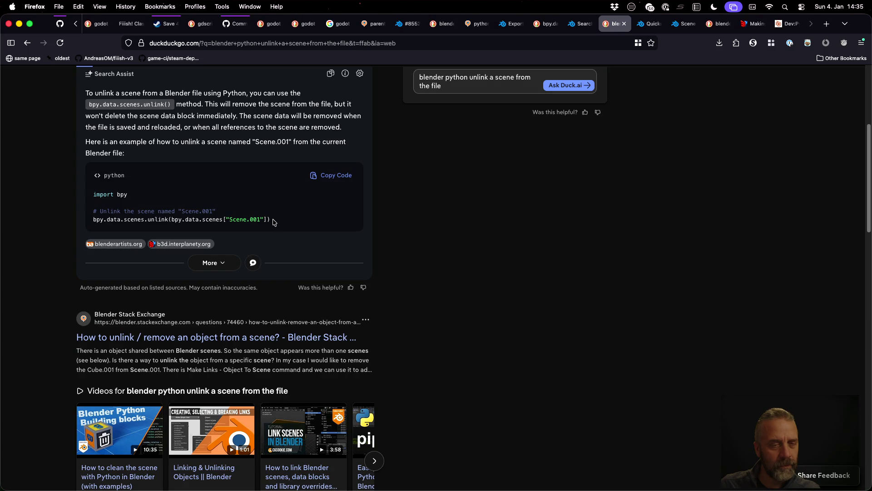
pyautogui.moveTo(169, 219); pyautogui.dragTo(97, 219)
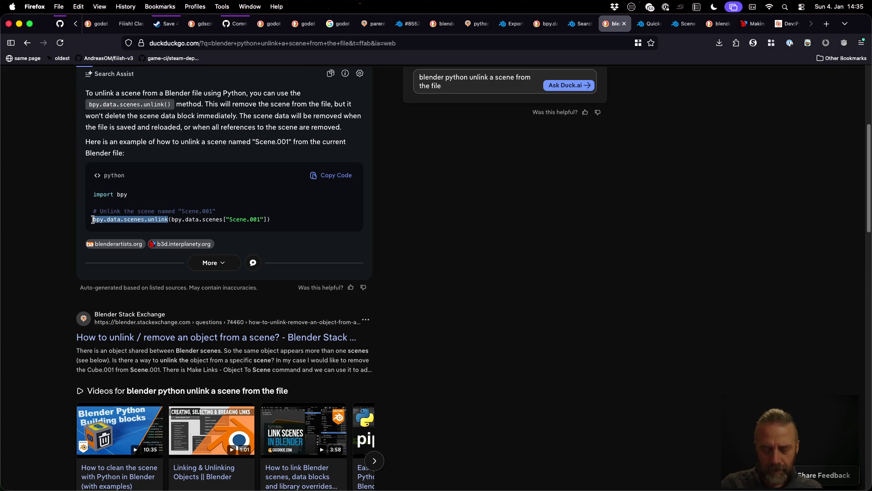
pyautogui.press('super+c')
pyautogui.press('super+l')
pyautogui.press('super+v')
pyautogui.press('Return')
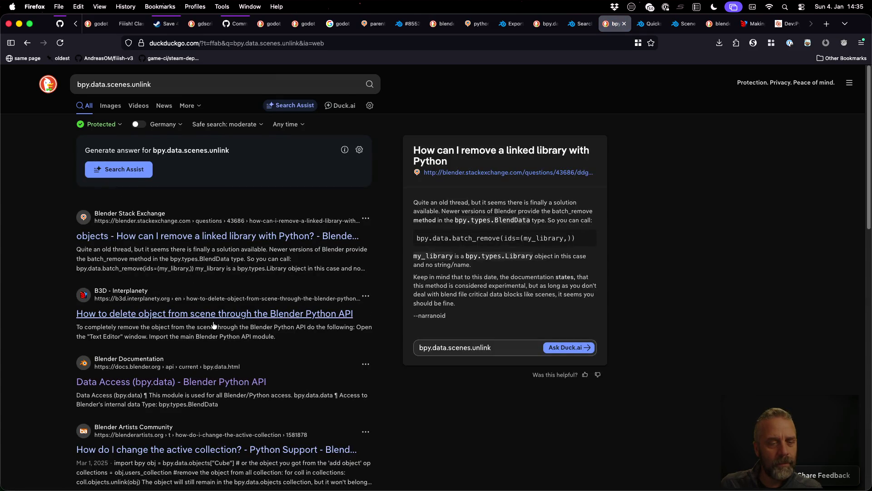
pyautogui.scroll(-2, 205, 307)
# Search the Blender Python API docs for bpy.data.scenes.unlink, then as an exact phrase.
pyautogui.click(210, 307)
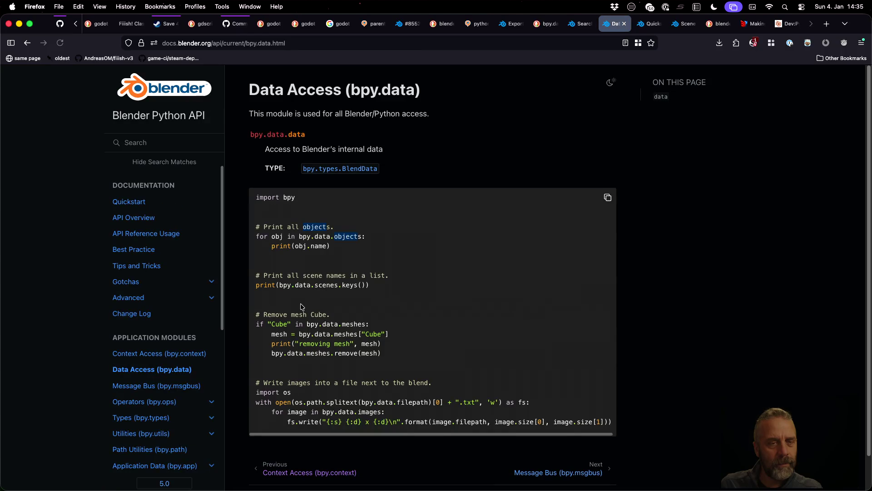
pyautogui.click(166, 142)
pyautogui.press('super+v')
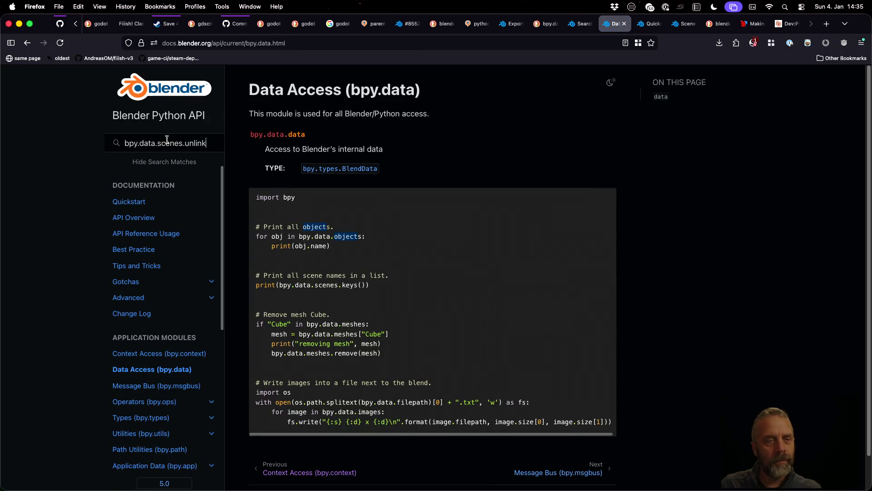
pyautogui.press('Return')
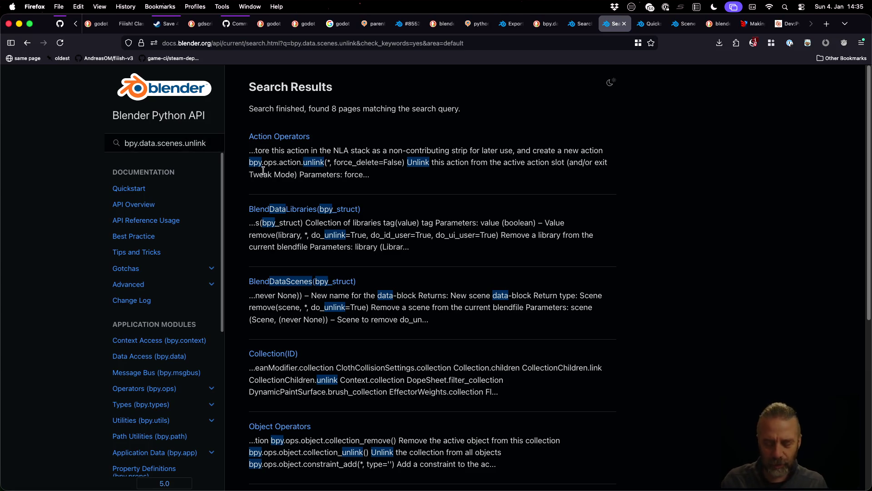
pyautogui.click(124, 143)
pyautogui.write('"')
pyautogui.press('Return')
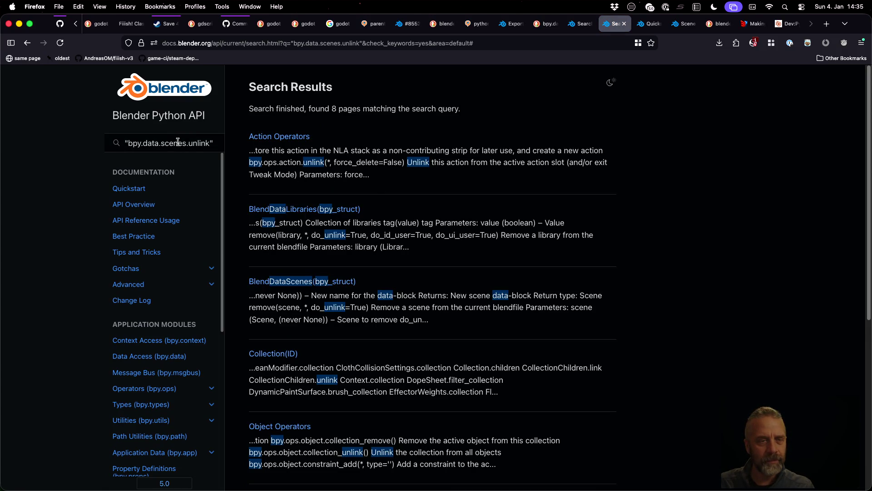
# Trim the docs query to bpy.data.scenes and open the BlendData scenes result.
pyautogui.moveTo(160, 143); pyautogui.dragTo(207, 143)
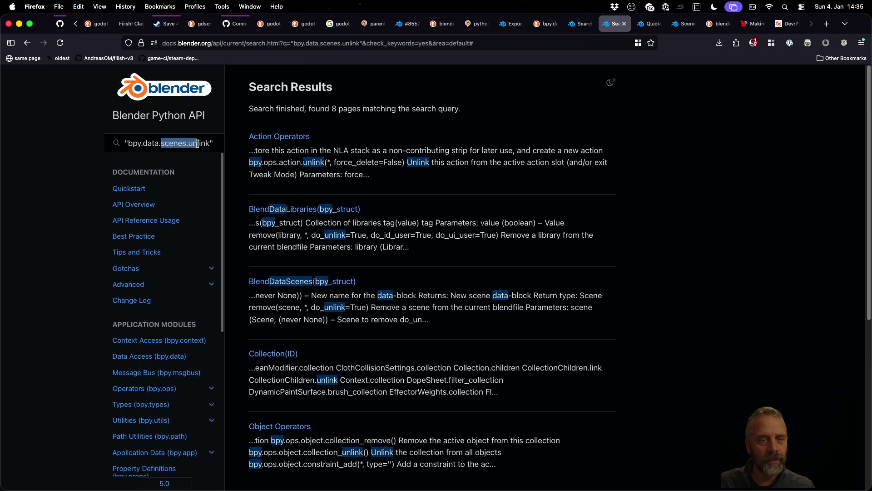
pyautogui.press('Right')
pyautogui.hotkey('shift', 'Left')
pyautogui.hotkey('shift', 'Left')
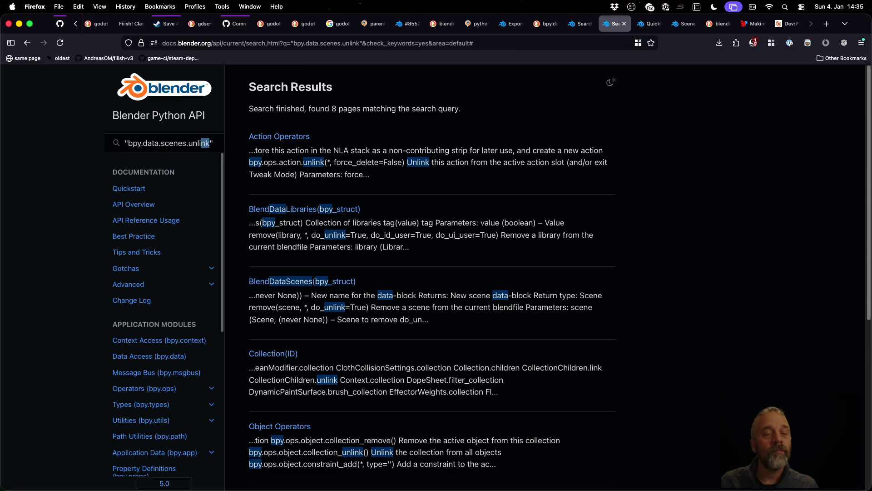
pyautogui.hotkey('shift', 'Left')
pyautogui.hotkey('shift', 'Left')
pyautogui.hotkey('shift', 'Left')
pyautogui.hotkey('shift', 'Left')
pyautogui.hotkey('shift', 'Left')
pyautogui.press('BackSpace')
pyautogui.press('Return')
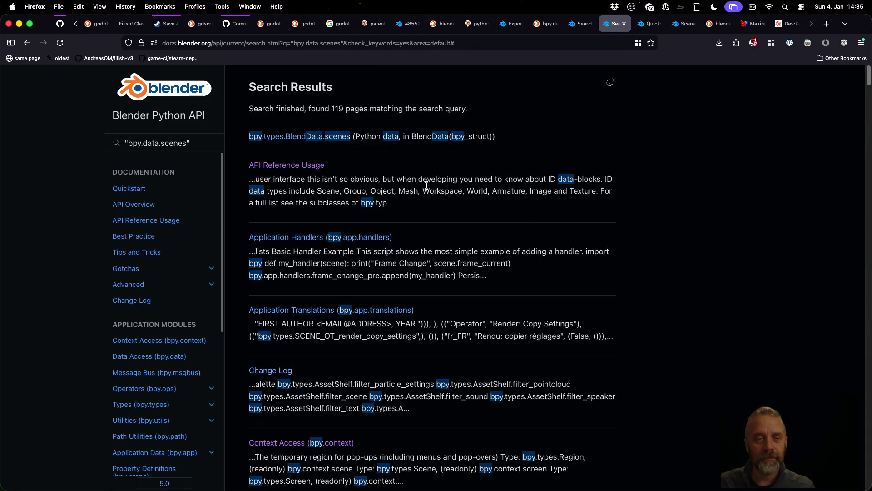
pyautogui.click(329, 138)
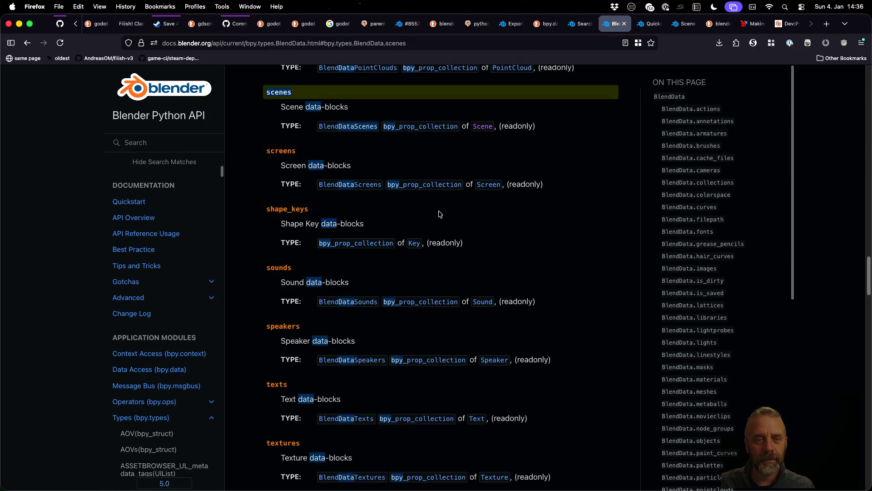
# Read remove(scene, do_unlink=True) on the BlendDataScenes page, then return to the editor.
pyautogui.click(353, 128)
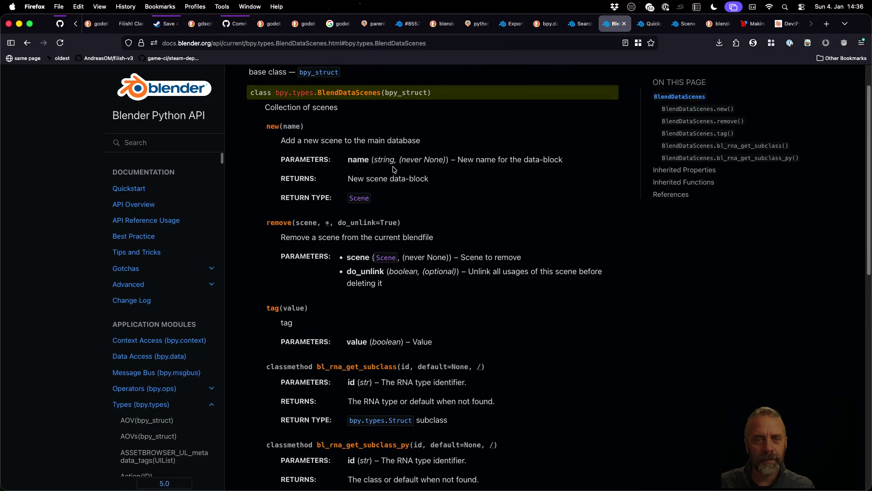
pyautogui.click(727, 123)
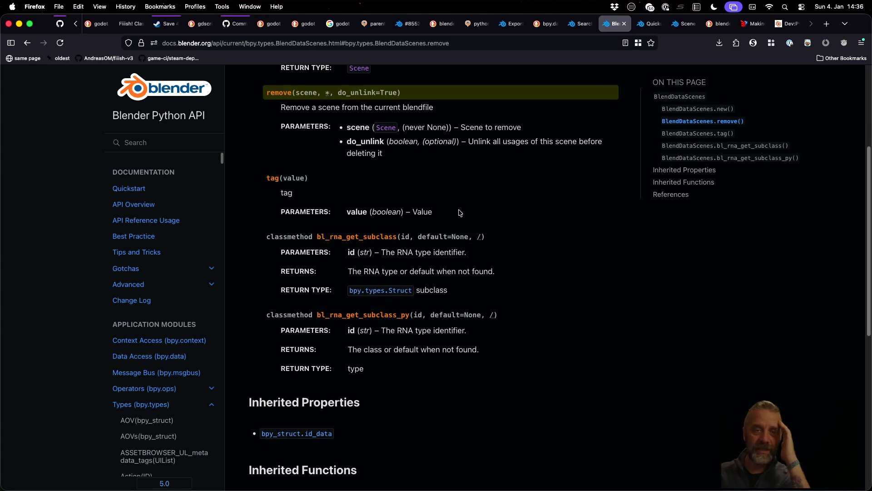
pyautogui.scroll(1, 459, 212)
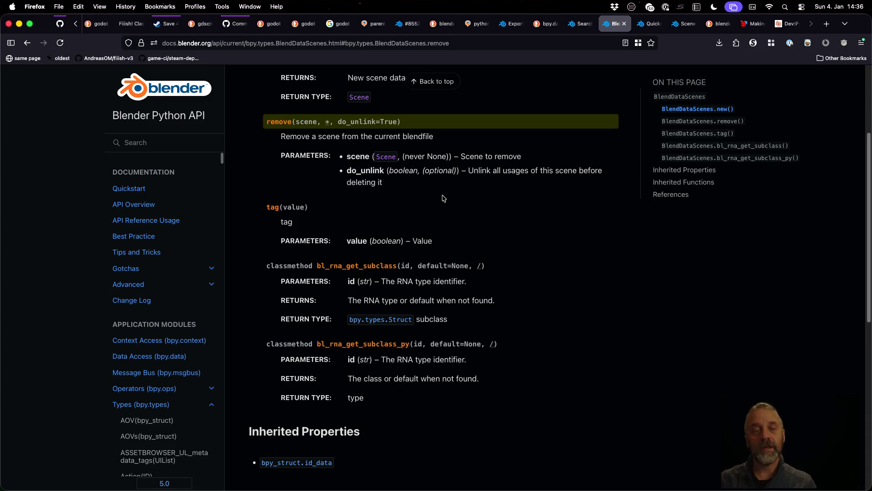
pyautogui.hotkey('ctrl', 'Right')
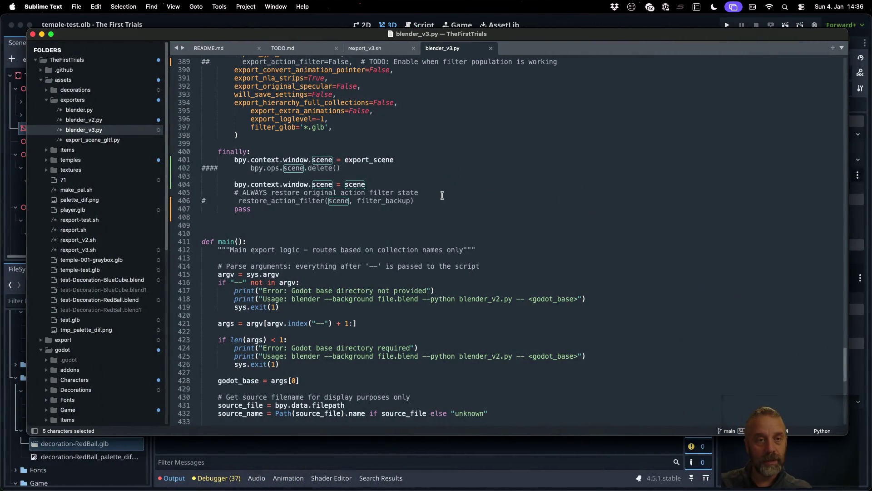
pyautogui.scroll(3, 440, 196)
pyautogui.scroll(5, 381, 199)
pyautogui.scroll(5, 354, 201)
pyautogui.scroll(5, 353, 201)
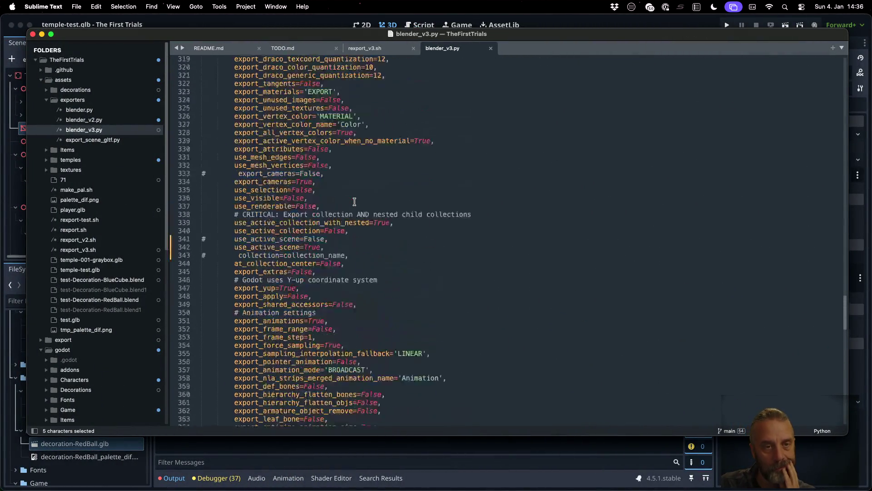
pyautogui.scroll(5, 354, 202)
pyautogui.scroll(5, 354, 202)
pyautogui.scroll(5, 353, 203)
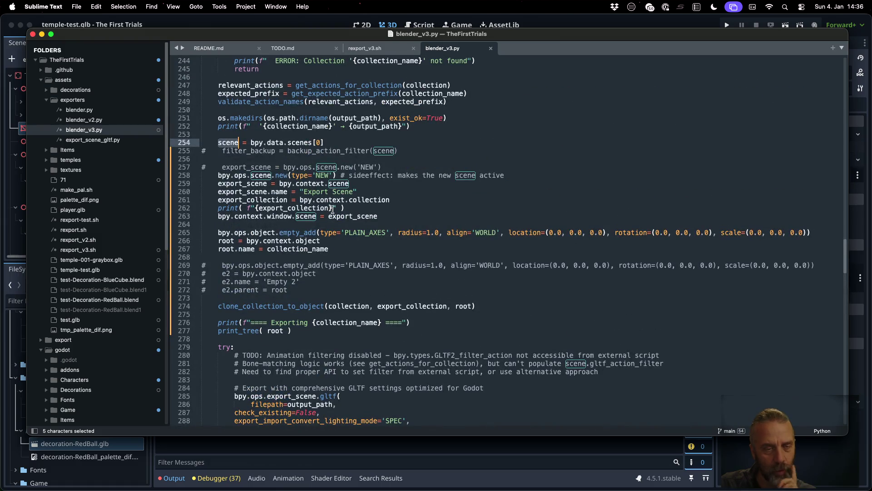
# Add bpy.data.scenes.unlink( scene ) after line 254, save, and move to Blender.
pyautogui.click(330, 142)
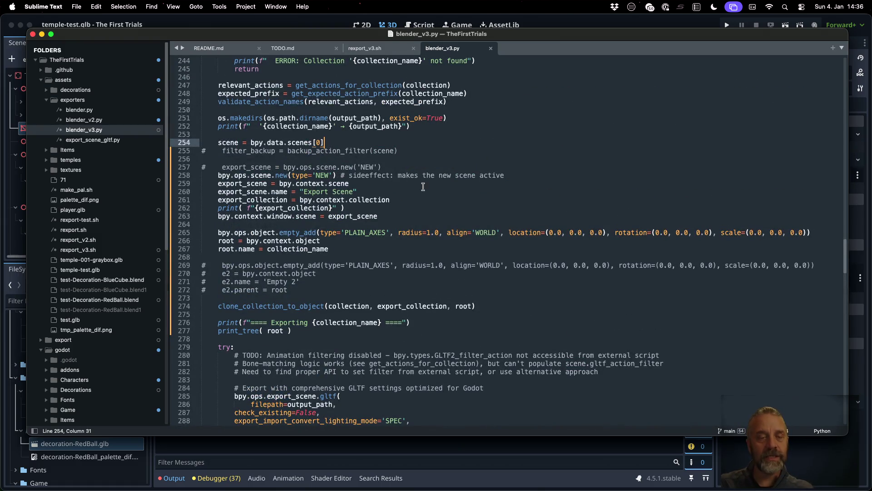
pyautogui.press('Return')
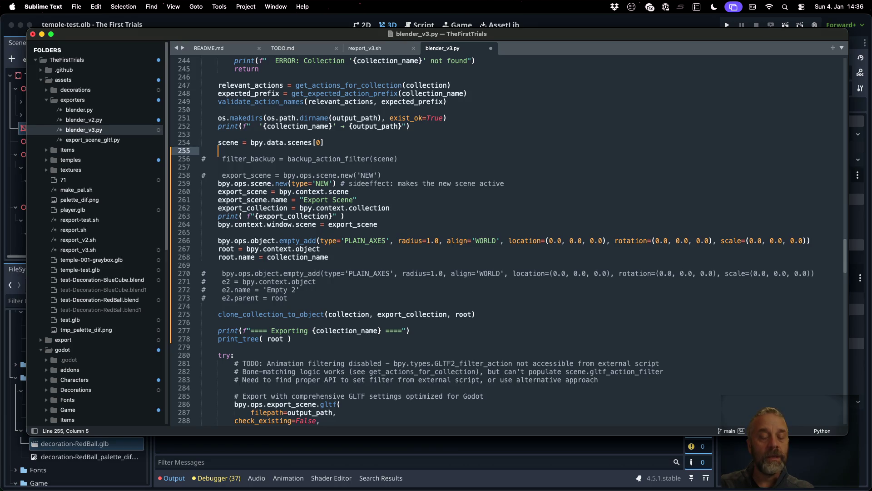
pyautogui.write('bpy.data.scenes.unlink')
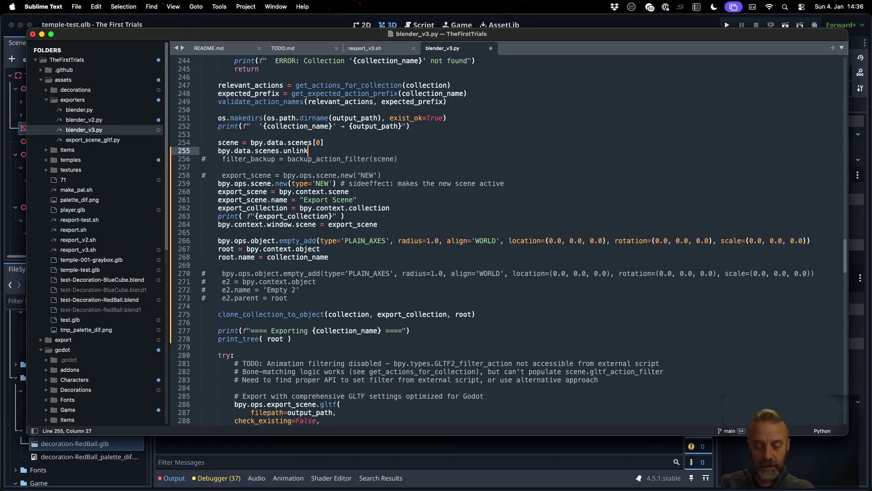
pyautogui.write('( scene')
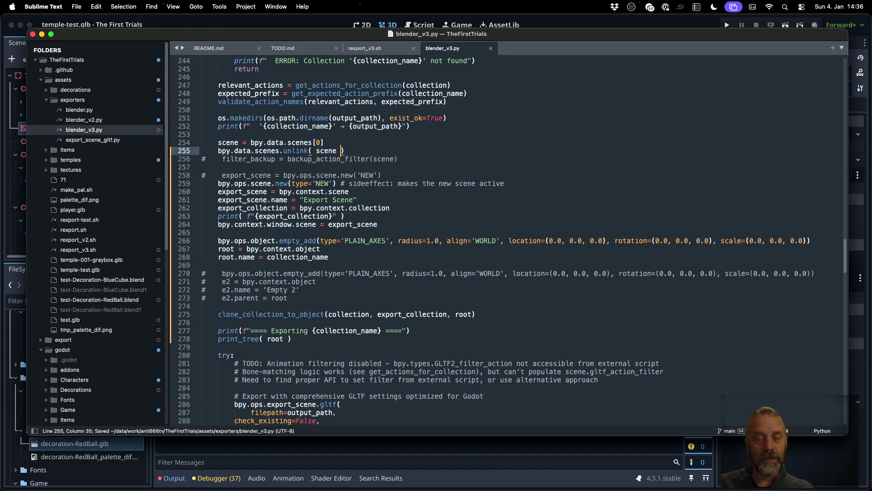
pyautogui.press('super+Tab')
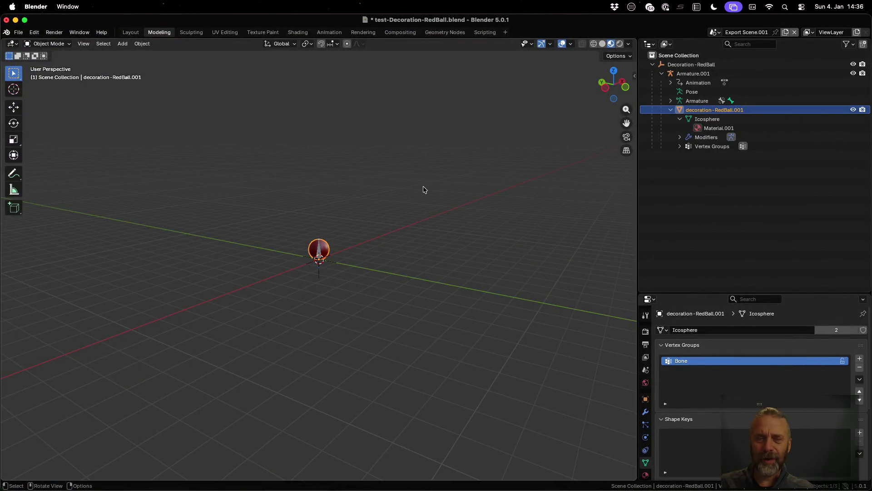
# Rerun rexport_v3.sh in iTerm2, which fails with AttributeError: no 'unlink', then return to the editor.
pyautogui.hotkey('ctrl', 'Up')
pyautogui.click(244, 134)
pyautogui.hotkey('ctrl', 'l')
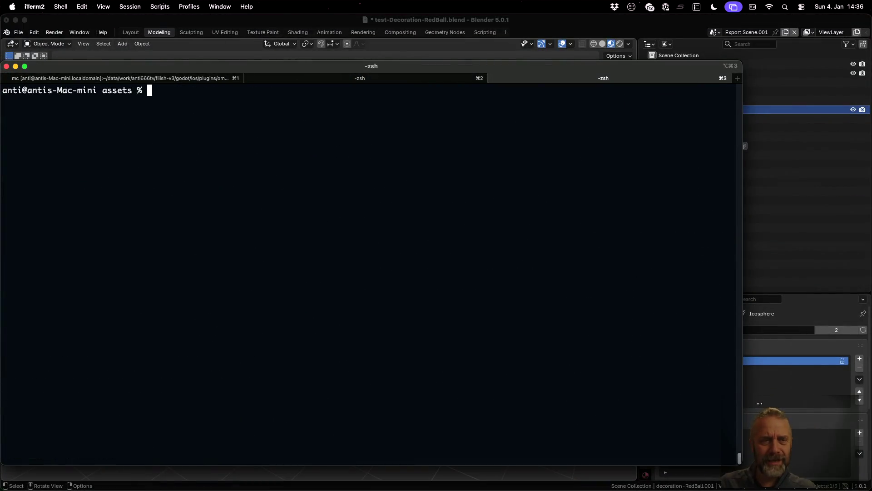
pyautogui.press('Up')
pyautogui.press('Return')
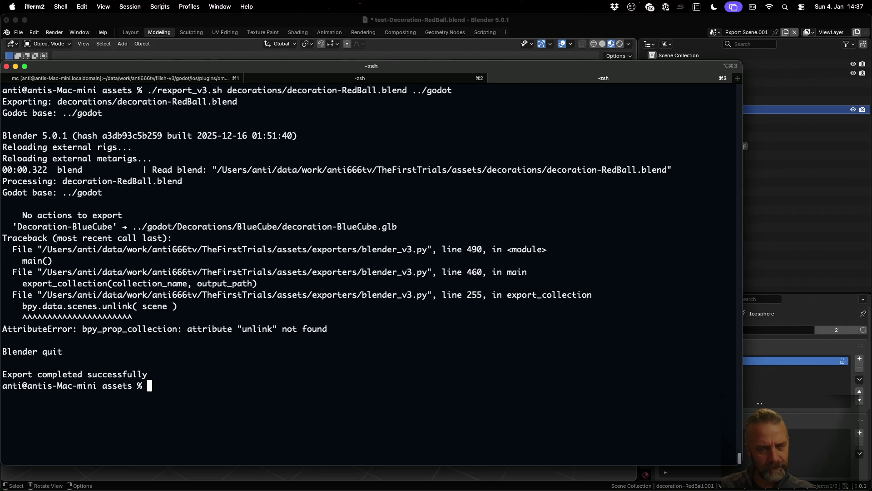
pyautogui.hotkey('ctrl', 'Left')
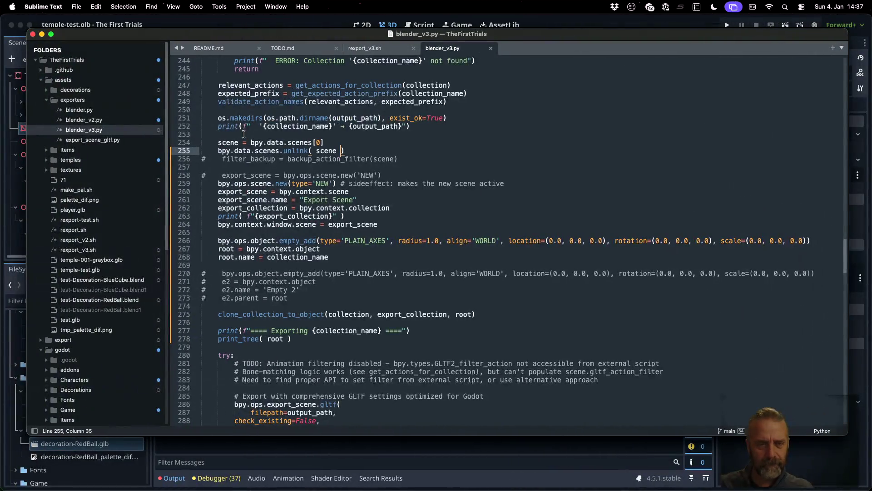
# Recheck the BlendDataScenes remove() docs in Firefox and return to blender_v3.py.
pyautogui.hotkey('ctrl', 'Left')
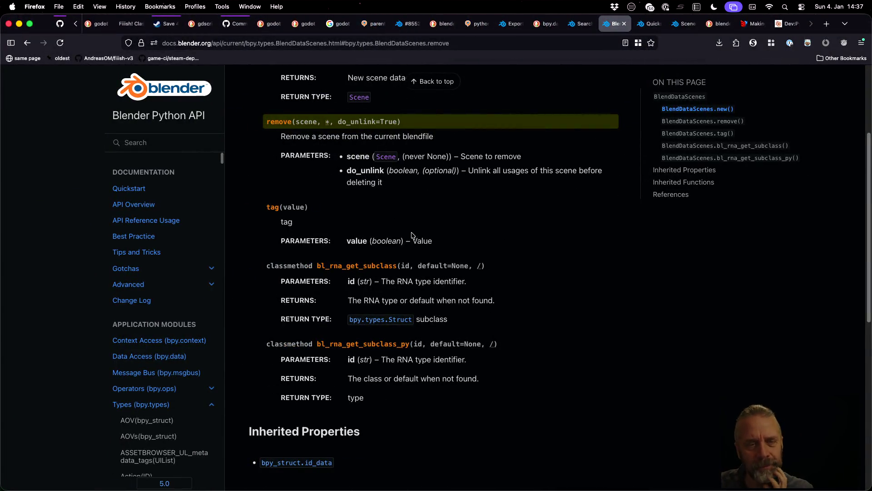
pyautogui.scroll(4, 411, 236)
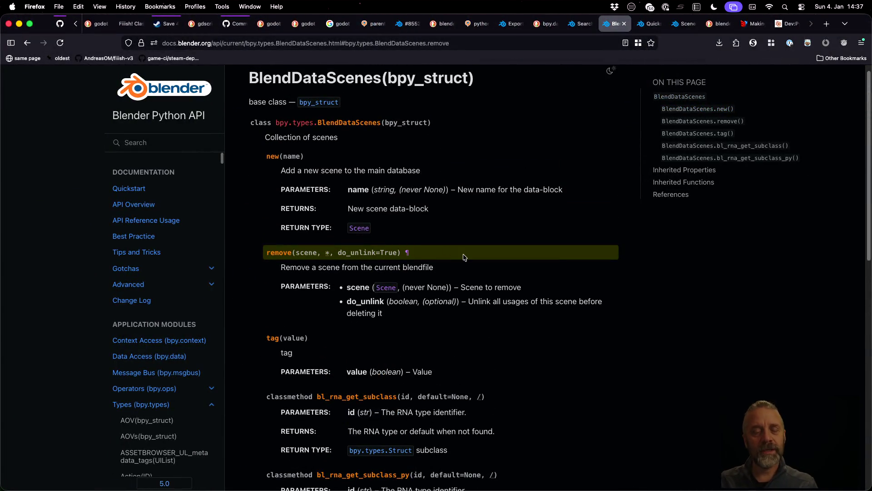
pyautogui.scroll(-1, 463, 255)
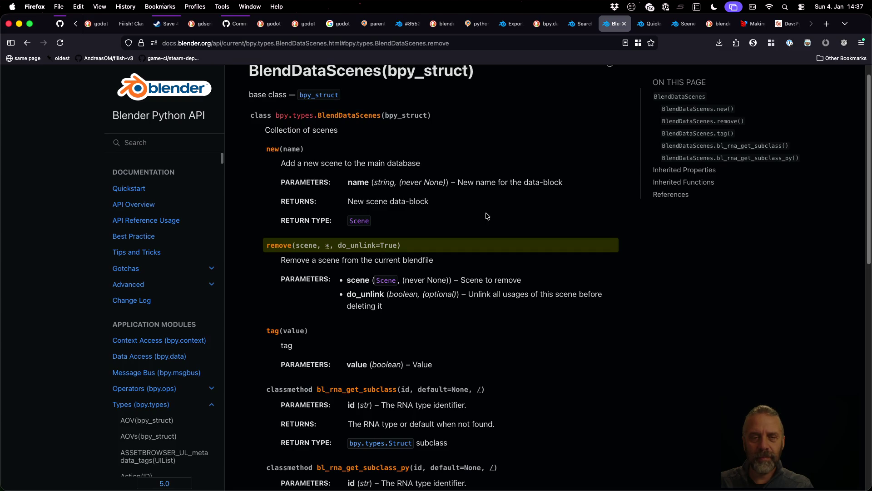
pyautogui.press('super+Tab')
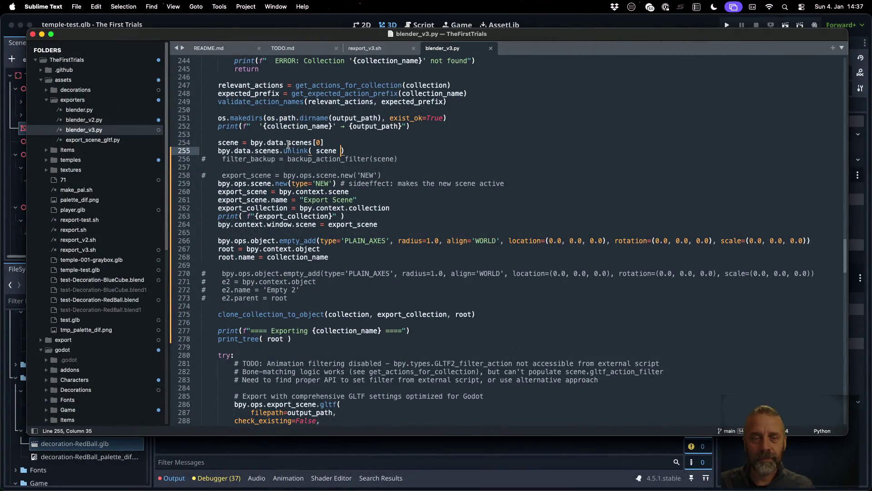
# Change line 255 to bpy.data.scenes.remove(scene), save, and rerun the export, which fails on the last local scene.
pyautogui.doubleClick(296, 150)
pyautogui.write('remove')
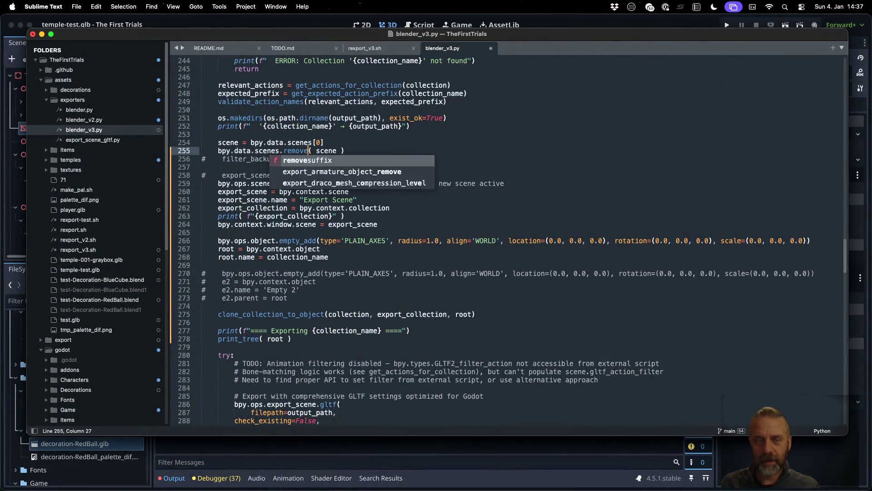
pyautogui.press('super+s')
pyautogui.press('super+Tab')
pyautogui.press('super+k')
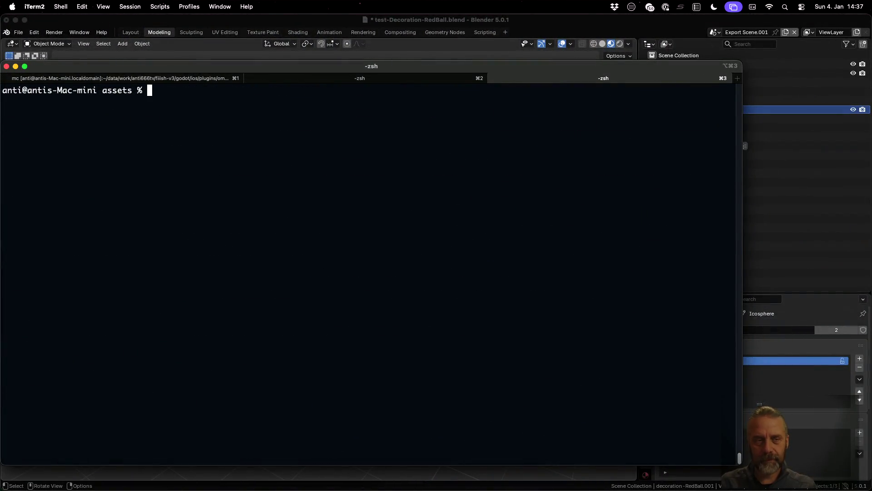
pyautogui.press('Up')
pyautogui.press('Return')
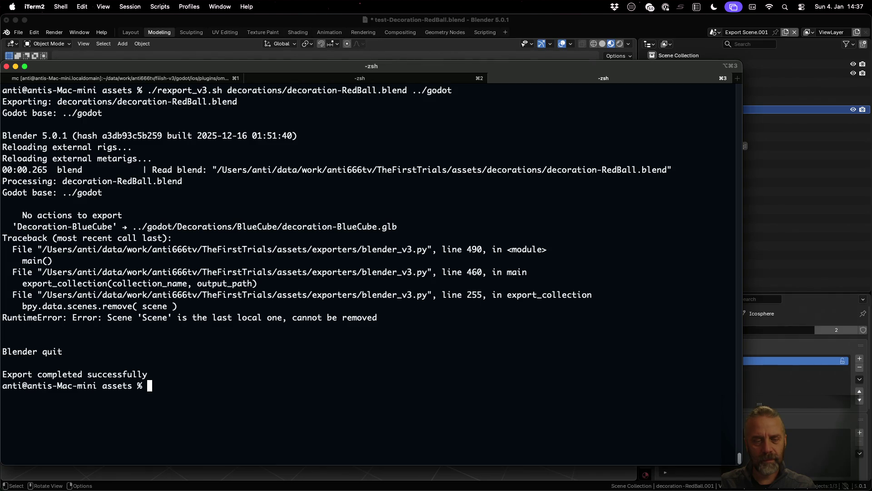
pyautogui.press('super+Tab')
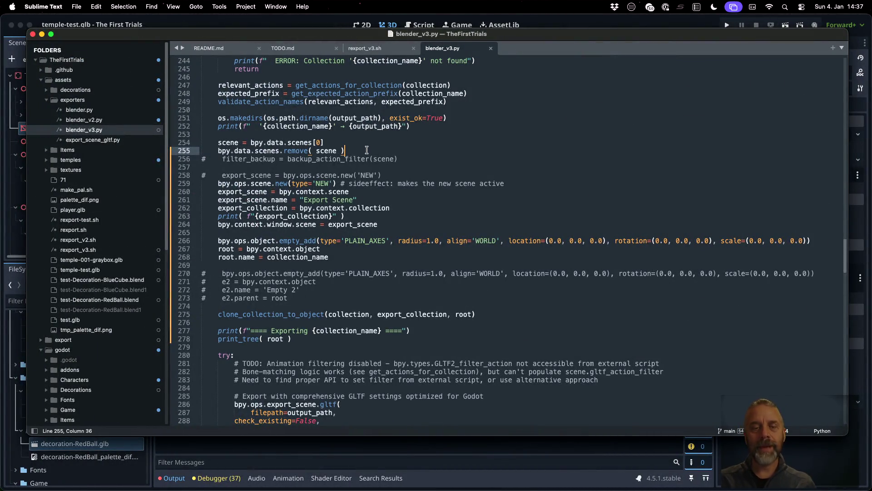
# Move the scenes.remove call from line 255 to after the export-scene switch and save.
pyautogui.press('super+Left')
pyautogui.hotkey('shift', 'Down')
pyautogui.press('super+x')
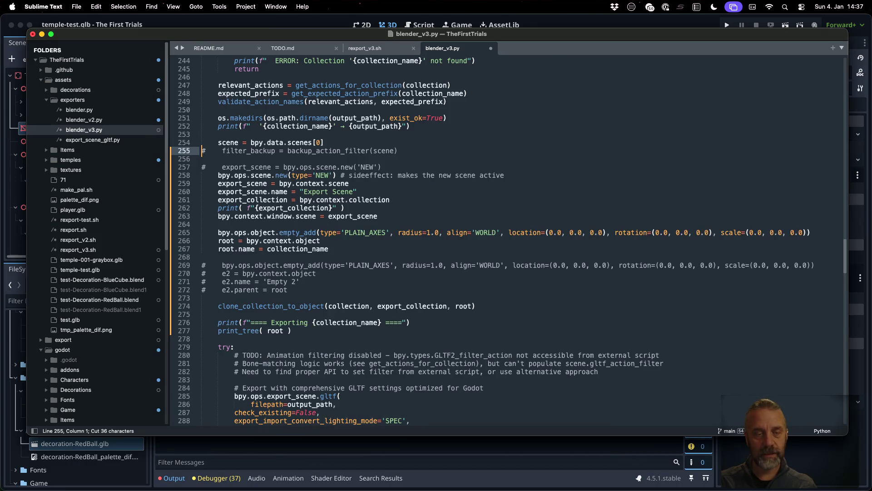
pyautogui.press('Down')
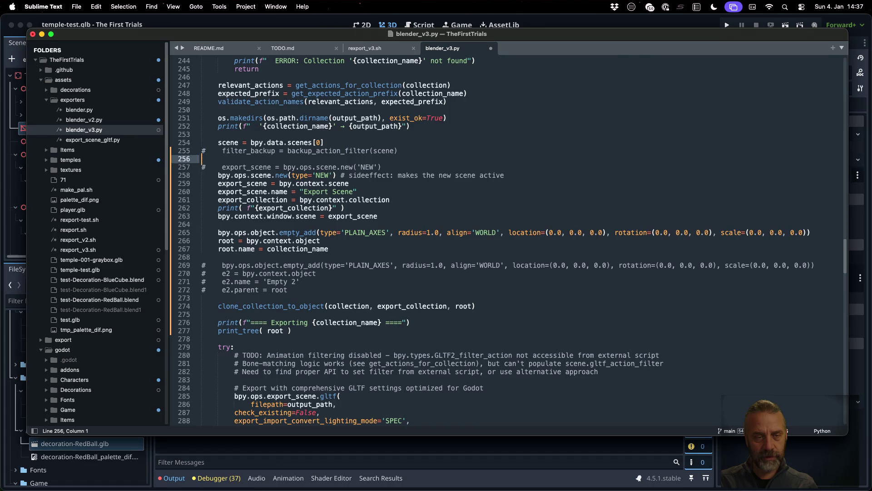
pyautogui.press('Down')
pyautogui.press('Down')
pyautogui.press('Down')
pyautogui.press('Down')
pyautogui.press('Down')
pyautogui.press('Down')
pyautogui.press('Down')
pyautogui.press('Down')
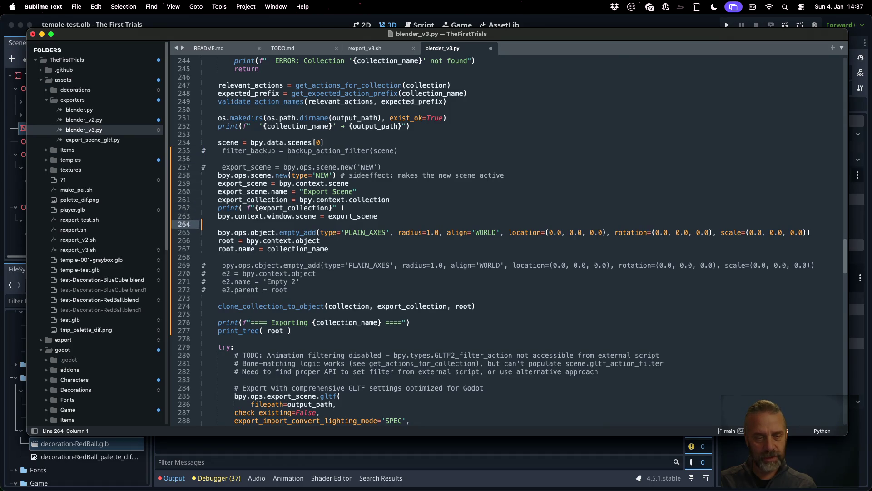
pyautogui.press('Return')
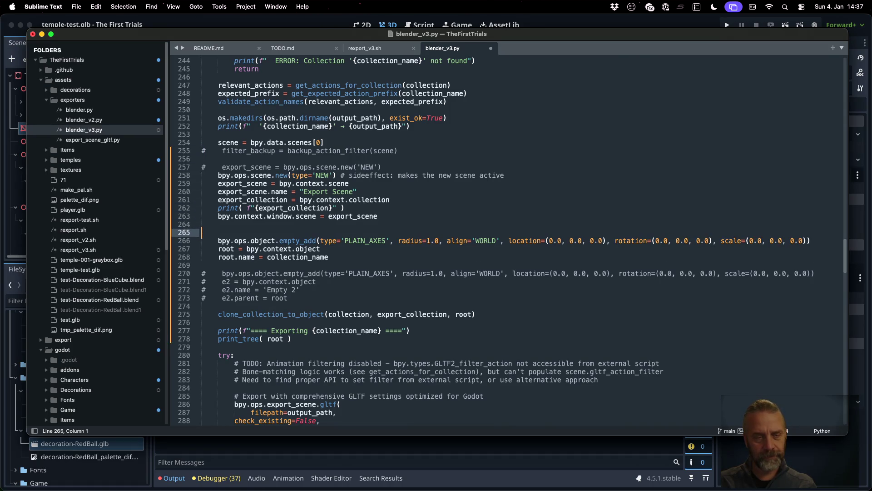
pyautogui.write('bpy.data.scenes.remove( scene )')
pyautogui.press('Return')
pyautogui.press('Return')
pyautogui.press('cmd+s')
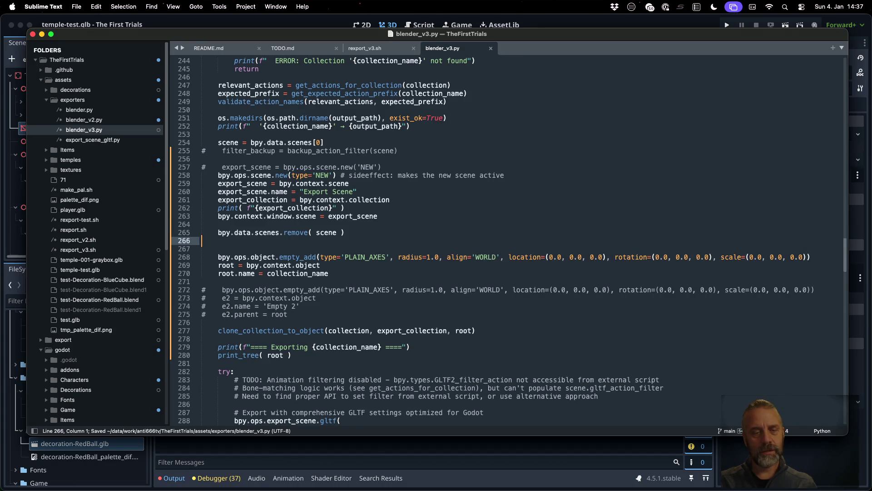
pyautogui.scroll(-9, 361, 150)
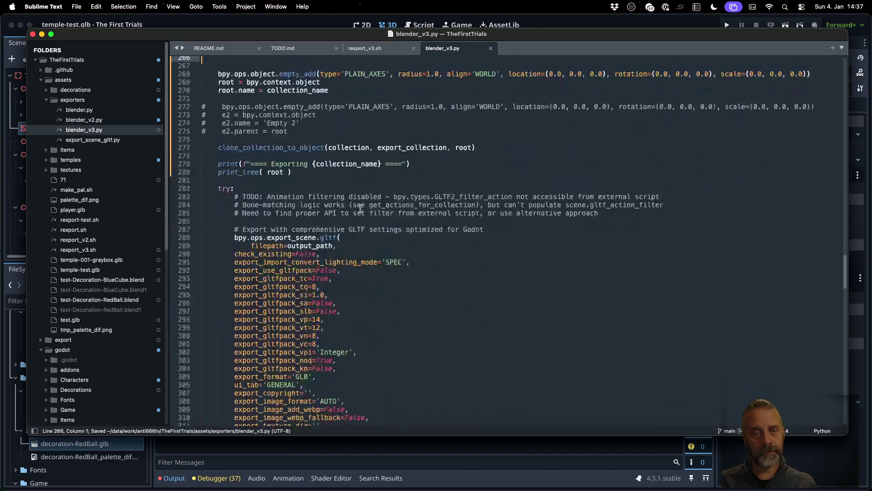
pyautogui.scroll(-5, 361, 164)
pyautogui.scroll(-10, 362, 184)
pyautogui.scroll(-3, 362, 205)
pyautogui.scroll(-10, 361, 209)
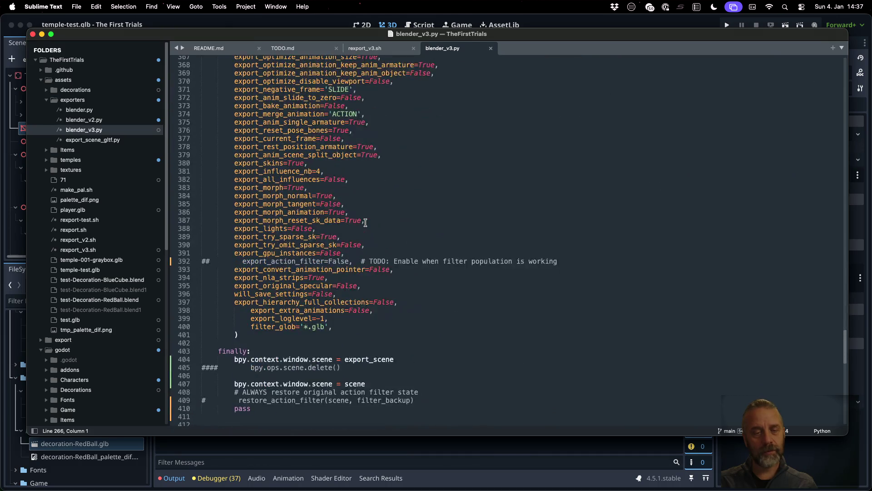
pyautogui.scroll(-3, 347, 290)
# Note the scene use on line 407, then rerun the RedBall export in the terminal.
pyautogui.doubleClick(355, 243)
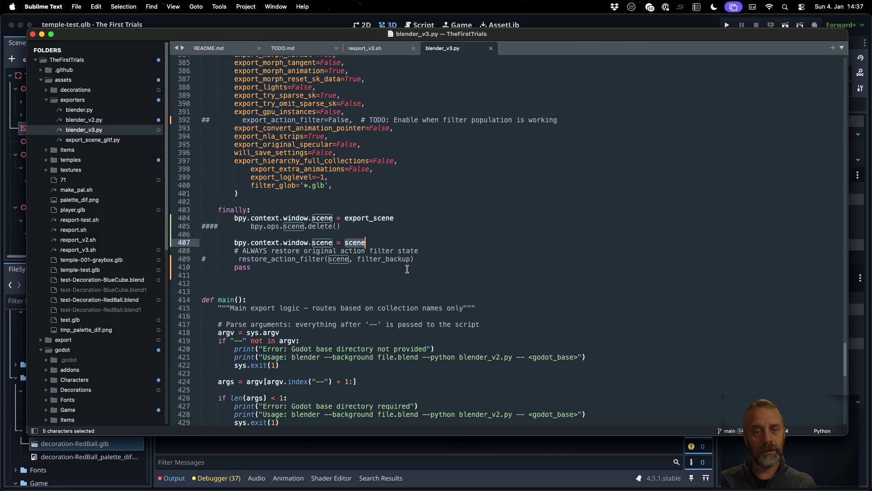
pyautogui.hotkey('ctrl', 'Right')
pyautogui.press('super+k')
pyautogui.press('Up')
pyautogui.press('Return')
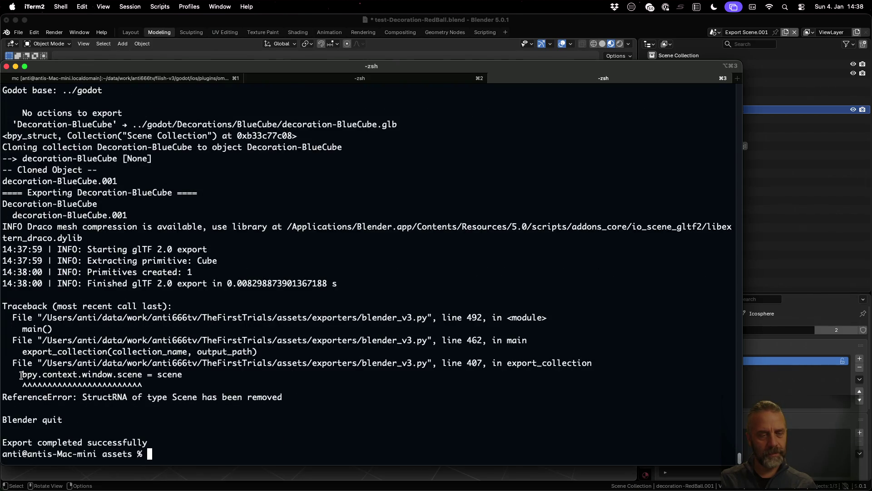
# Mark the failing scene assignment in the traceback and return to the export script.
pyautogui.moveTo(20, 373)
pyautogui.mouseDown()
pyautogui.moveTo(205, 376)
pyautogui.moveTo(183, 375)
pyautogui.mouseUp()
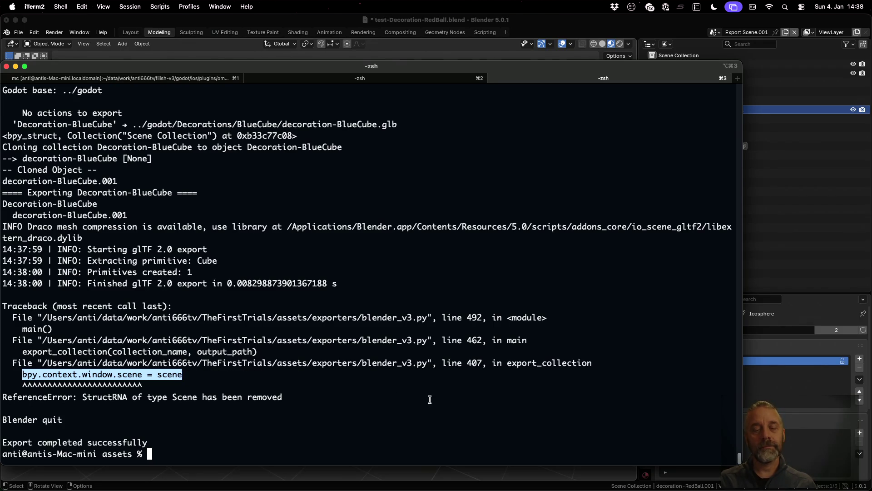
pyautogui.press('super+Tab')
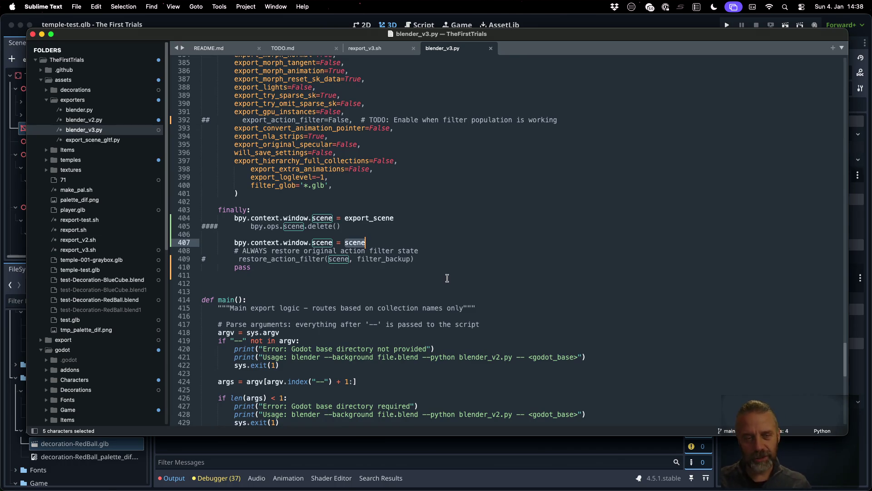
# Reread the BlendDataScenes remove() docs in Firefox, then return to blender_v3.py at line 407.
pyautogui.press('super+Tab')
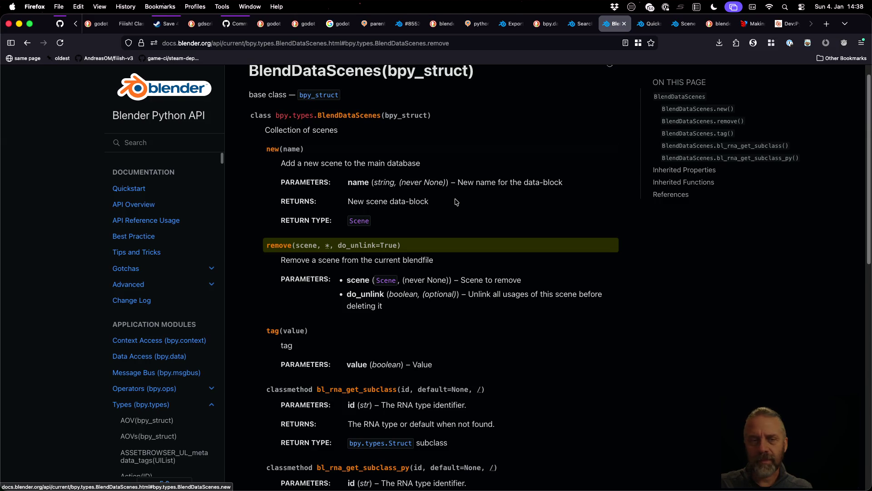
pyautogui.scroll(1, 452, 202)
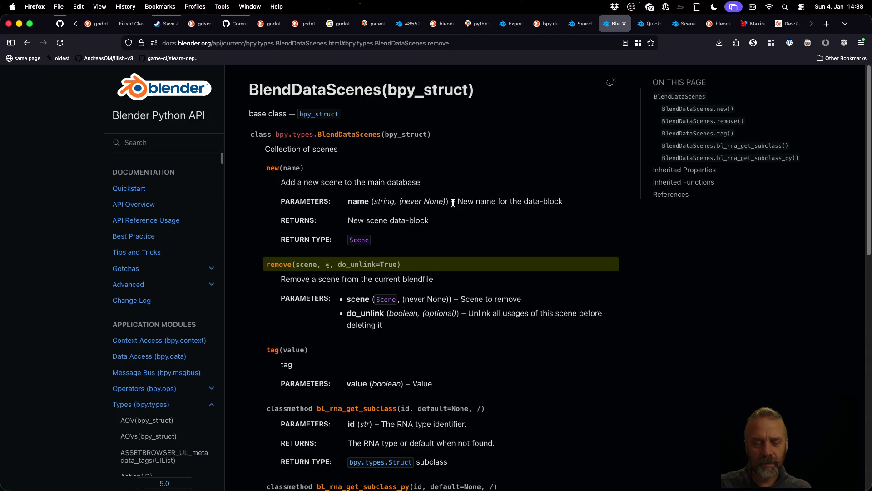
pyautogui.scroll(-2, 452, 203)
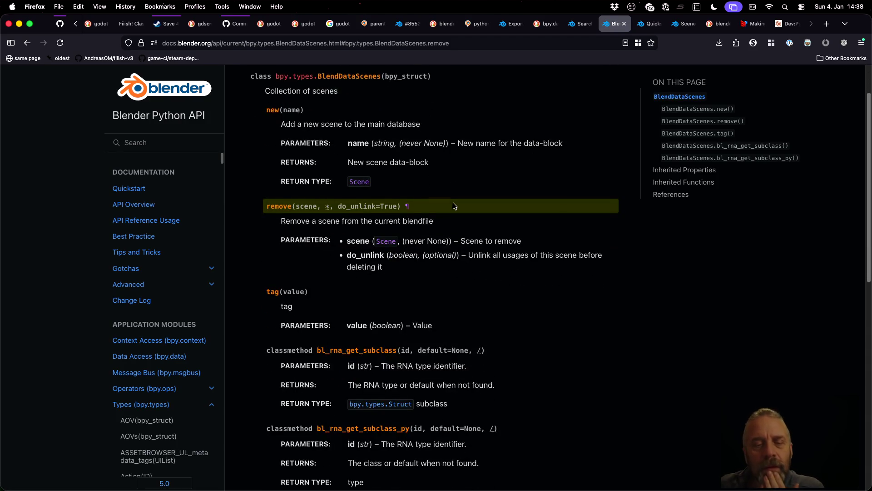
pyautogui.scroll(-3, 454, 205)
pyautogui.scroll(-3, 453, 205)
pyautogui.scroll(-3, 453, 204)
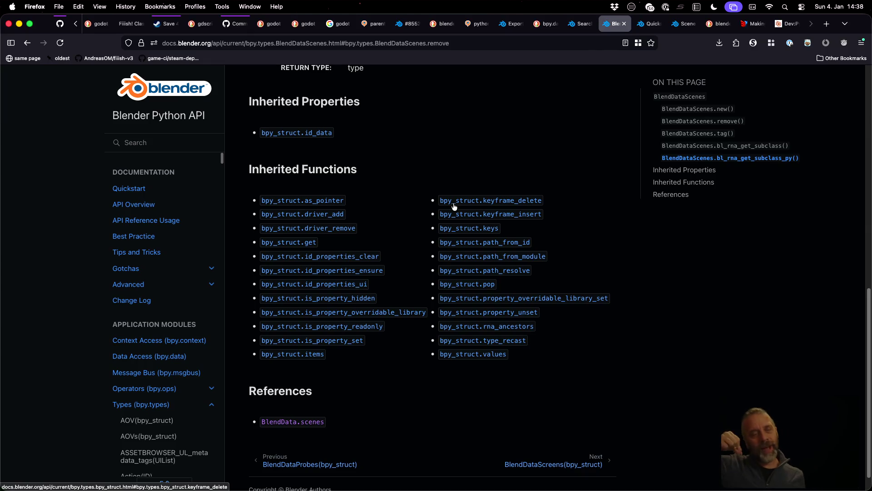
pyautogui.press('super+Tab')
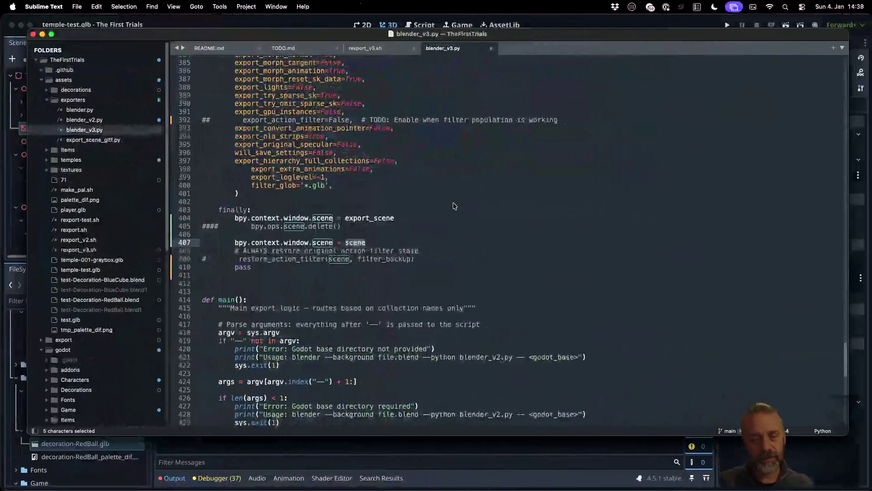
# Locate export_collection's scenes.remove call at line 265, then return to the removal docs.
pyautogui.click(452, 202)
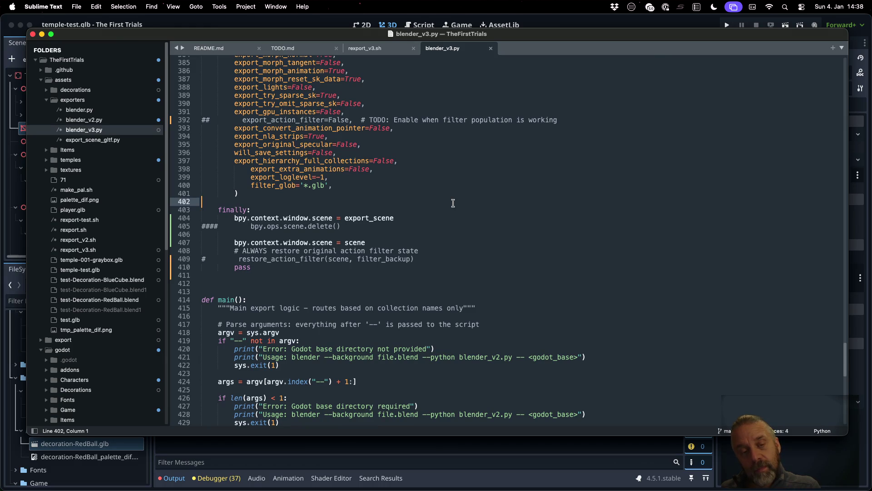
pyautogui.scroll(5, 453, 203)
pyautogui.scroll(10, 453, 202)
pyautogui.scroll(10, 453, 202)
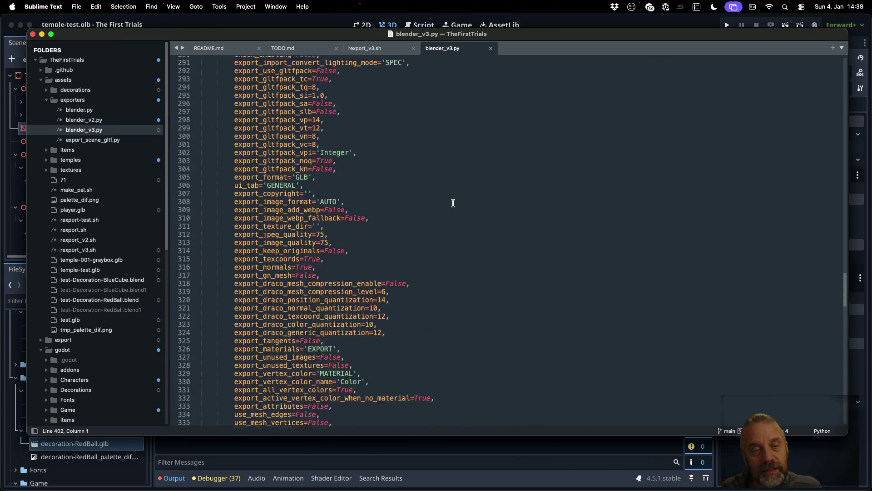
pyautogui.scroll(10, 453, 202)
pyautogui.scroll(10, 452, 203)
pyautogui.doubleClick(245, 250)
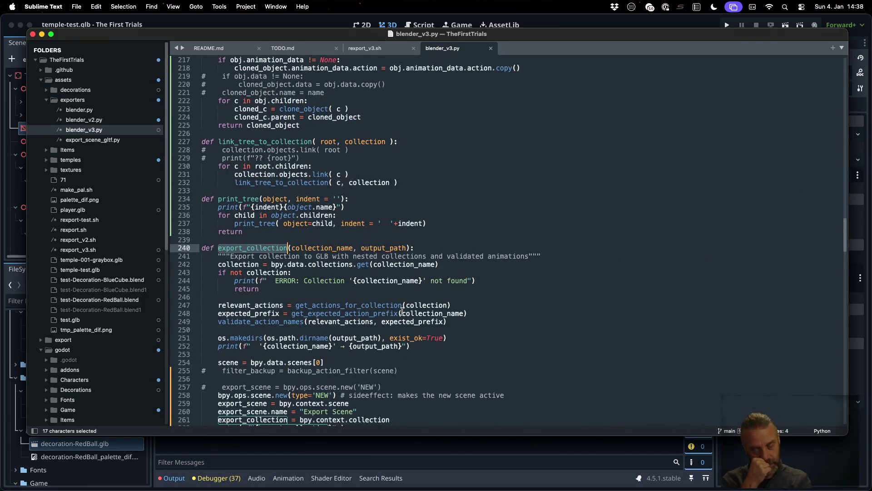
pyautogui.scroll(-8, 402, 311)
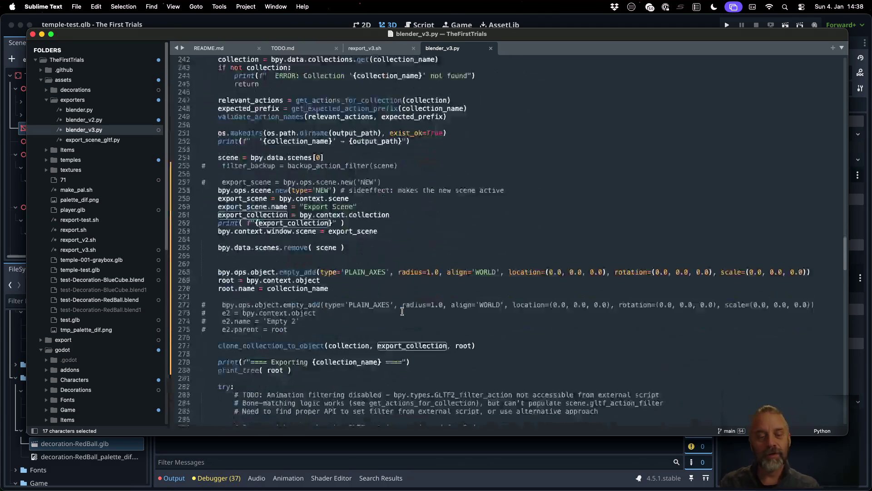
pyautogui.scroll(-1, 426, 298)
pyautogui.click(389, 227)
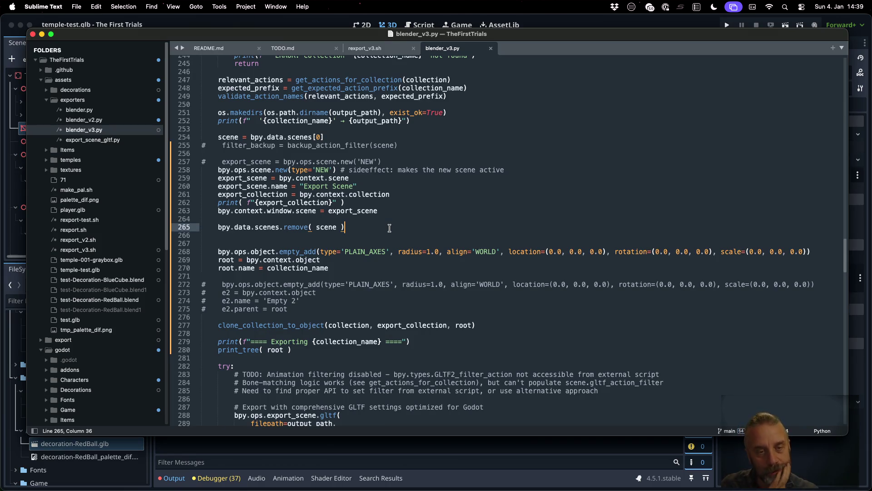
pyautogui.scroll(2, 389, 227)
pyautogui.scroll(2, 389, 228)
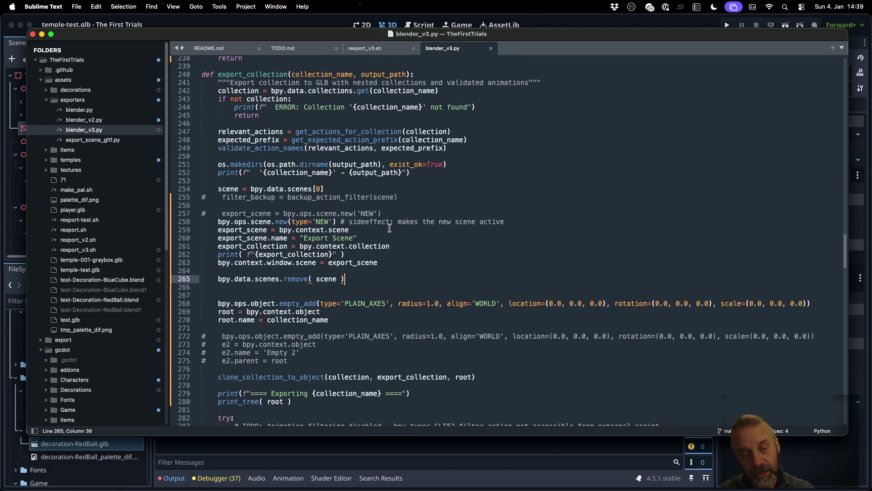
pyautogui.press('super+Tab')
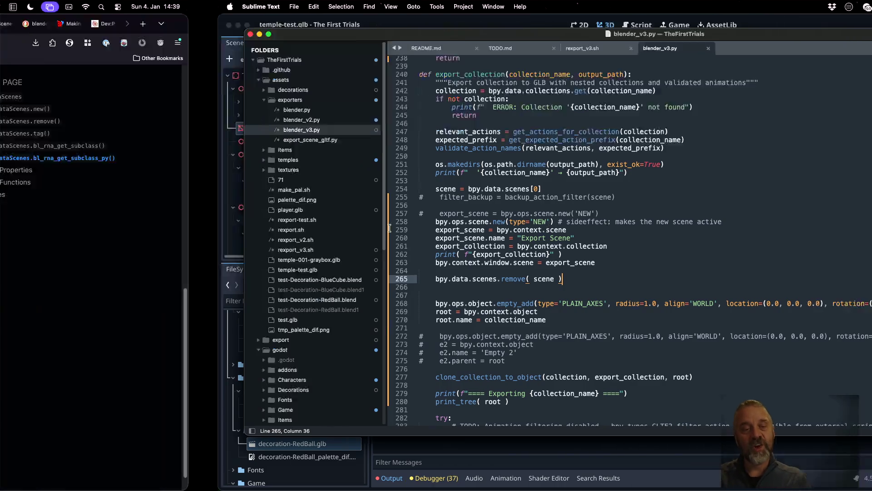
pyautogui.scroll(10, 403, 197)
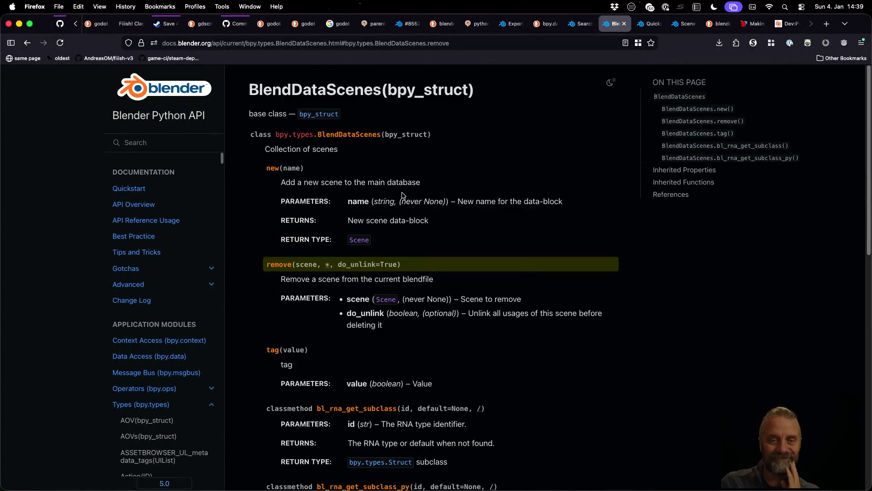
pyautogui.scroll(-3, 457, 228)
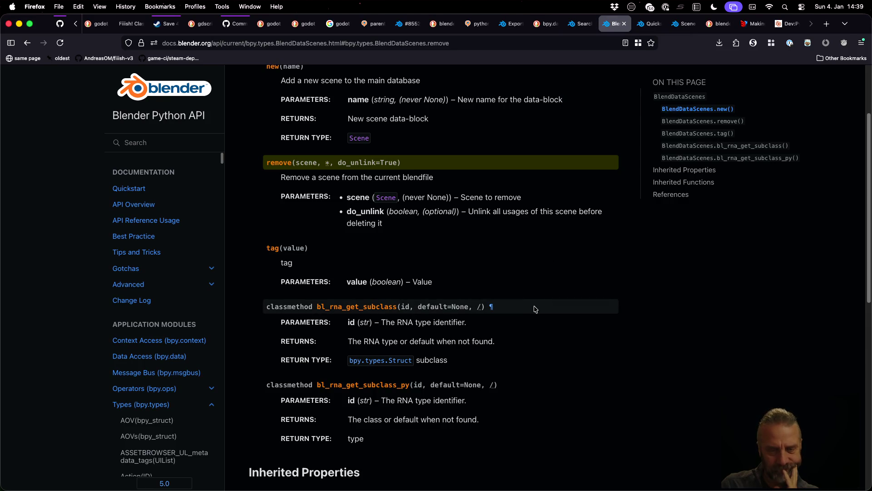
pyautogui.scroll(-1, 593, 306)
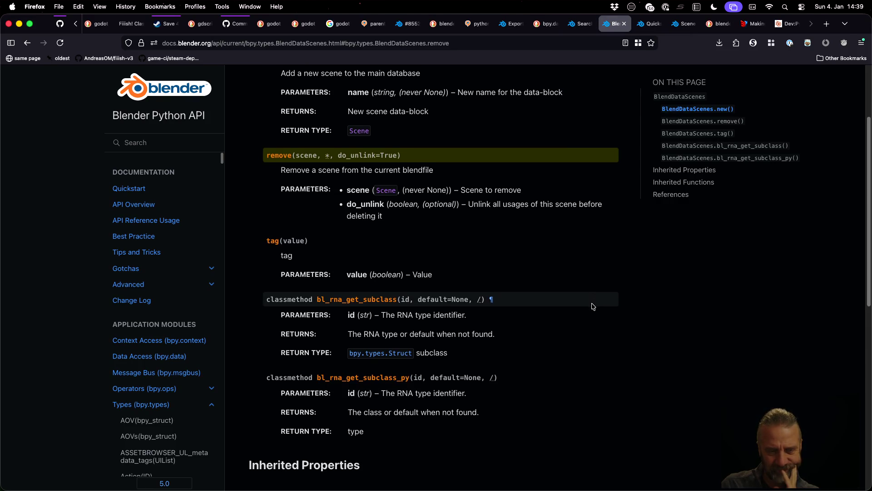
pyautogui.scroll(3, 592, 306)
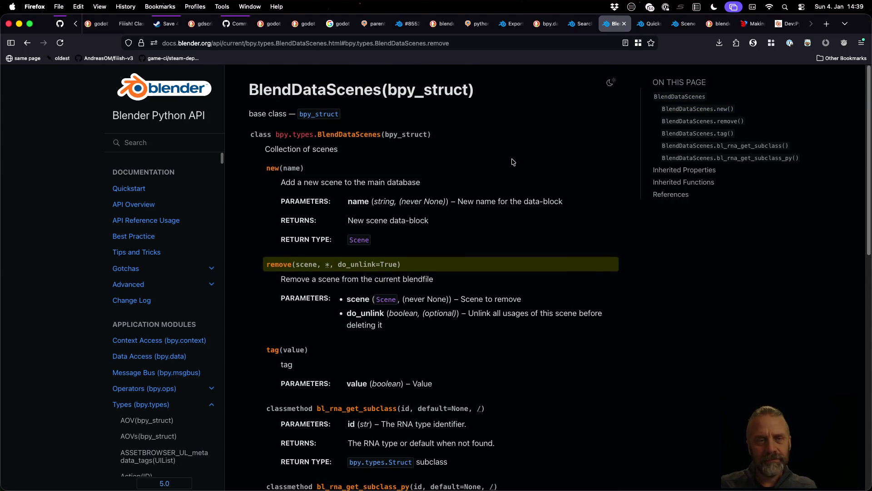
# Review the BlendData page's scenes entry and start a search in a new tab.
pyautogui.hotkey('ctrl', 'Right')
pyautogui.hotkey('ctrl', 'Left')
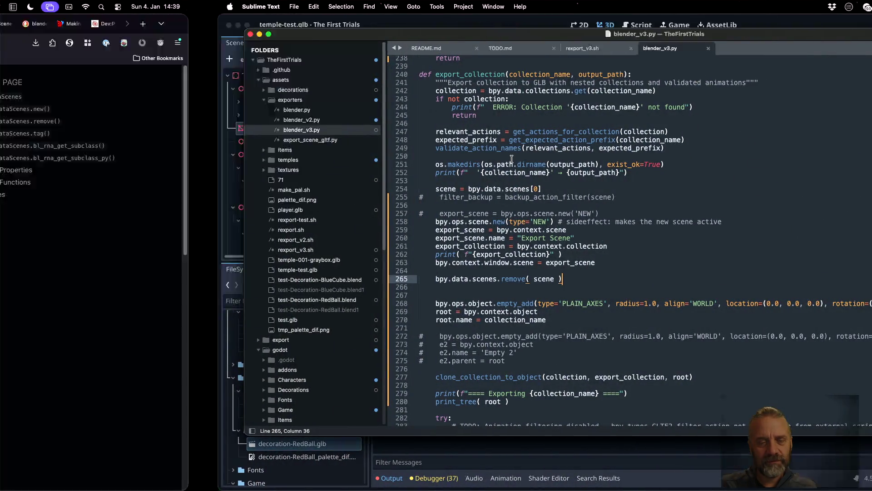
pyautogui.click(27, 43)
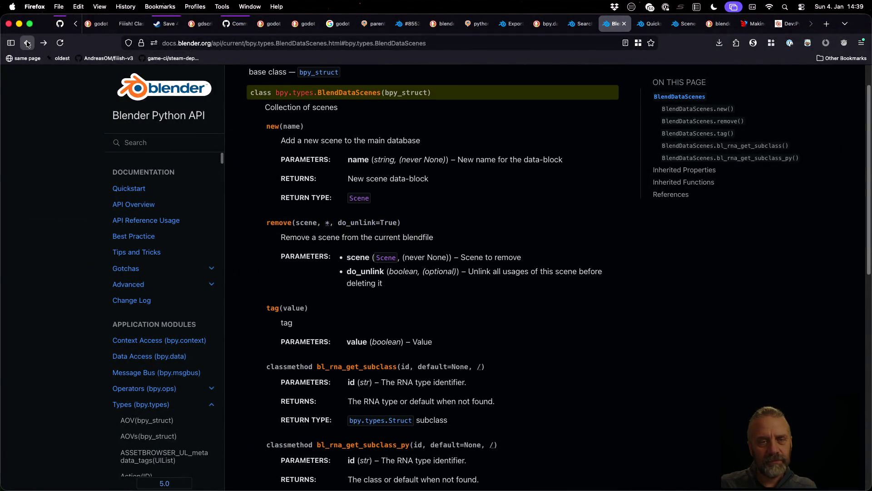
pyautogui.click(27, 43)
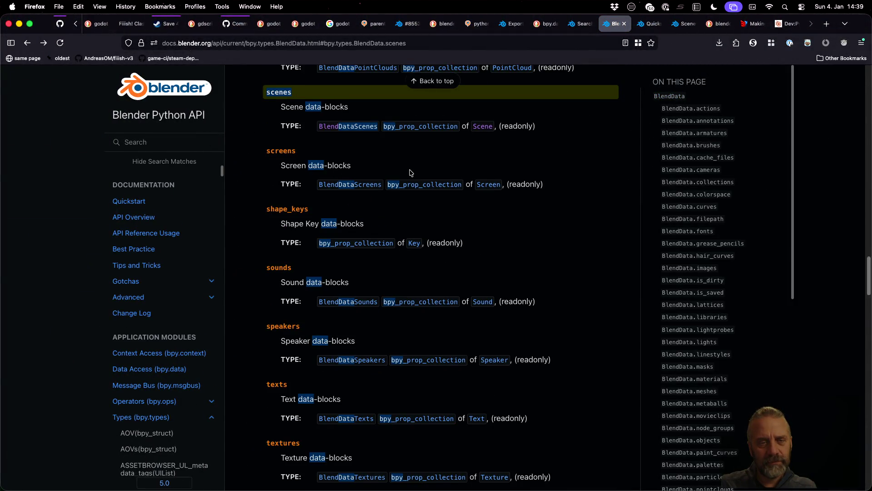
pyautogui.scroll(2, 410, 173)
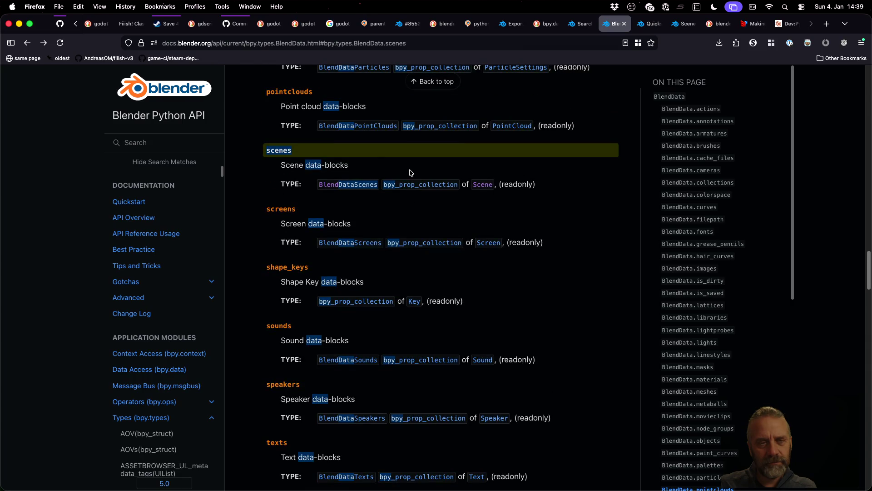
pyautogui.scroll(1, 410, 173)
pyautogui.scroll(1, 410, 172)
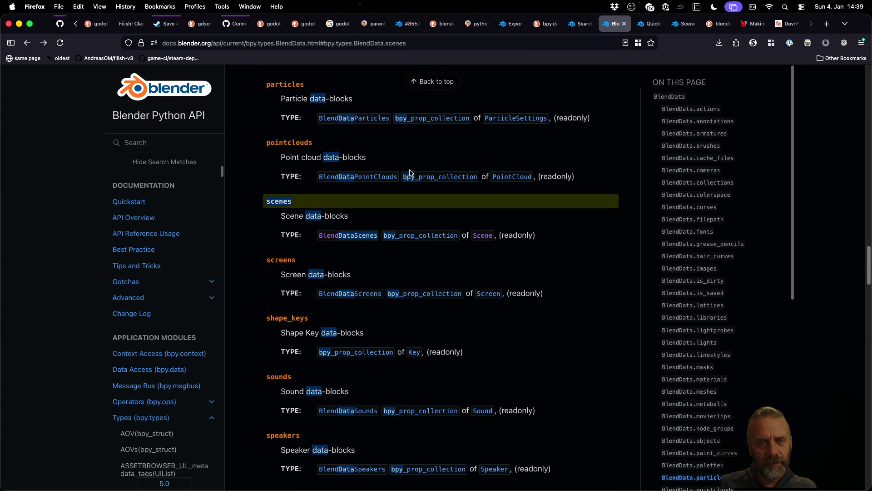
pyautogui.scroll(2, 410, 172)
pyautogui.scroll(1, 409, 173)
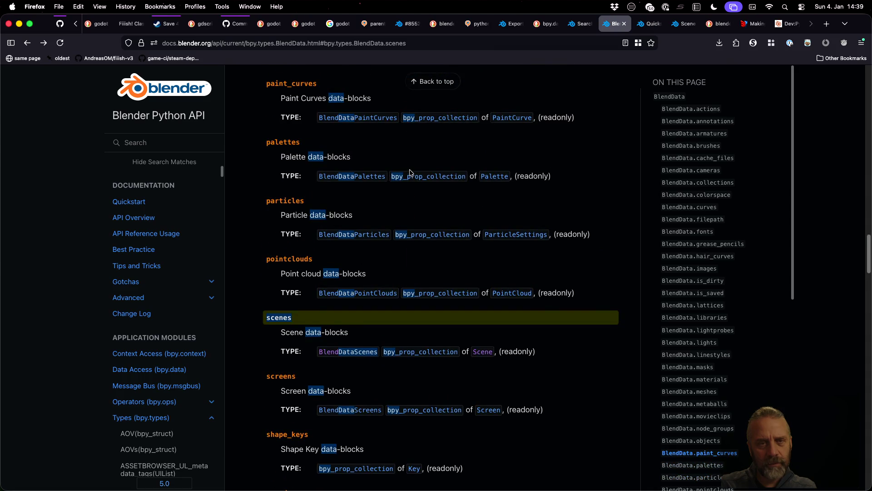
pyautogui.scroll(1, 409, 173)
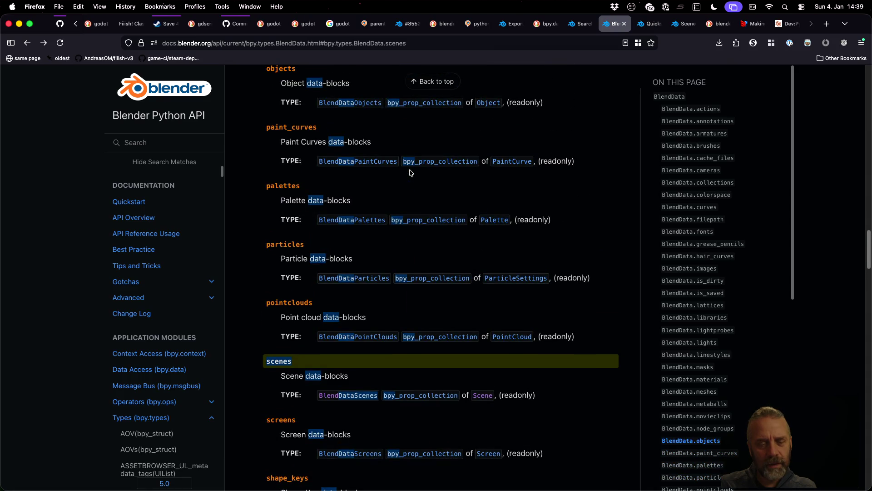
pyautogui.scroll(3, 410, 173)
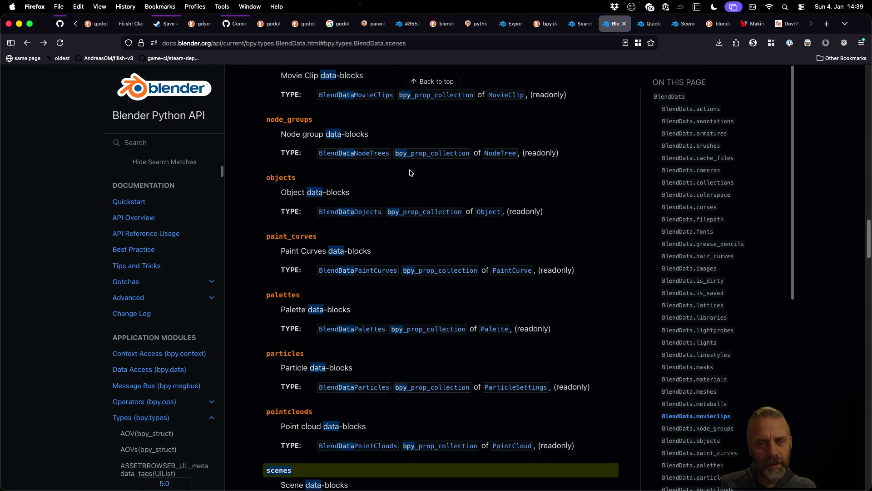
pyautogui.scroll(4, 410, 172)
pyautogui.scroll(4, 409, 172)
pyautogui.scroll(15, 410, 172)
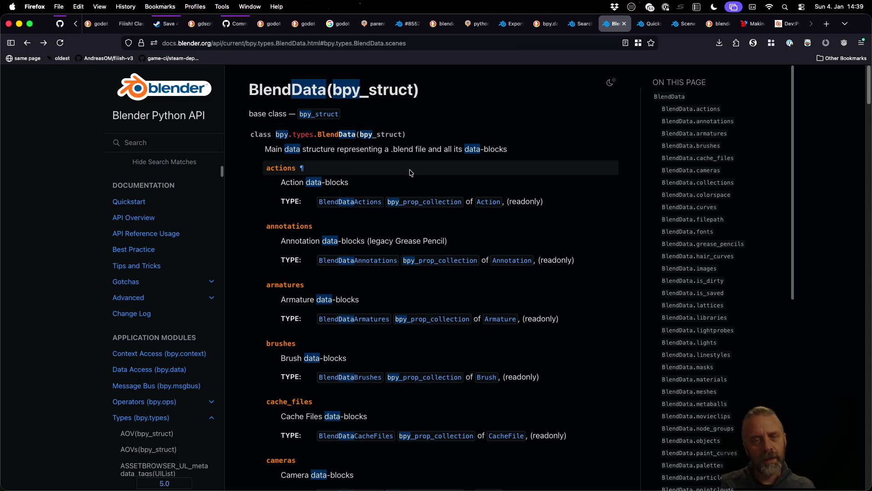
pyautogui.press('super+t')
pyautogui.write('blende')
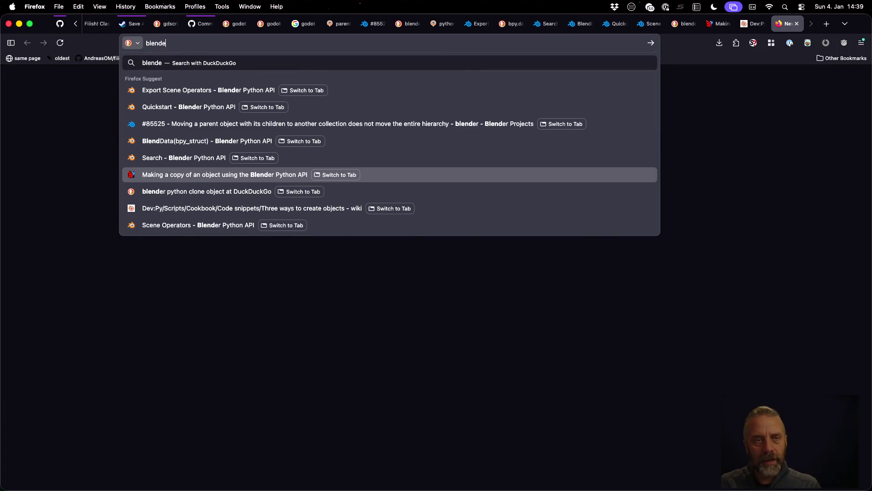
pyautogui.write('r remove')
# Search DuckDuckGo for "blender python create new blend file".
pyautogui.press('BackSpace')
pyautogui.press('BackSpace')
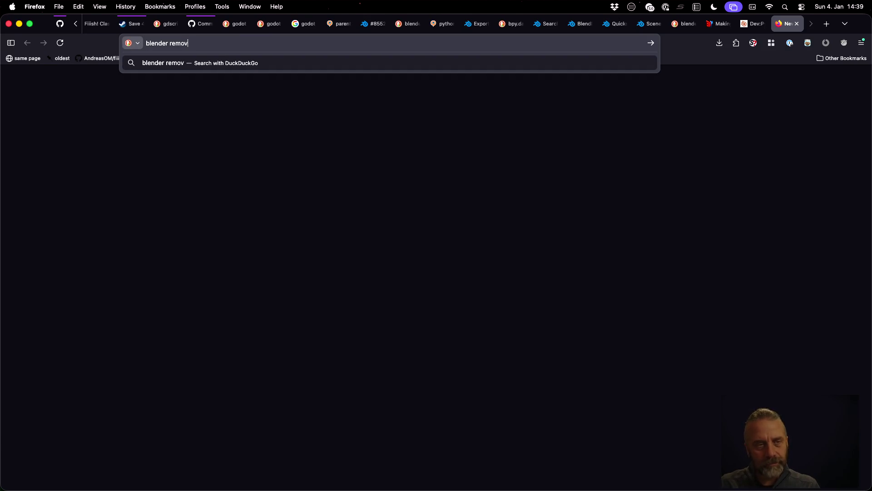
pyautogui.press('BackSpace')
pyautogui.press('BackSpace')
pyautogui.press('BackSpace')
pyautogui.write('p')
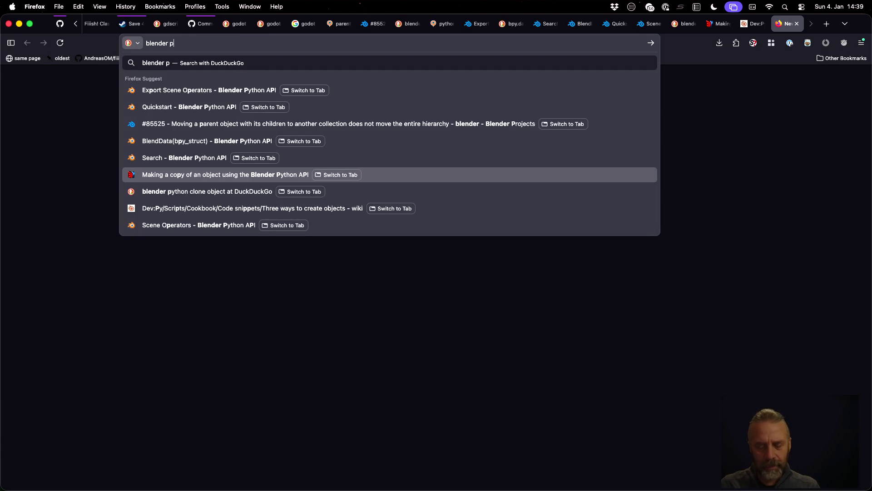
pyautogui.write('ython')
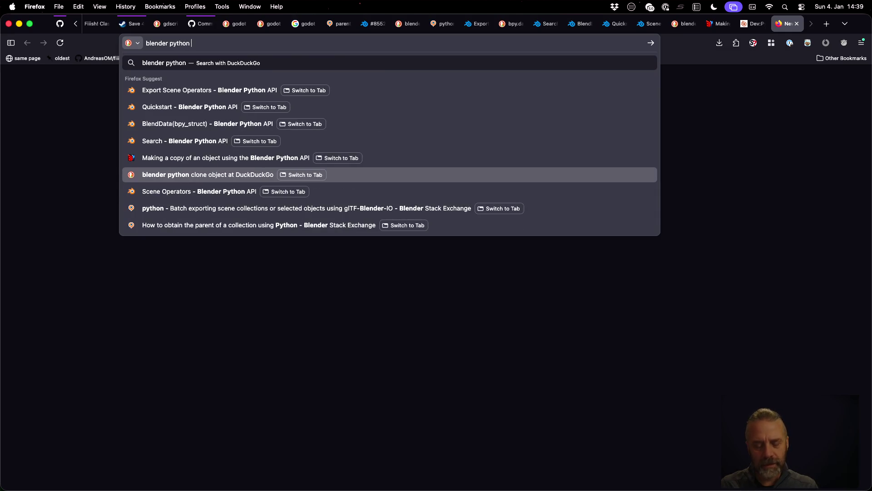
pyautogui.write(' remov')
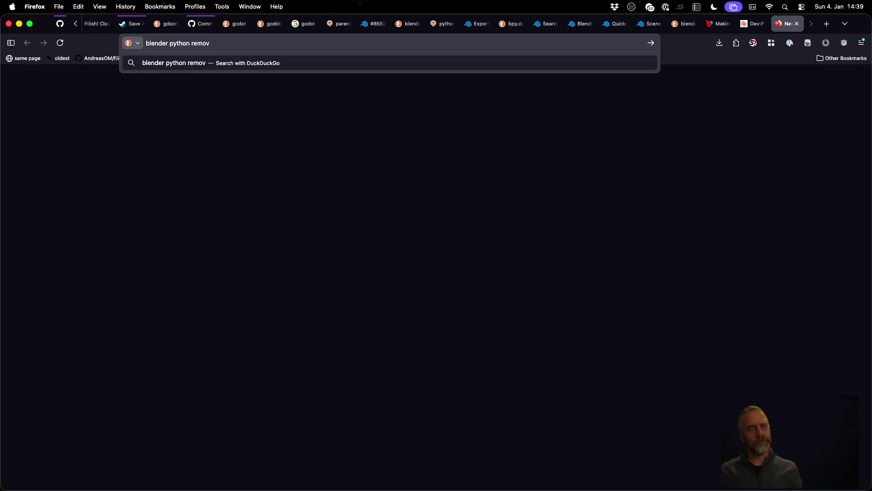
pyautogui.press('BackSpace')
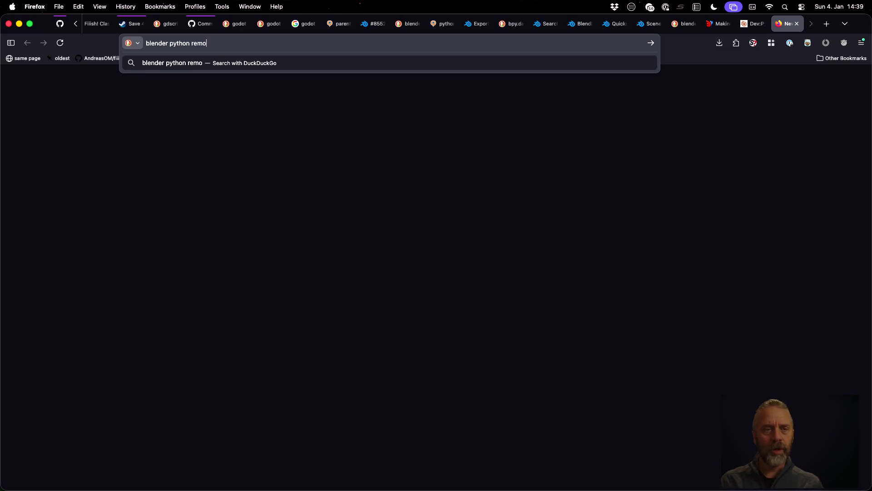
pyautogui.press('BackSpace')
pyautogui.press('BackSpace')
pyautogui.press('BackSpace')
pyautogui.write('on ')
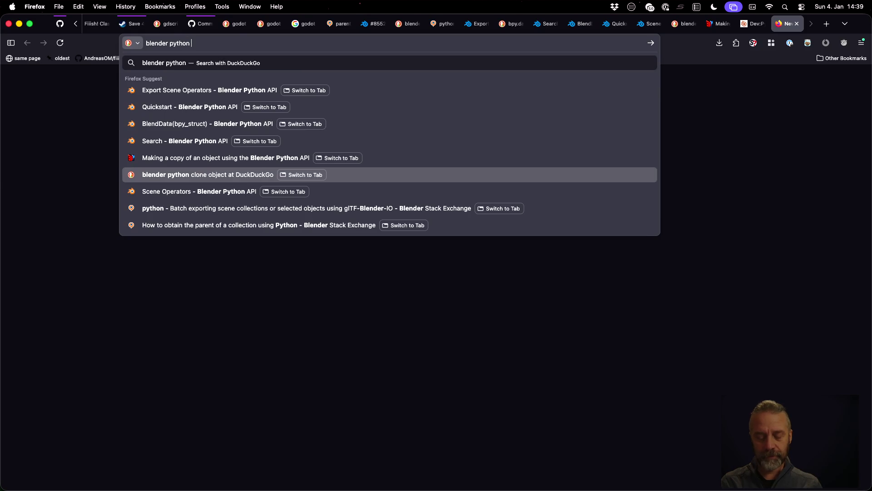
pyautogui.write('create')
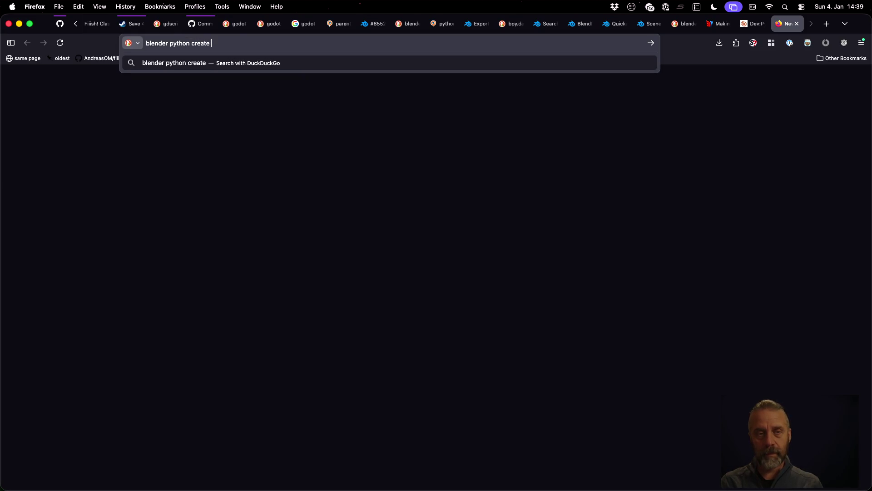
pyautogui.write(' new blend file')
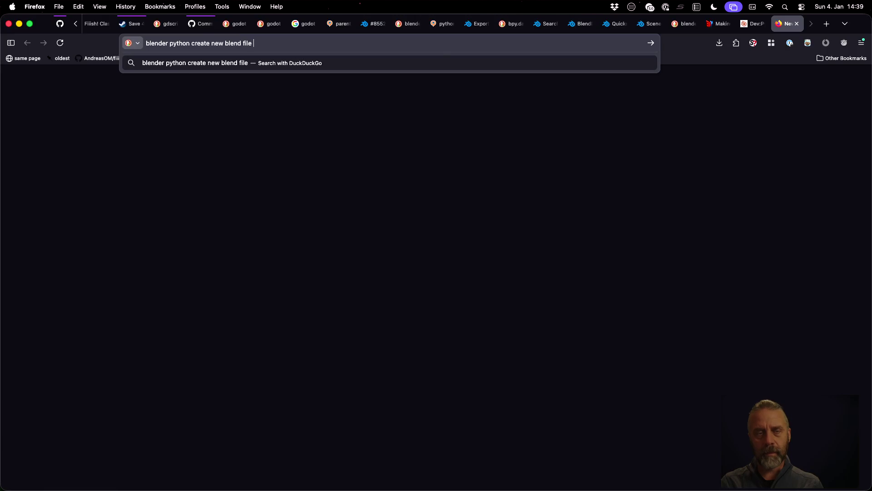
pyautogui.write(' from script')
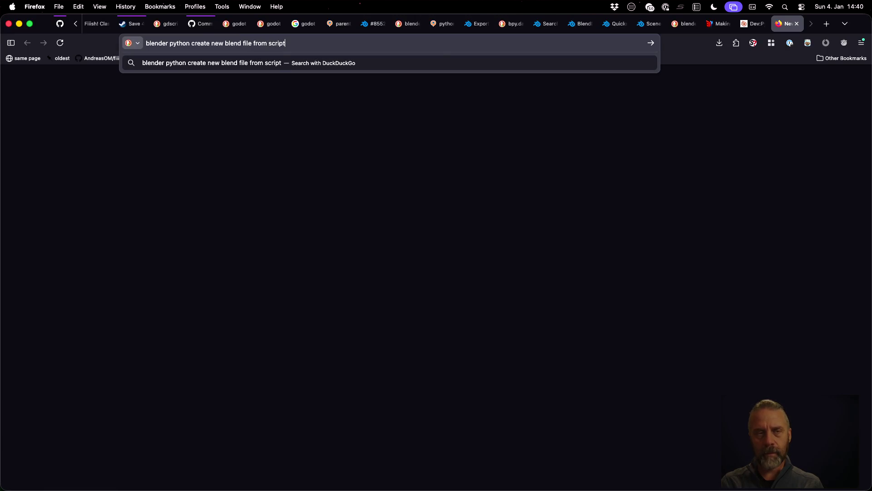
pyautogui.press('BackSpace')
pyautogui.press('BackSpace')
pyautogui.press('BackSpace')
pyautogui.press('BackSpace')
pyautogui.press('BackSpace')
pyautogui.press('BackSpace')
pyautogui.press('BackSpace')
pyautogui.press('BackSpace')
pyautogui.press('Return')
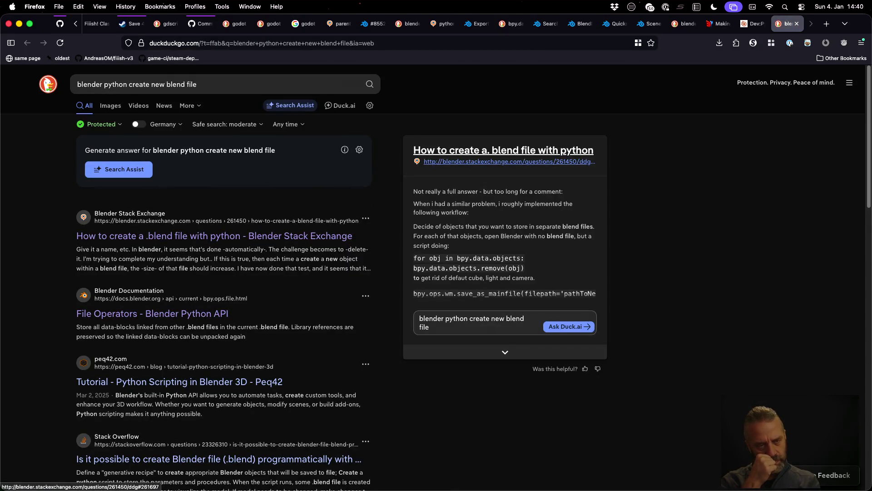
pyautogui.scroll(-3, 291, 209)
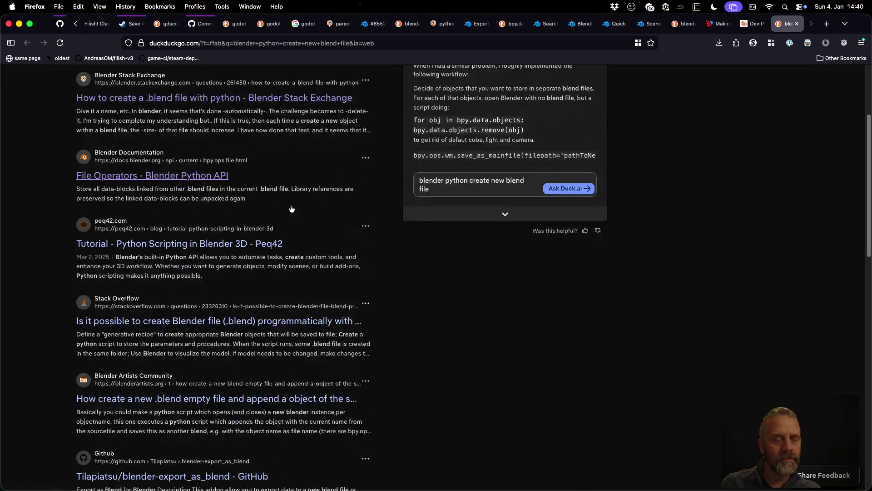
pyautogui.scroll(-1, 291, 209)
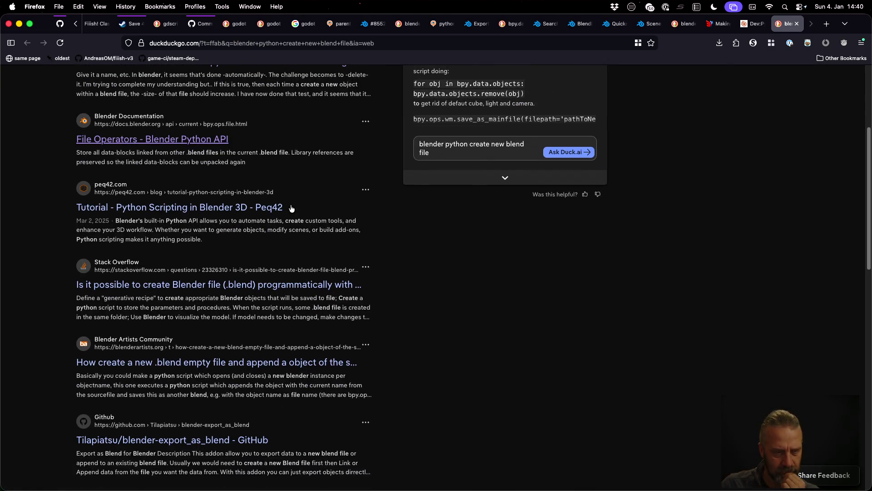
pyautogui.scroll(-1, 291, 209)
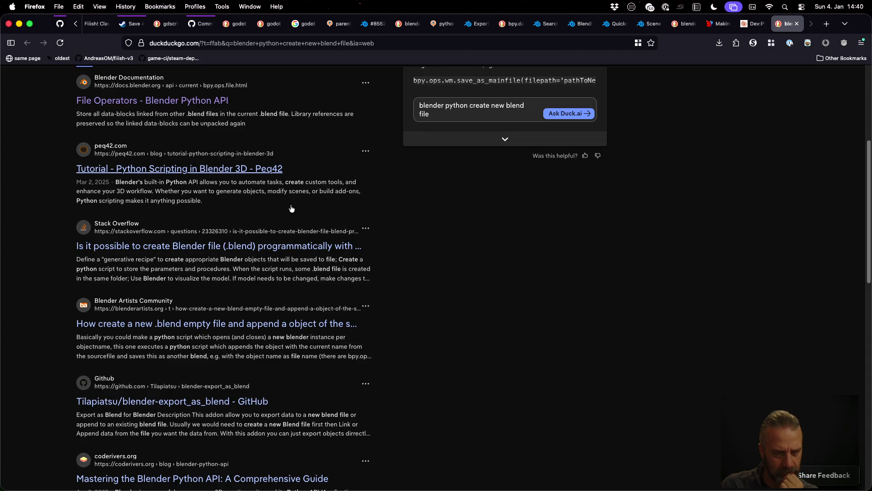
pyautogui.scroll(-2, 291, 209)
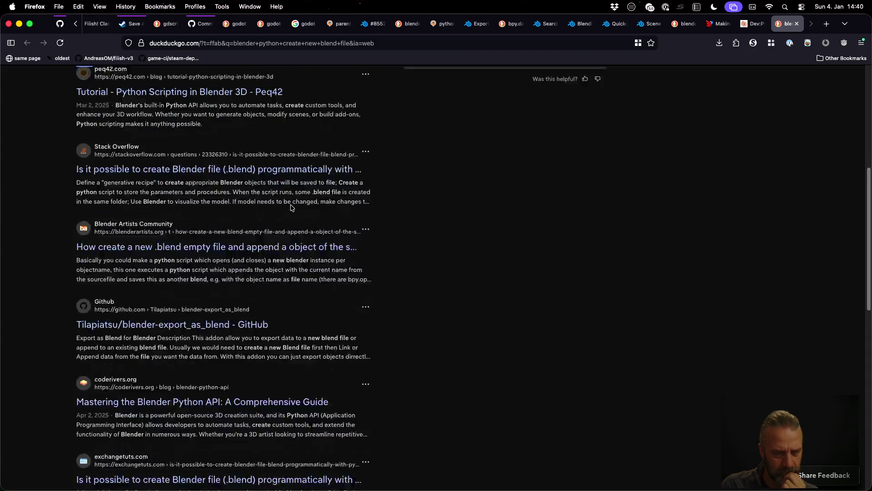
pyautogui.scroll(-1, 290, 208)
pyautogui.scroll(-1, 291, 209)
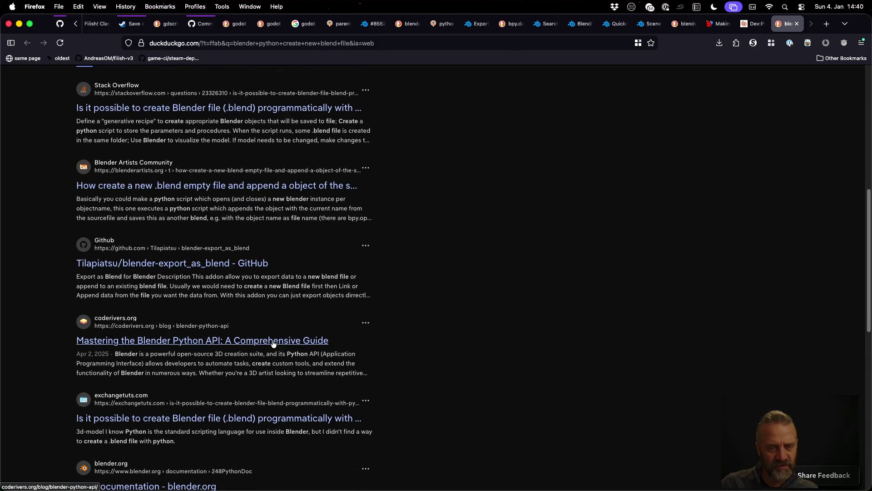
# Open the coderivers.org "Mastering the Blender Python API" article from the results.
pyautogui.click(282, 340)
pyautogui.scroll(-2, 494, 252)
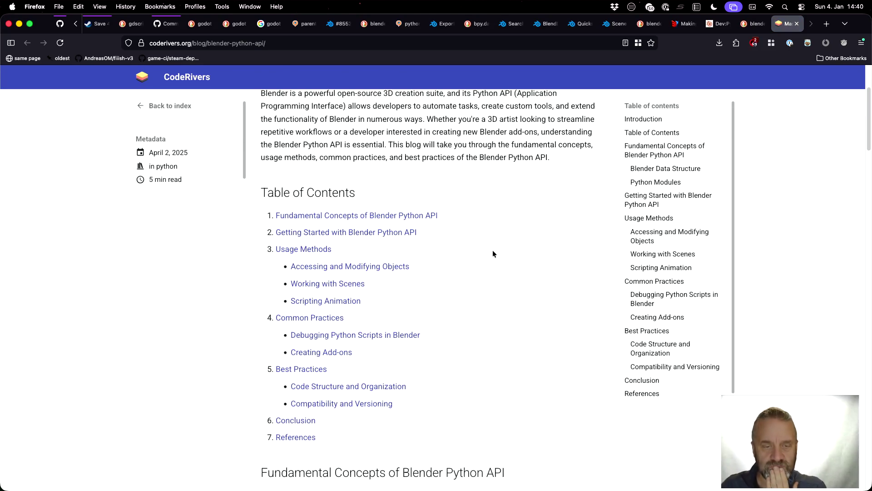
pyautogui.scroll(-2, 493, 254)
pyautogui.scroll(-1, 493, 253)
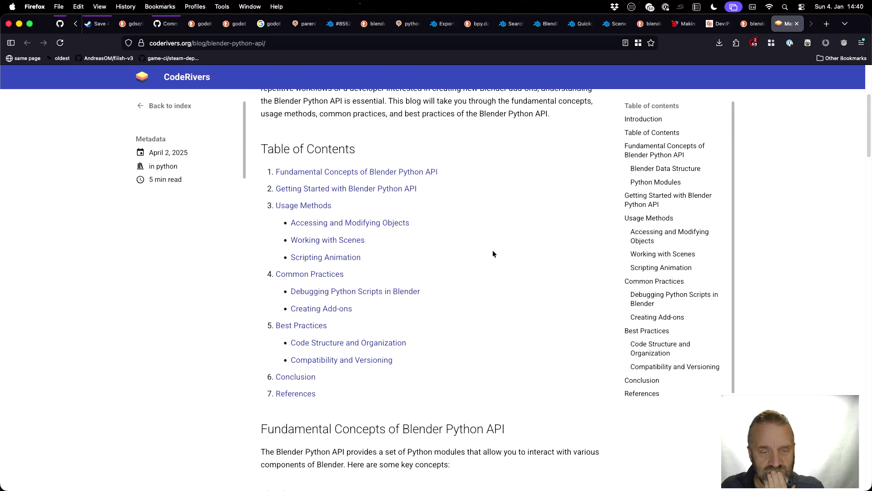
pyautogui.scroll(-5, 493, 254)
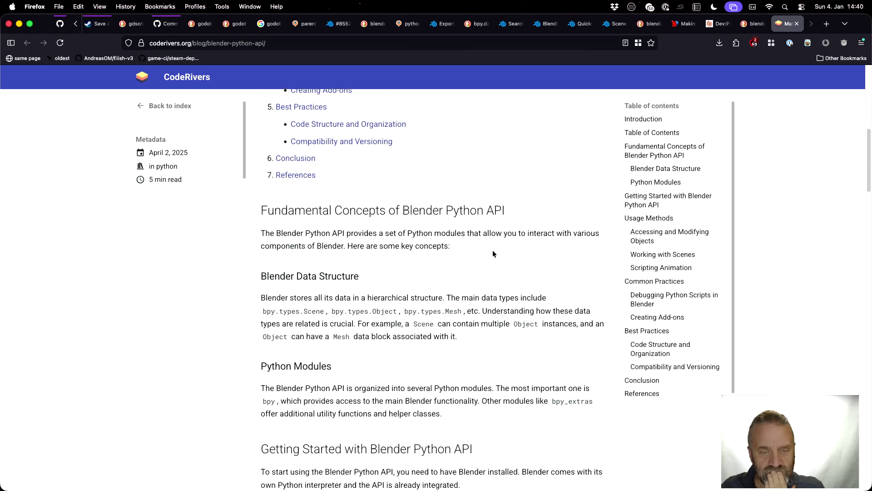
pyautogui.scroll(-8, 493, 254)
pyautogui.scroll(5, 492, 254)
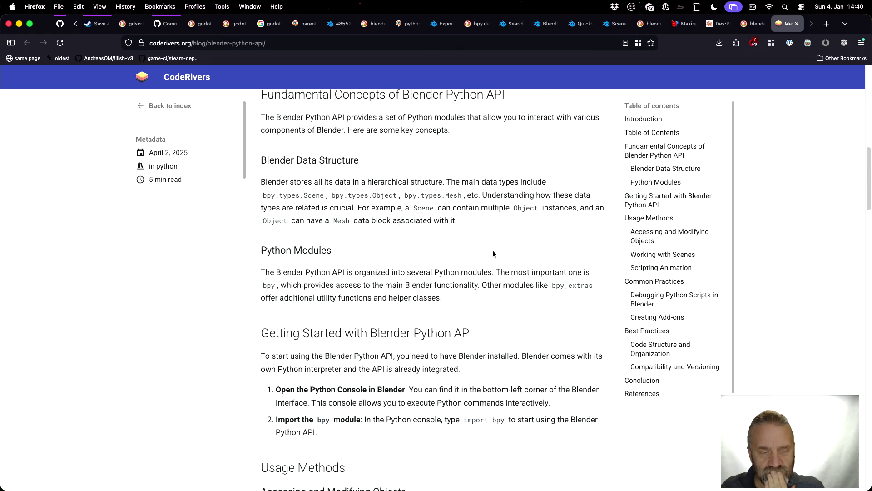
pyautogui.scroll(1, 493, 253)
pyautogui.scroll(-4, 493, 254)
pyautogui.scroll(-4, 493, 253)
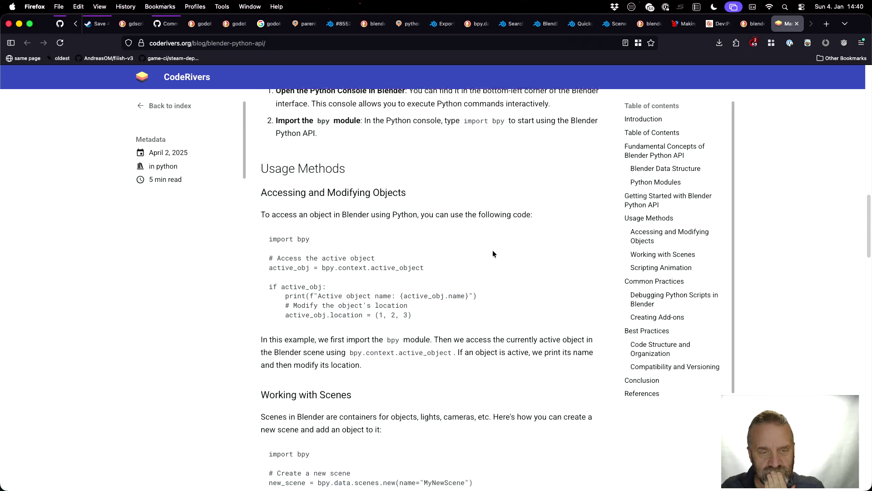
pyautogui.scroll(-5, 493, 253)
pyautogui.scroll(-2, 492, 254)
pyautogui.scroll(-10, 492, 254)
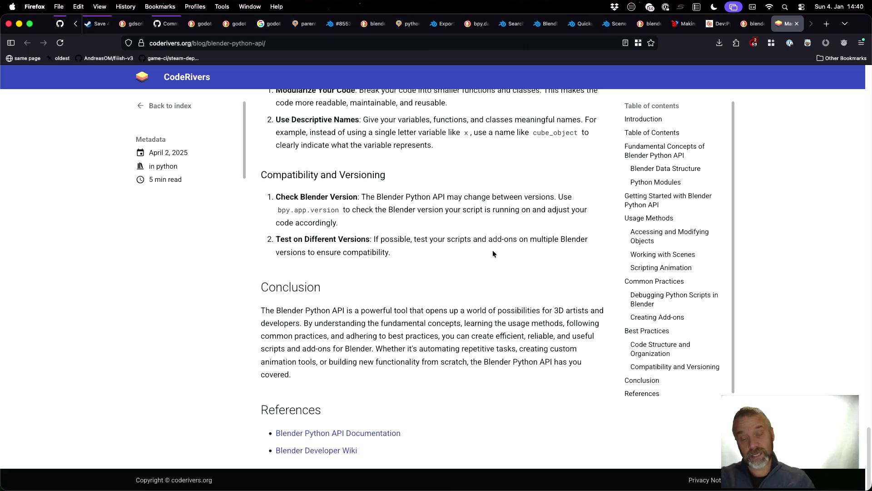
# Finish the CodeRivers guide's References and return to blender_v3.py at export_collection.
pyautogui.press('super+Tab')
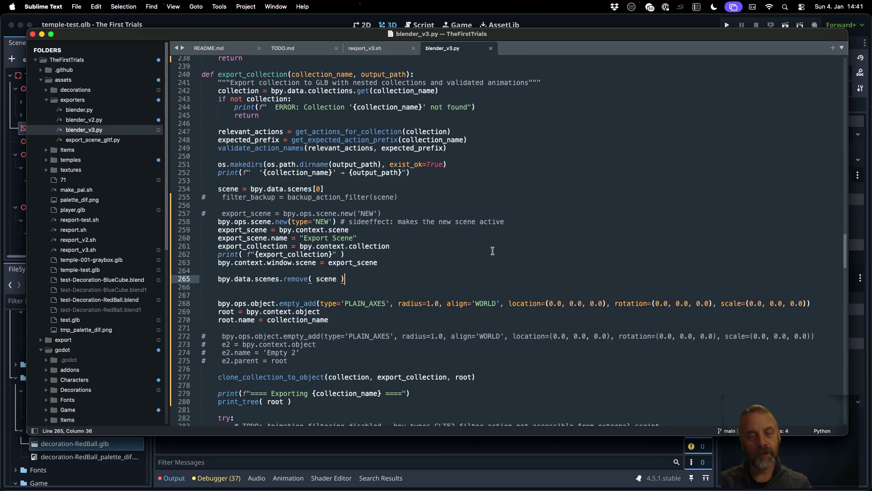
# After scenes.remove, print "!!!!! Collections:" and each bpy.data.collections entry, then save.
pyautogui.press('Return')
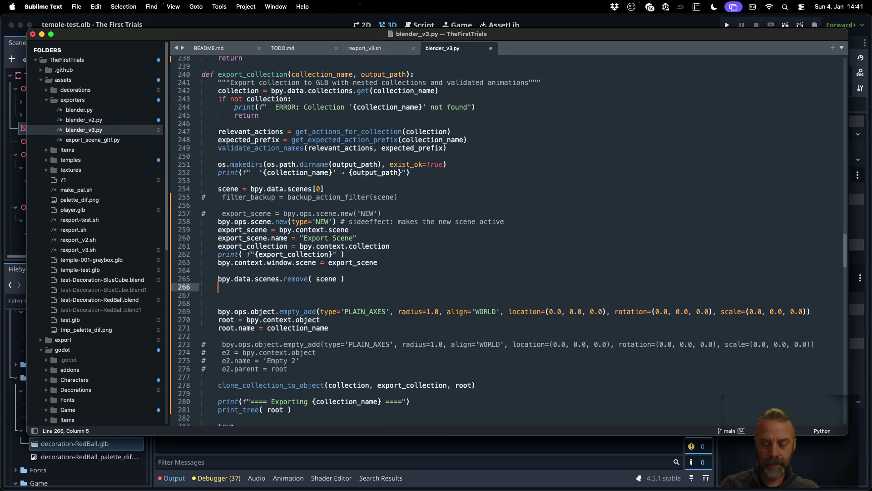
pyautogui.write('for ')
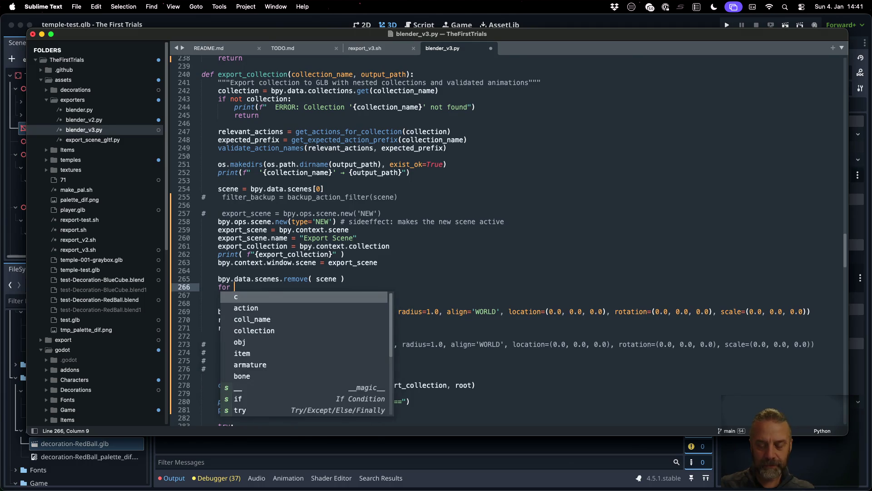
pyautogui.write('col in ')
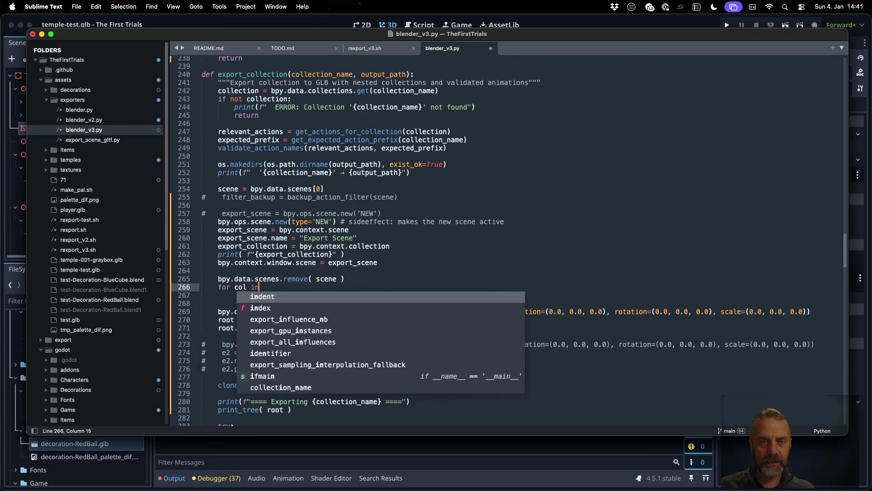
pyautogui.write('bpy.data.col')
pyautogui.press('Return')
pyautogui.write(':')
pyautogui.press('Return')
pyautogui.write('print("')
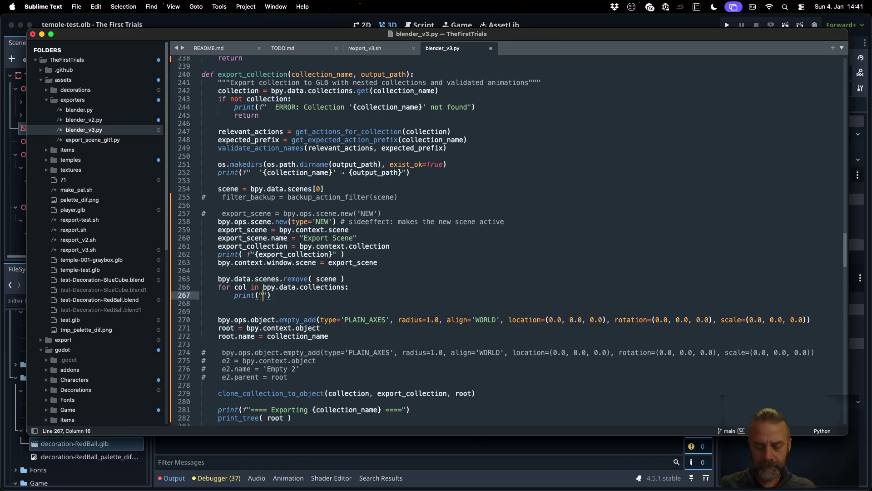
pyautogui.press('Left')
pyautogui.write('f')
pyautogui.press('Right')
pyautogui.write('{col}')
pyautogui.press('Up')
pyautogui.press('Up')
pyautogui.press('End')
pyautogui.press('Return')
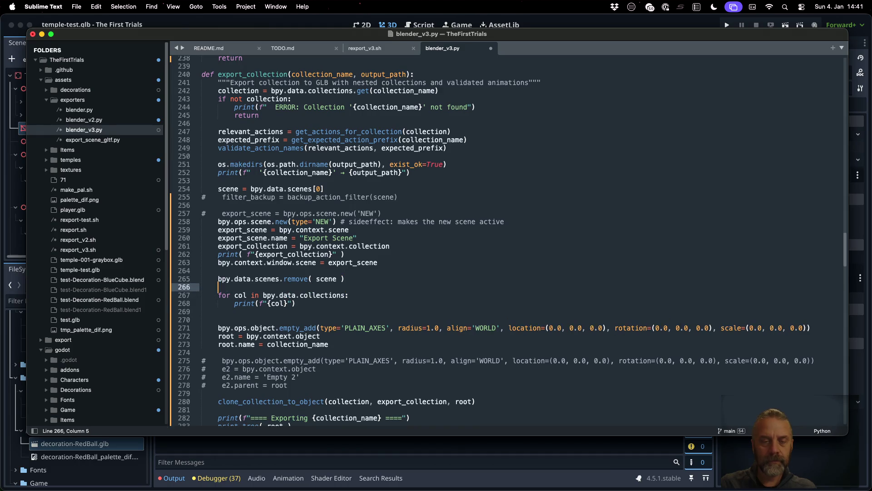
pyautogui.write('print("C')
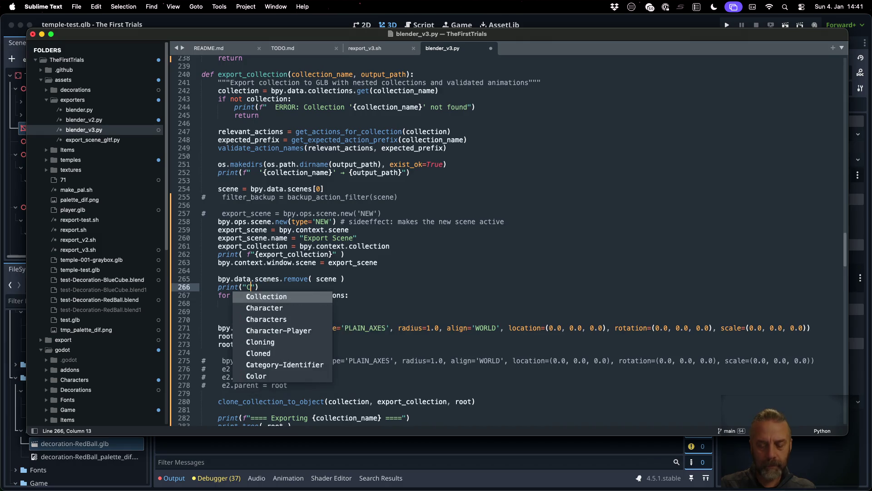
pyautogui.press('BackSpace')
pyautogui.write('!!!')
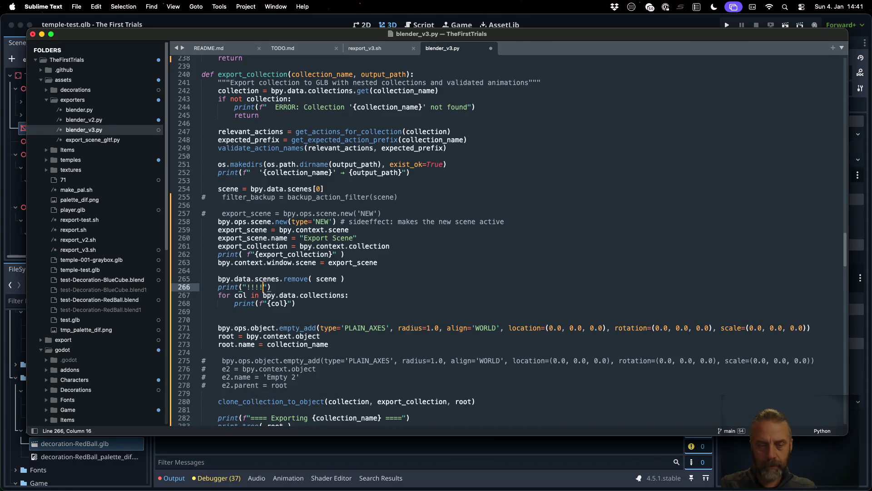
pyautogui.write('!! Collections')
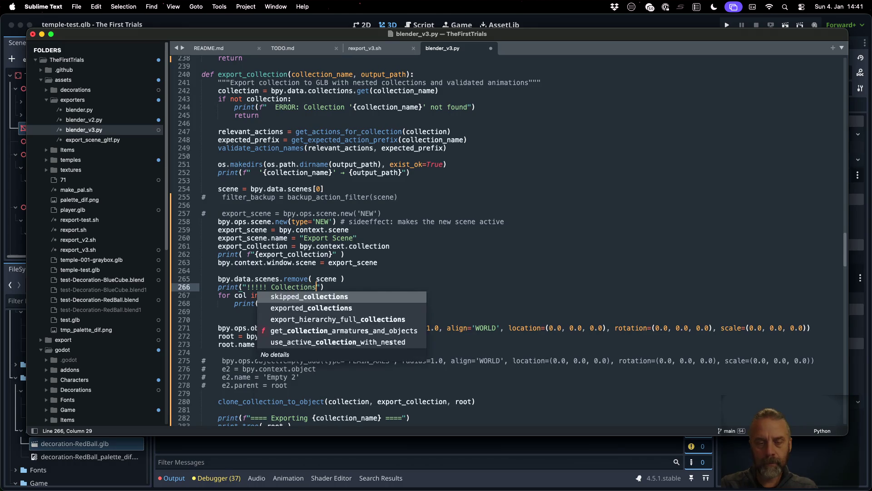
pyautogui.write(':')
pyautogui.press('super+s')
pyautogui.press('super+Tab')
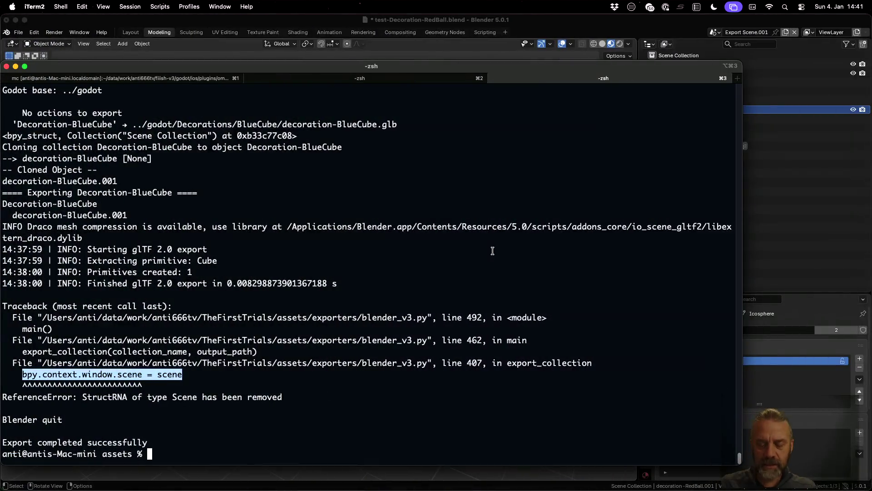
# Clear the terminal, rerun rexport_v3.sh twice and read the RedBall export log.
pyautogui.press('super+k')
pyautogui.press('Up')
pyautogui.press('Return')
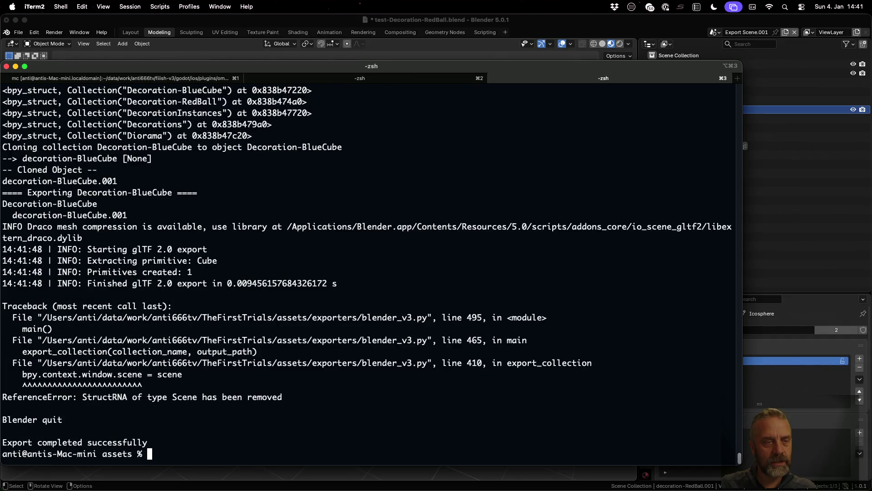
pyautogui.press('Up')
pyautogui.press('Return')
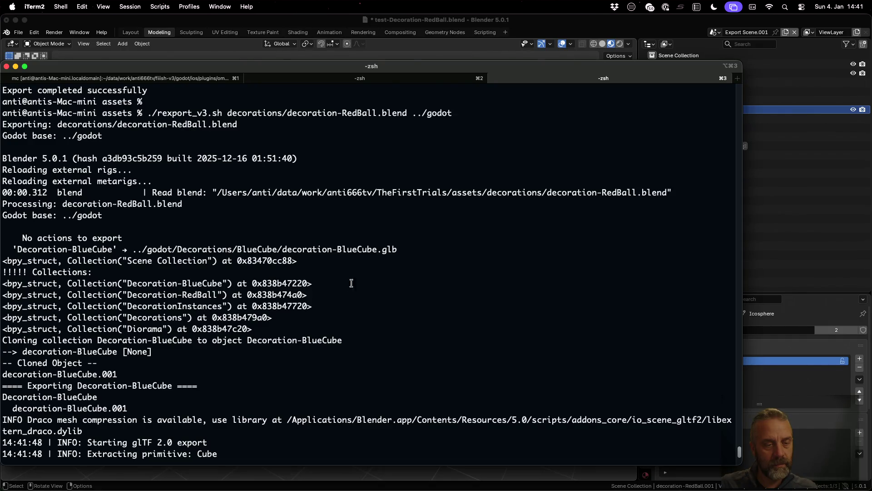
pyautogui.press('super+Tab')
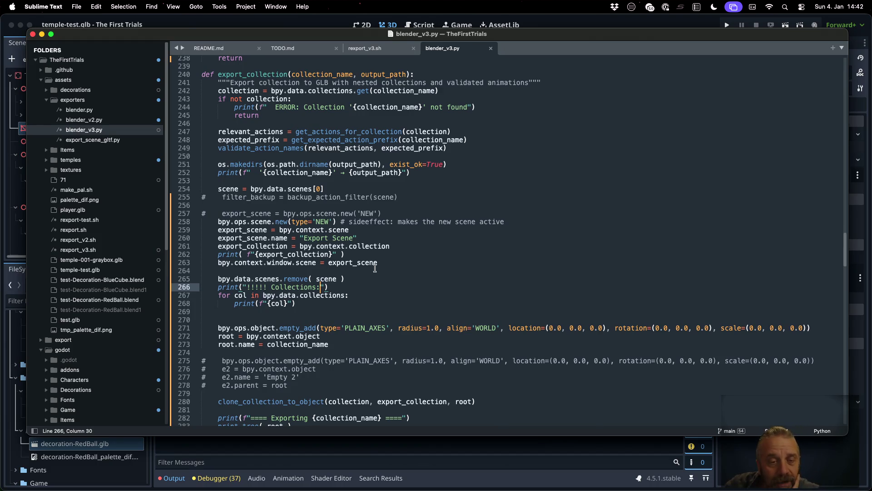
# Review the glTF export options in export_collection, then switch to Blender's RedBall file.
pyautogui.click(374, 247)
pyautogui.scroll(-1, 382, 252)
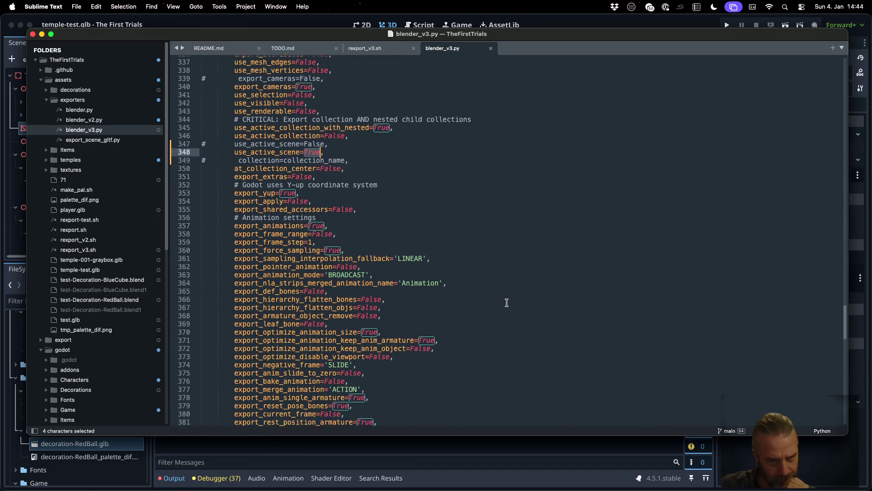
pyautogui.scroll(-1, 507, 302)
pyautogui.scroll(-1, 507, 301)
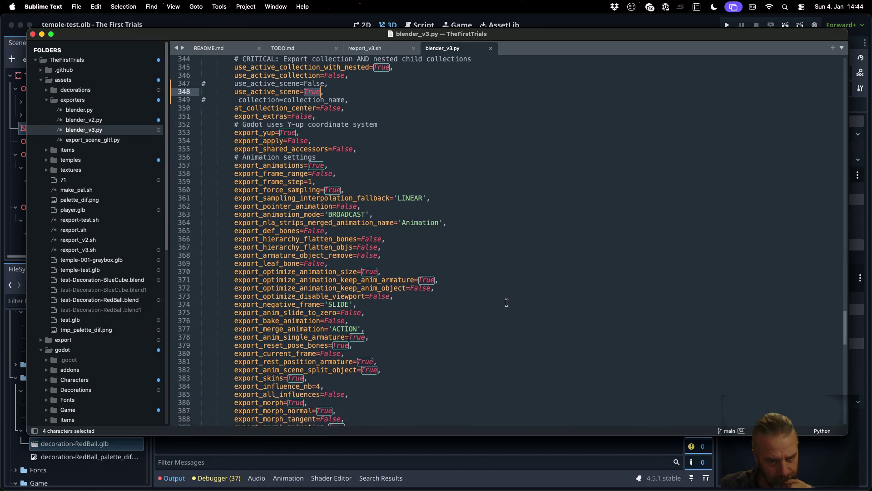
pyautogui.scroll(-1, 507, 302)
pyautogui.scroll(-1, 507, 302)
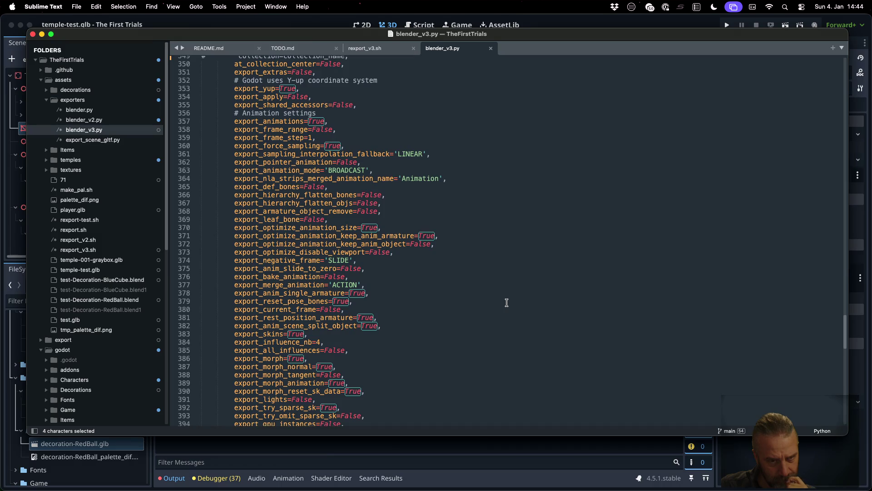
pyautogui.scroll(-1, 507, 302)
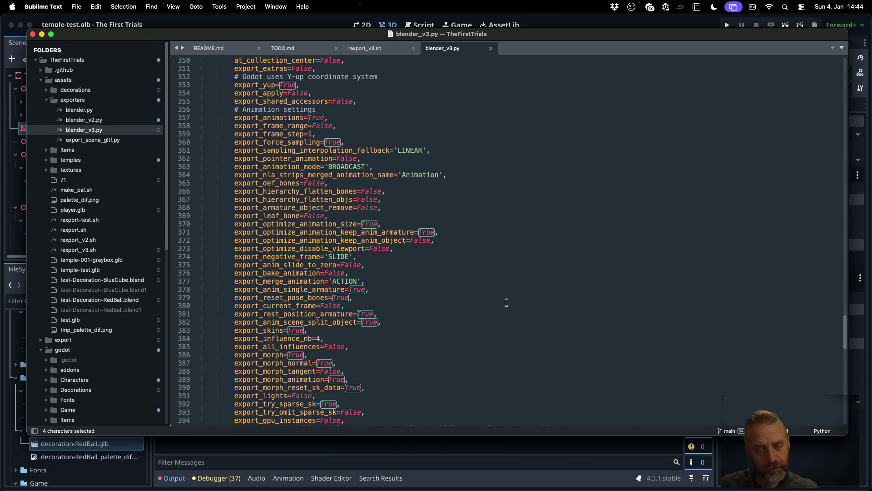
pyautogui.press('super+Tab')
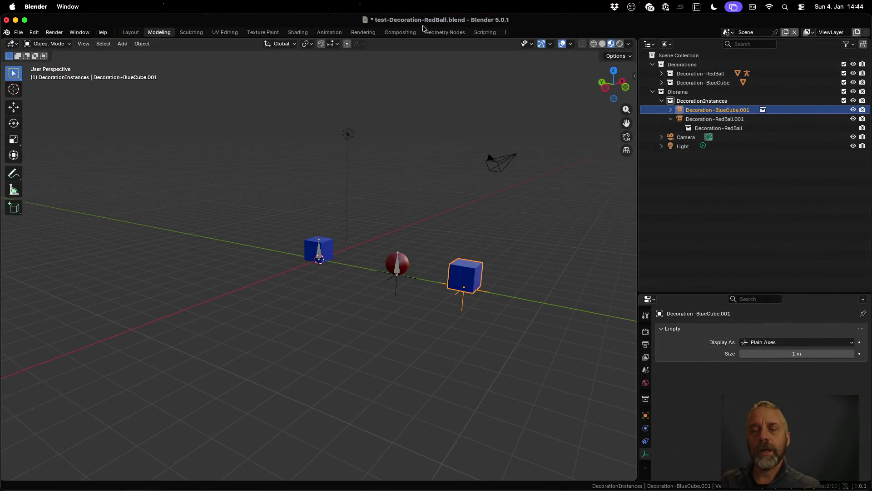
# Show Export Scene.001, select the cloned Armature.001 and view it in the Animation workspace.
pyautogui.click(727, 33)
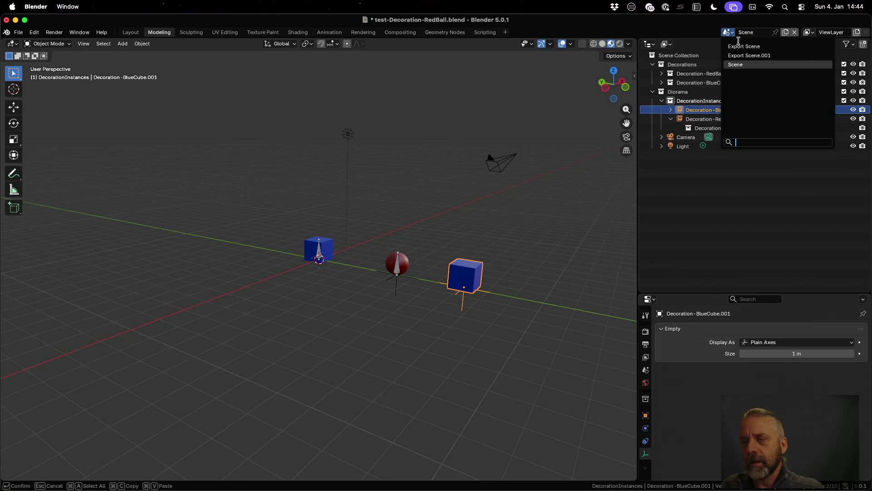
pyautogui.click(745, 56)
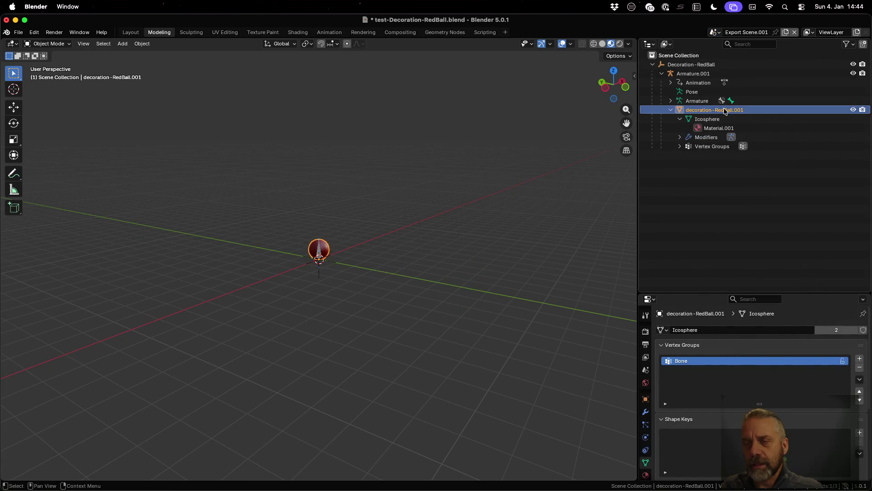
pyautogui.click(692, 73)
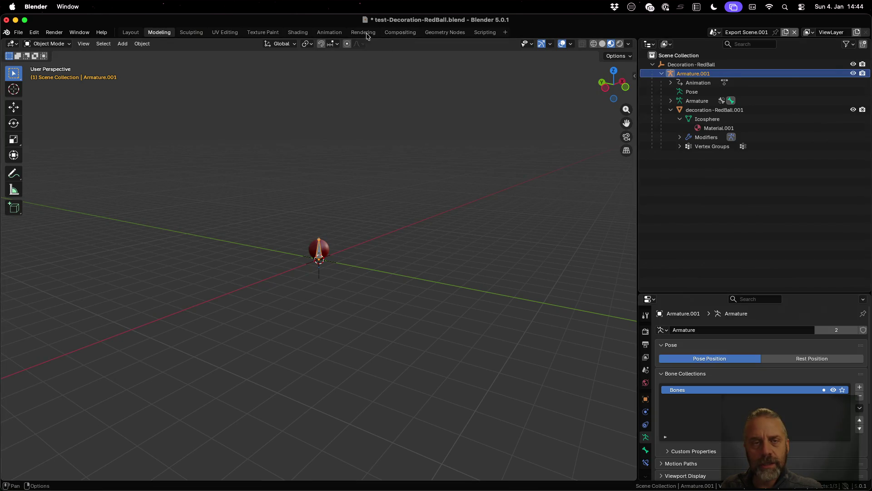
pyautogui.click(329, 32)
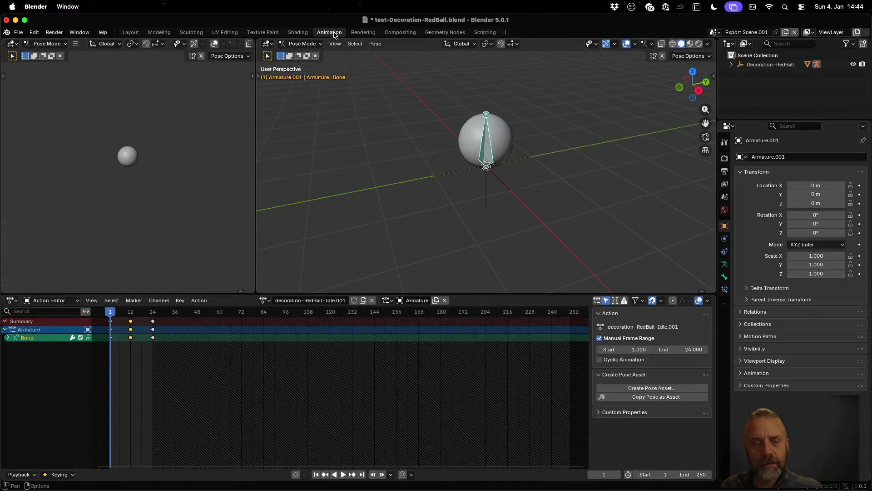
# Check the Action Editor's list of actions without changing it, then return to blender_v3.py.
pyautogui.click(266, 300)
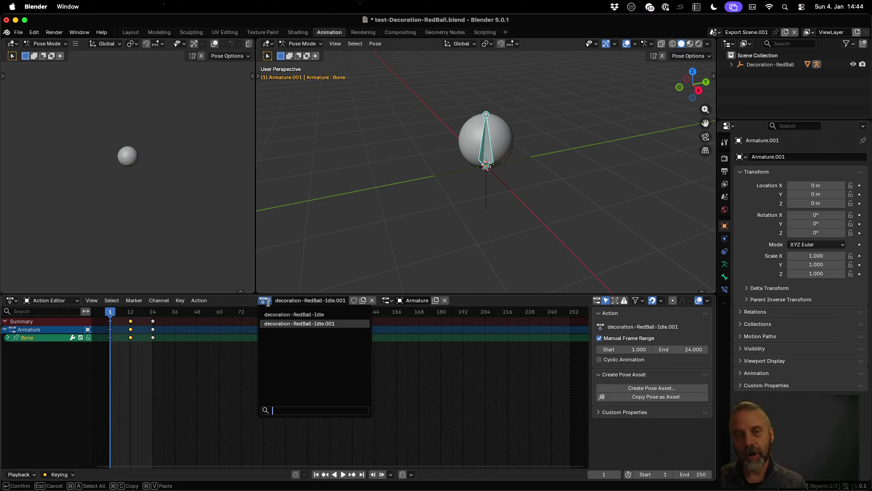
pyautogui.click(269, 304)
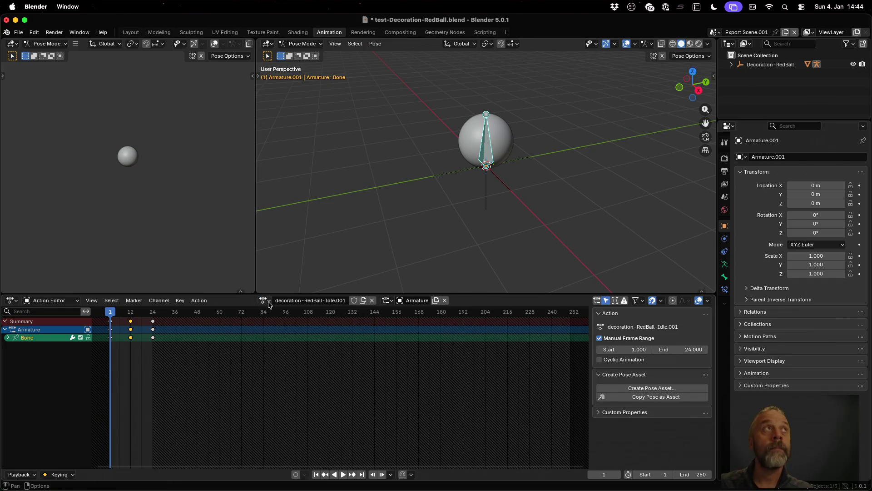
pyautogui.press('super+Tab')
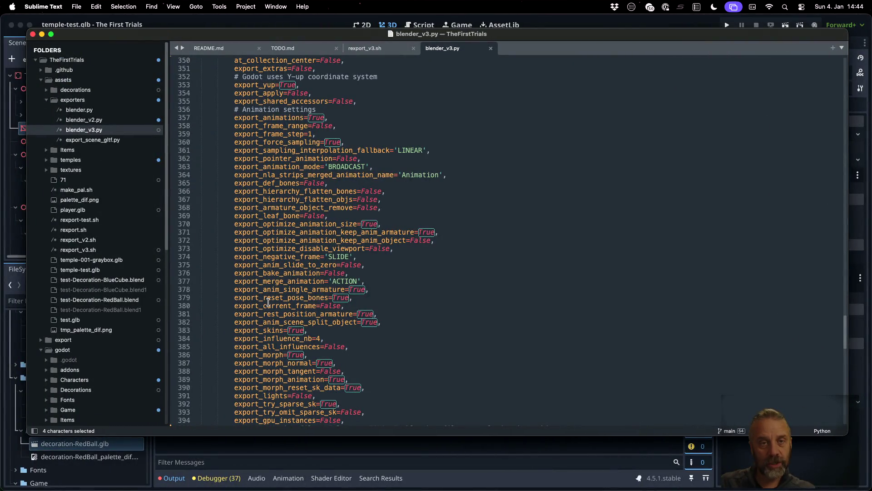
# Comment out clone_object's animation_data copy lines 217-218 in blender_v3.py and save.
pyautogui.click(309, 281)
pyautogui.scroll(15, 308, 277)
pyautogui.scroll(5, 309, 278)
pyautogui.scroll(5, 308, 277)
pyautogui.scroll(4, 308, 277)
pyautogui.scroll(4, 309, 277)
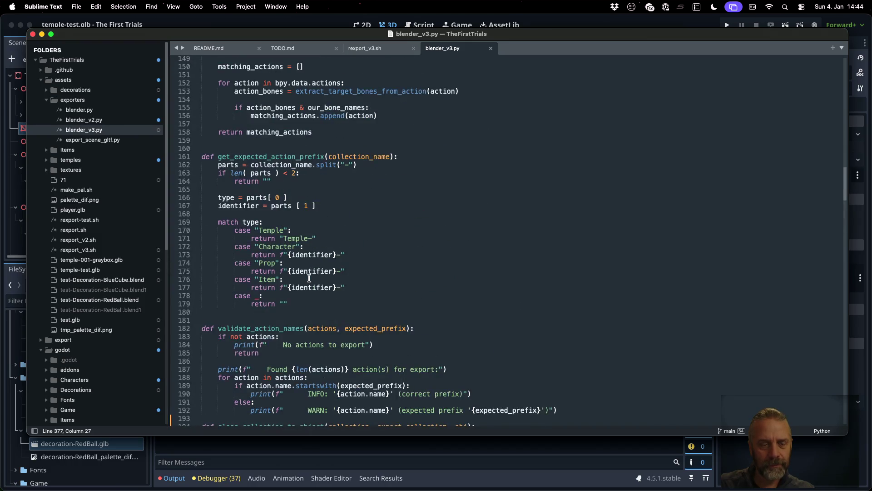
pyautogui.scroll(-5, 309, 277)
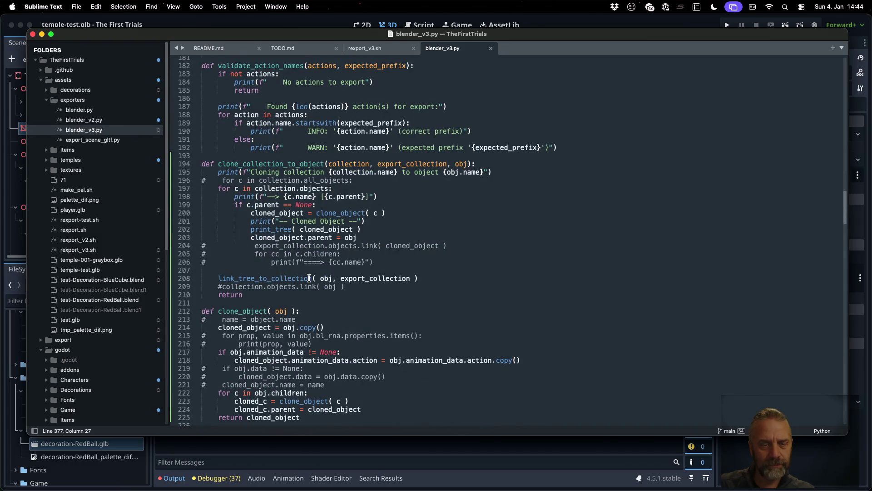
pyautogui.scroll(-5, 311, 278)
pyautogui.click(304, 245)
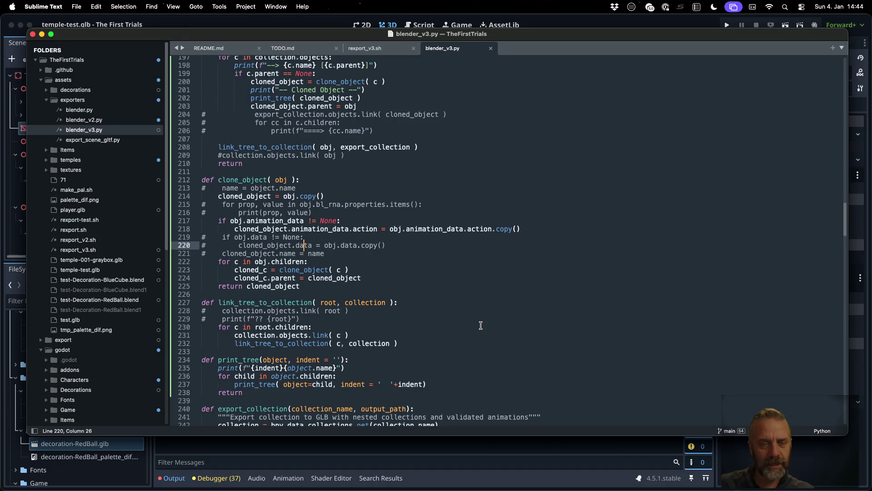
pyautogui.press('Up')
pyautogui.press('Up')
pyautogui.press('Up')
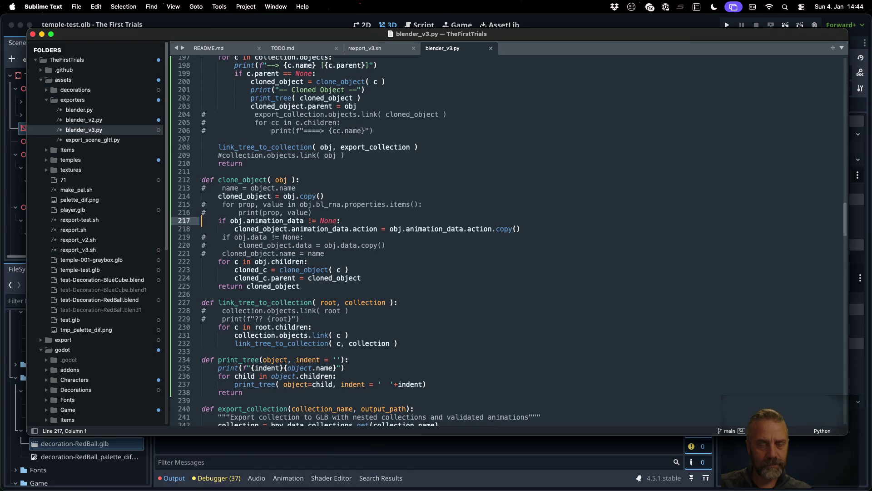
pyautogui.write('####')
pyautogui.press('Down')
pyautogui.press('super+Left')
pyautogui.press('super+Left')
pyautogui.write('####')
pyautogui.press('super+s')
pyautogui.press('super+Tab')
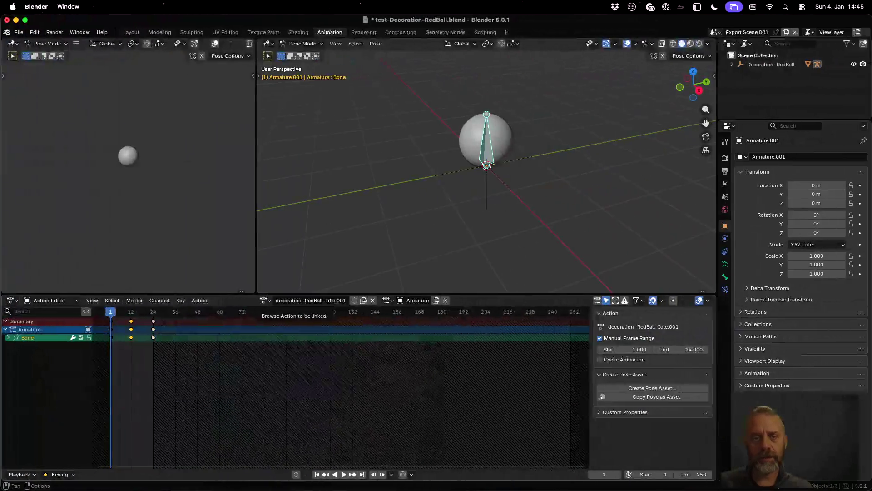
# Rerun ./rexport_v3.sh in iTerm2 and highlight the invalid Icosphere mesh warning.
pyautogui.hotkey('ctrl', 'Up')
pyautogui.press('Escape')
pyautogui.press('Up')
pyautogui.press('Return')
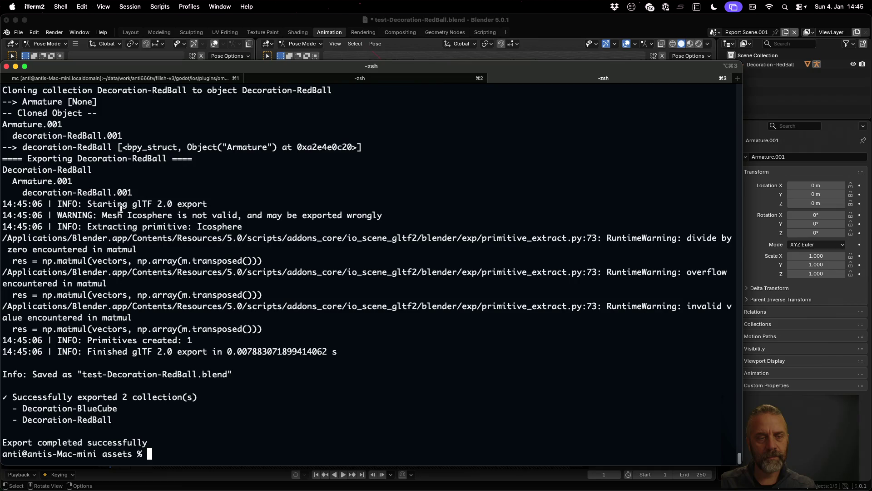
pyautogui.moveTo(103, 215); pyautogui.dragTo(386, 215)
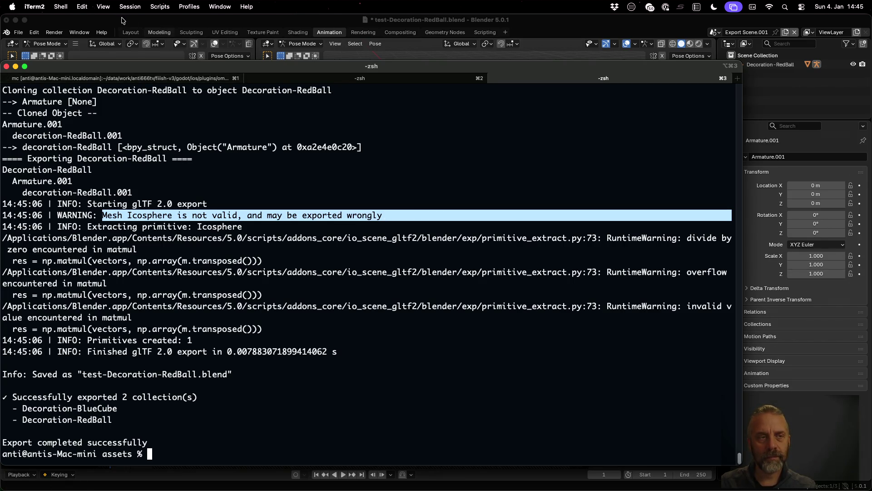
# Bring Blender to the front and show its recently opened files.
pyautogui.click(58, 27)
pyautogui.click(21, 31)
pyautogui.moveTo(40, 61)
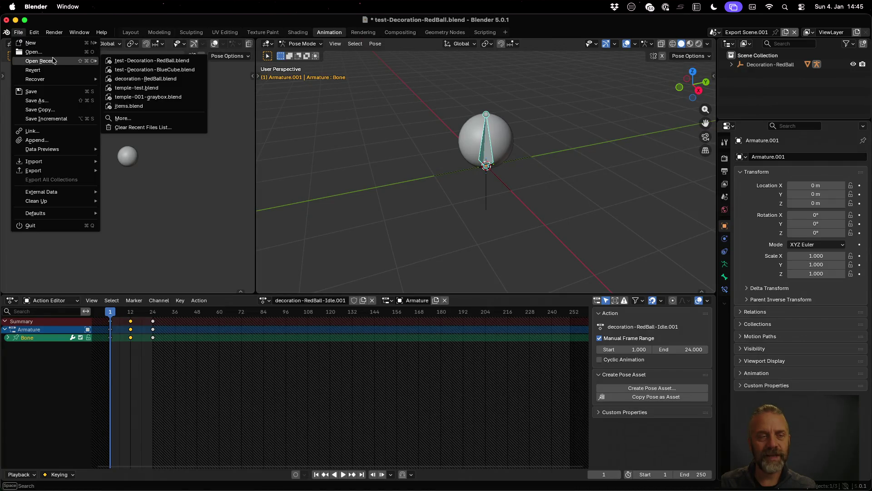
# Reopen the BlueCube test file discarding changes and inspect its Export Scene hierarchy down to the Cube material.
pyautogui.click(153, 69)
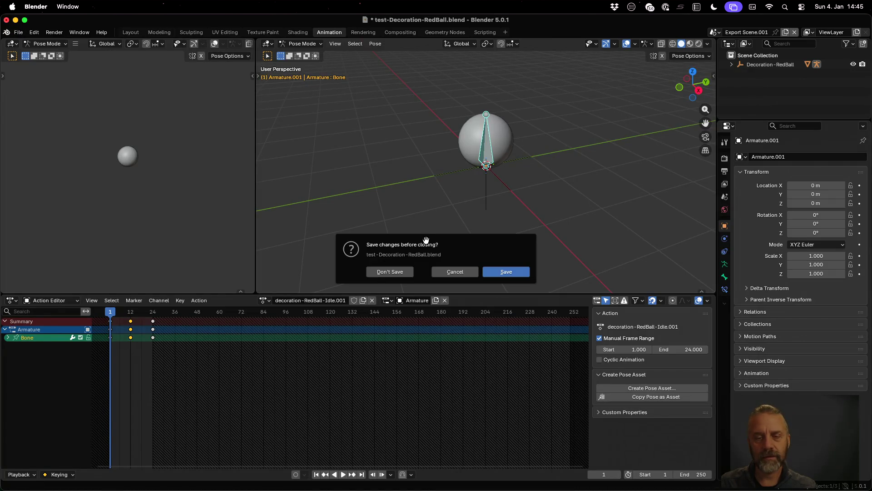
pyautogui.click(408, 274)
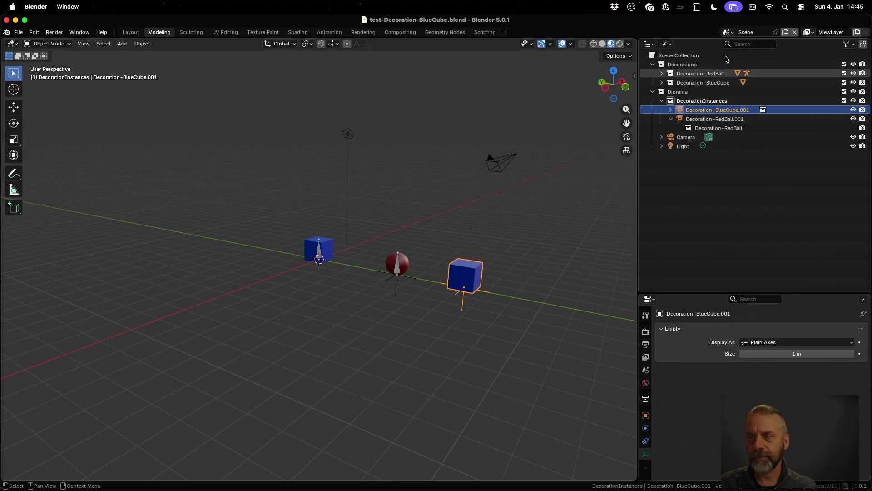
pyautogui.click(729, 32)
pyautogui.click(744, 46)
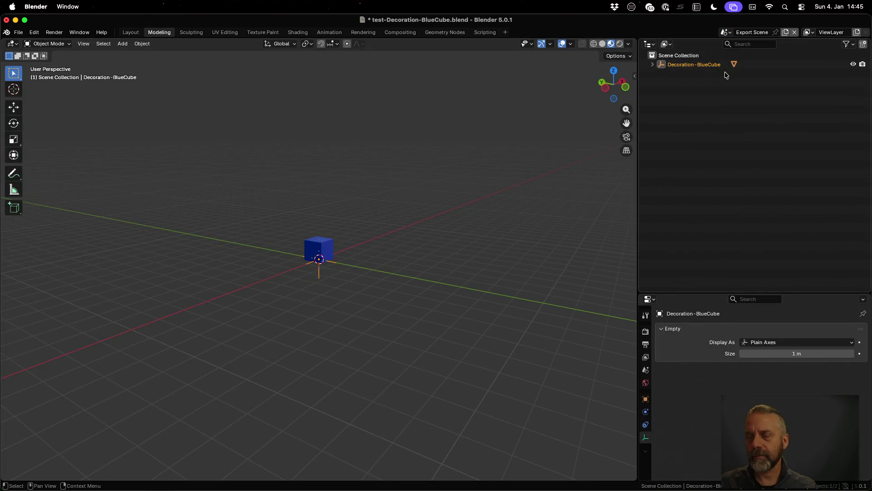
pyautogui.click(654, 65)
pyautogui.click(661, 74)
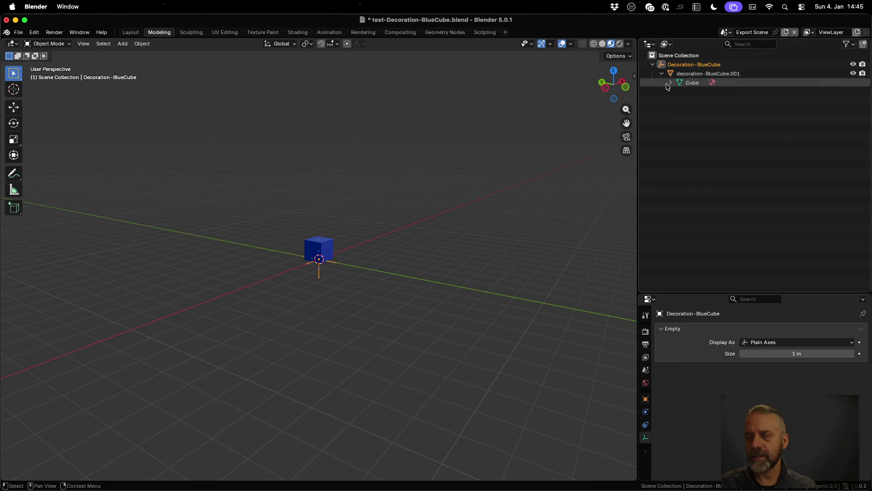
pyautogui.click(671, 83)
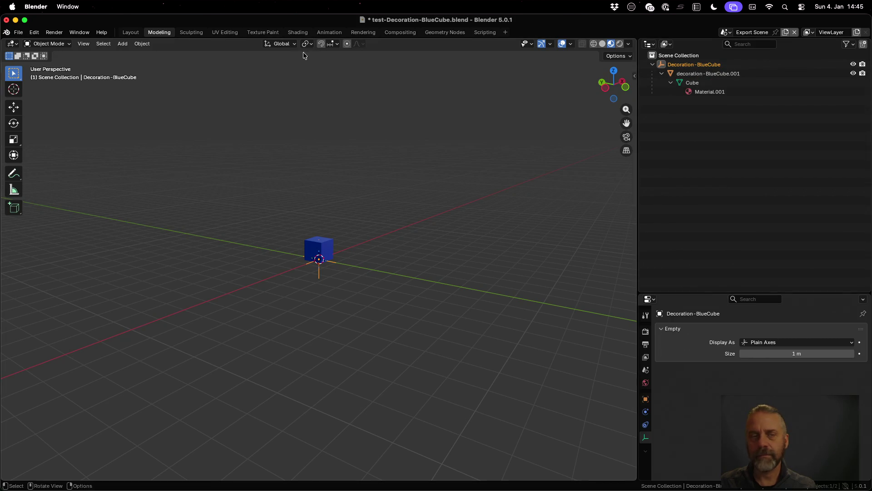
# Reopen test-Decoration-RedBall.blend discarding changes and switch to Export Scene.001.
pyautogui.click(18, 32)
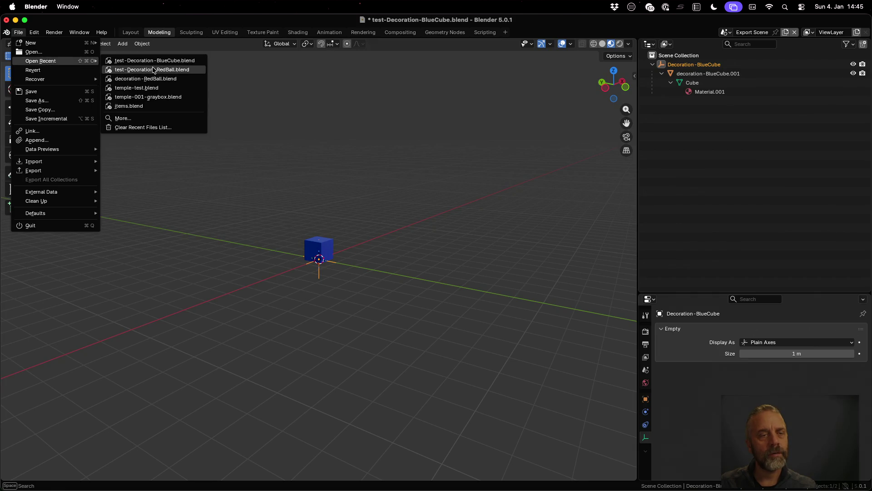
pyautogui.click(160, 70)
pyautogui.click(390, 271)
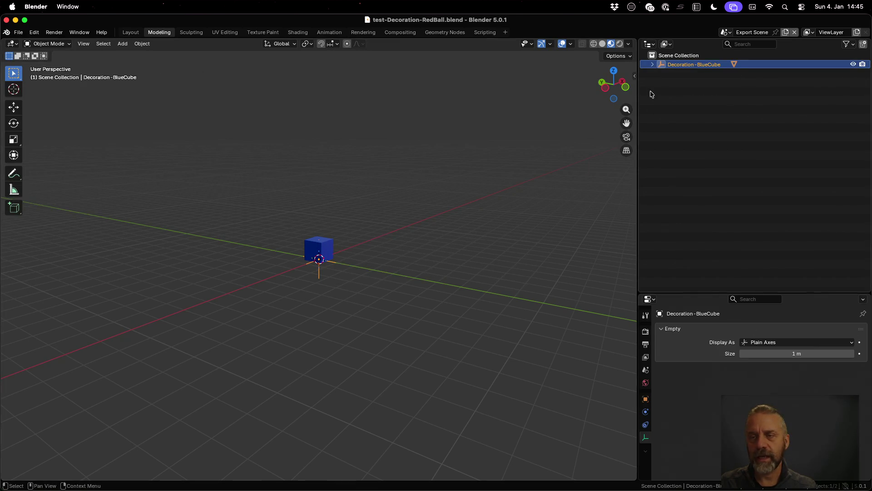
pyautogui.click(653, 64)
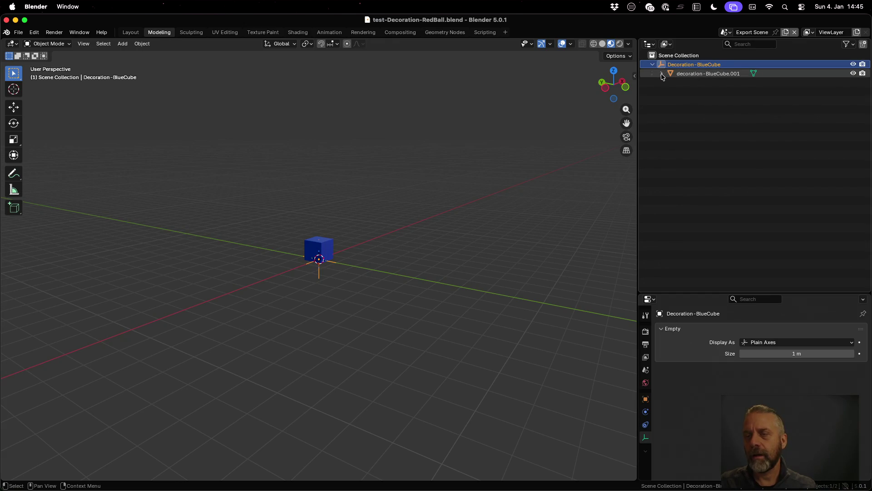
pyautogui.click(671, 83)
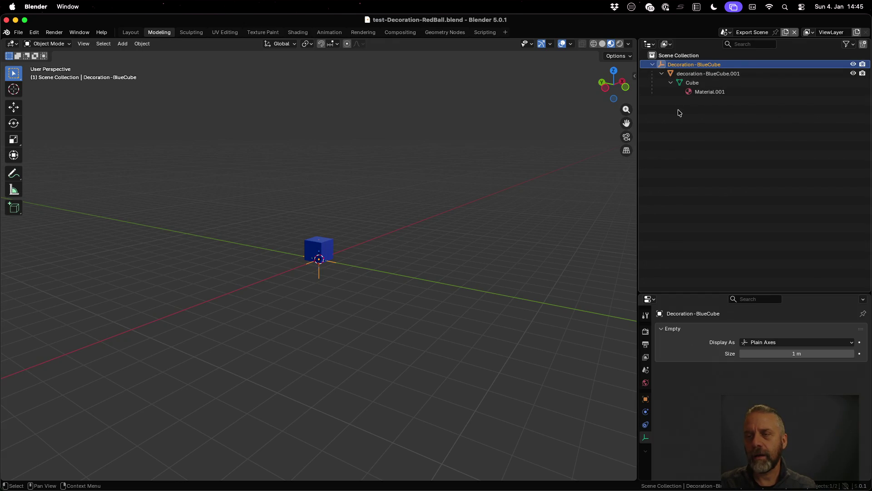
pyautogui.click(724, 33)
pyautogui.click(737, 57)
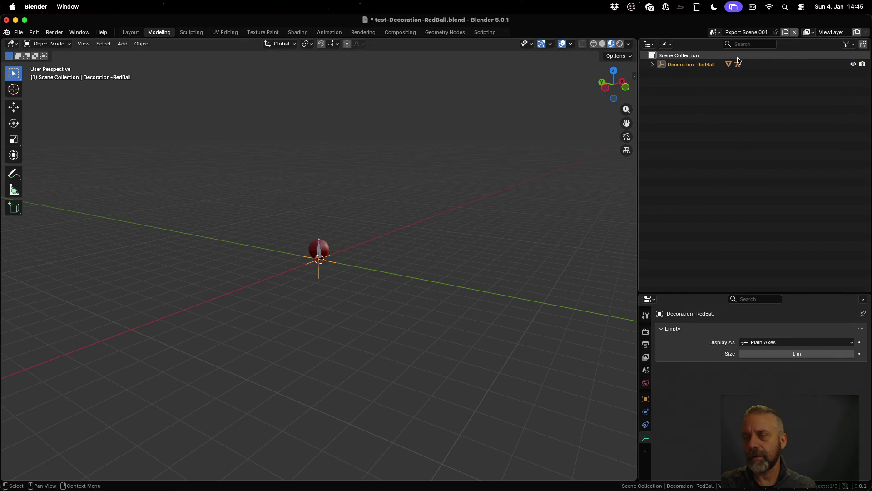
# Expand Decoration-RedBall to Armature.001, its decoration-RedBall-Idle action and children, then go to the Animation workspace.
pyautogui.click(652, 65)
pyautogui.click(661, 74)
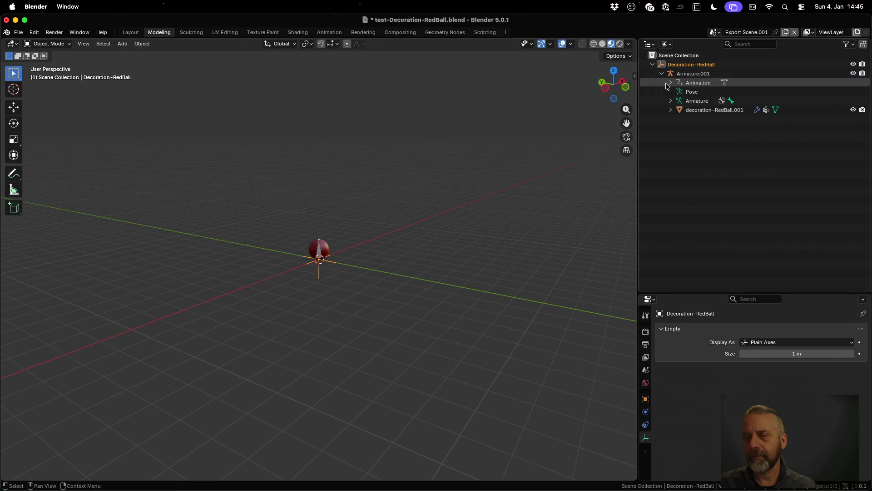
pyautogui.click(680, 91)
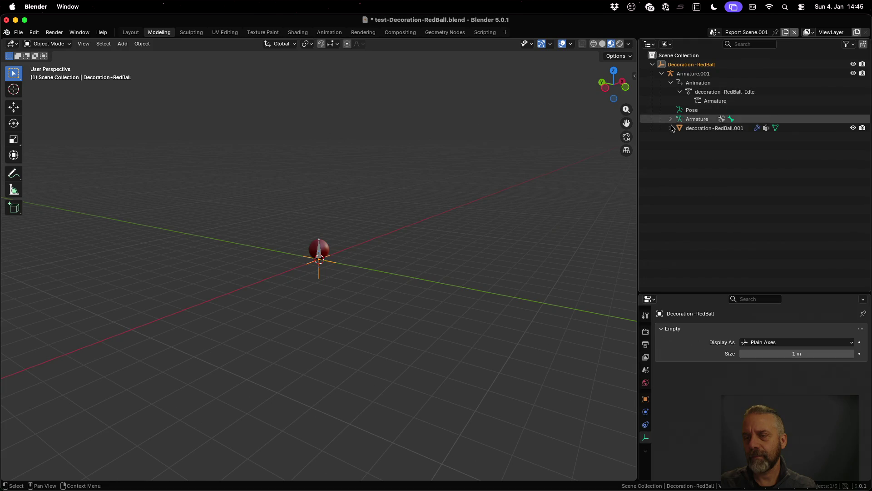
pyautogui.click(671, 129)
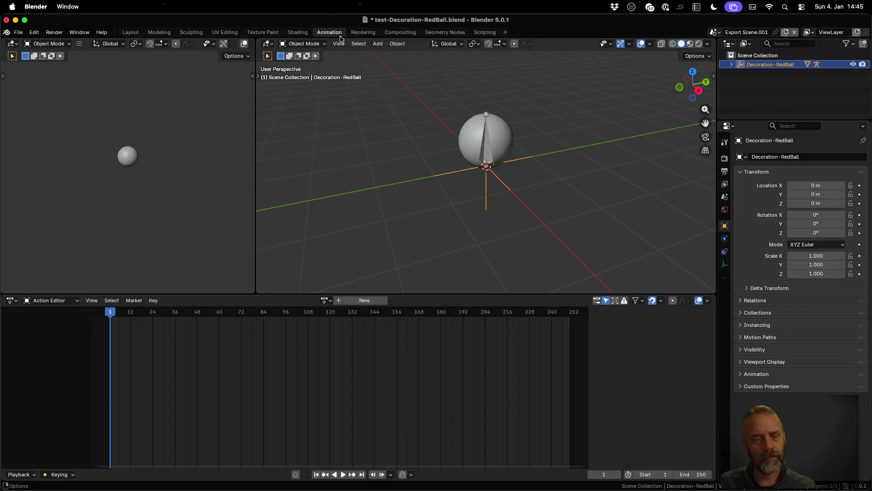
pyautogui.click(331, 32)
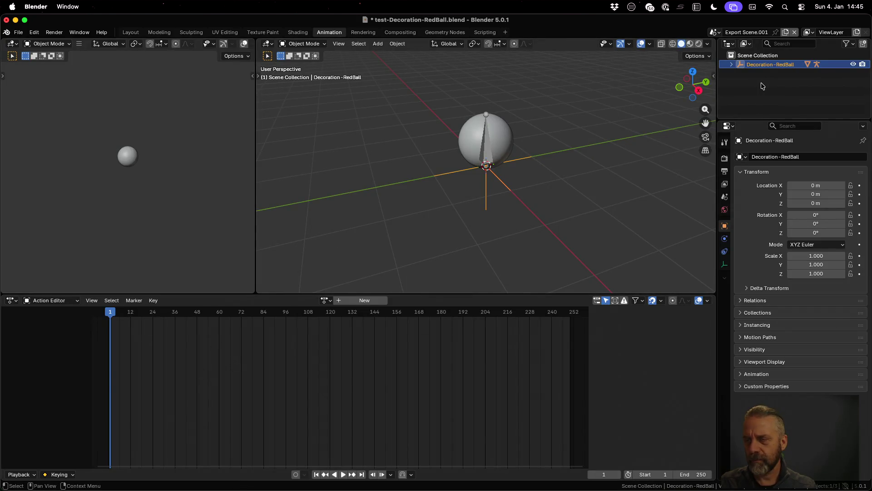
# Select Armature.001, check its action list holds only decoration-RedBall-Idle, then bring Godot forward.
pyautogui.click(731, 64)
pyautogui.click(771, 73)
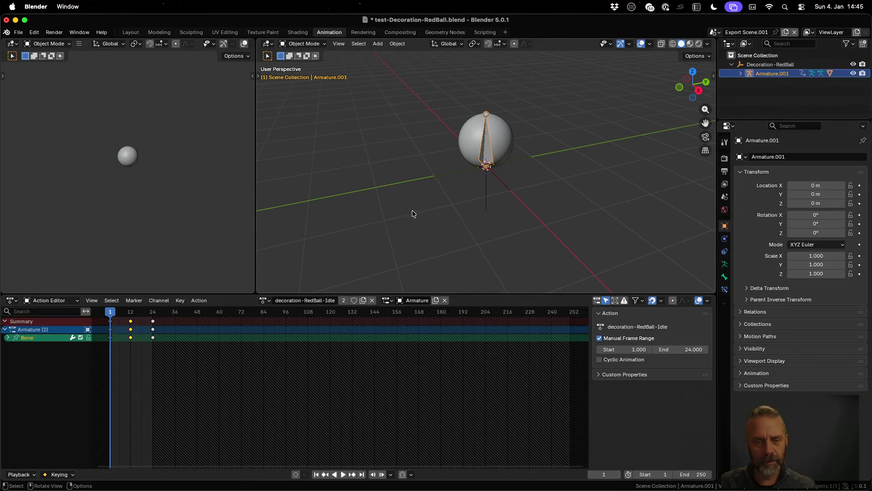
pyautogui.click(267, 301)
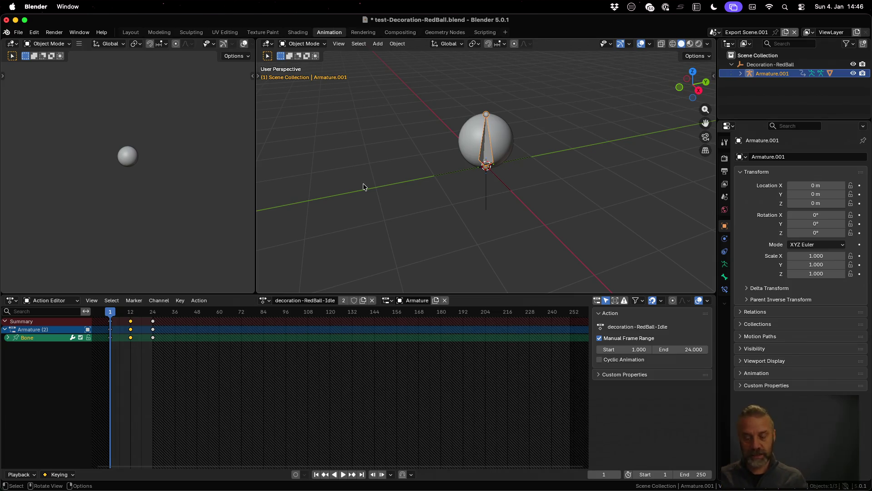
pyautogui.press('super+Tab')
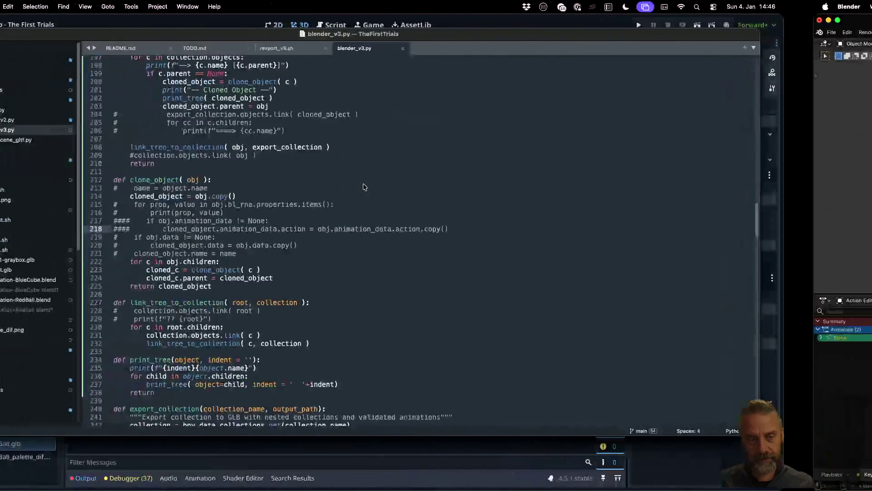
pyautogui.click(422, 465)
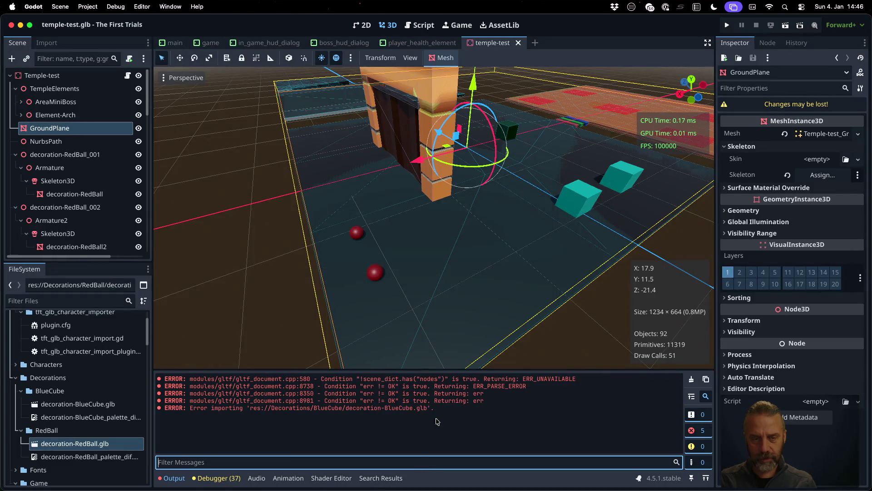
pyautogui.doubleClick(100, 443)
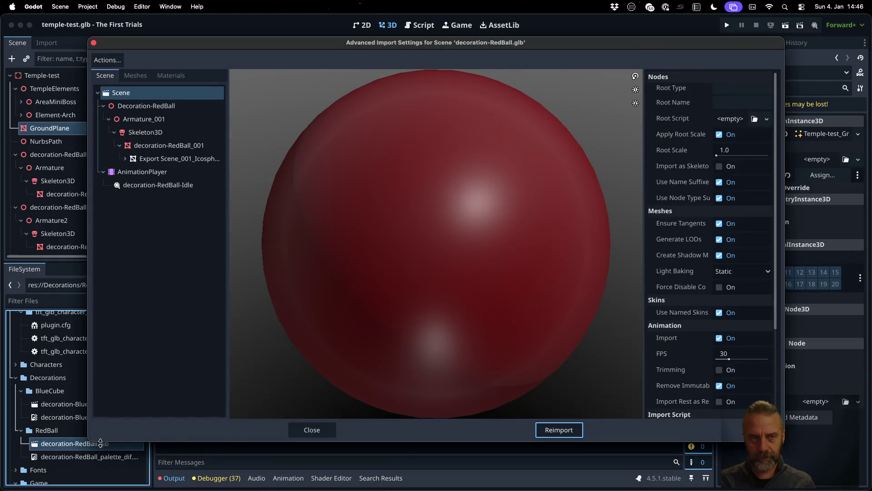
pyautogui.click(154, 186)
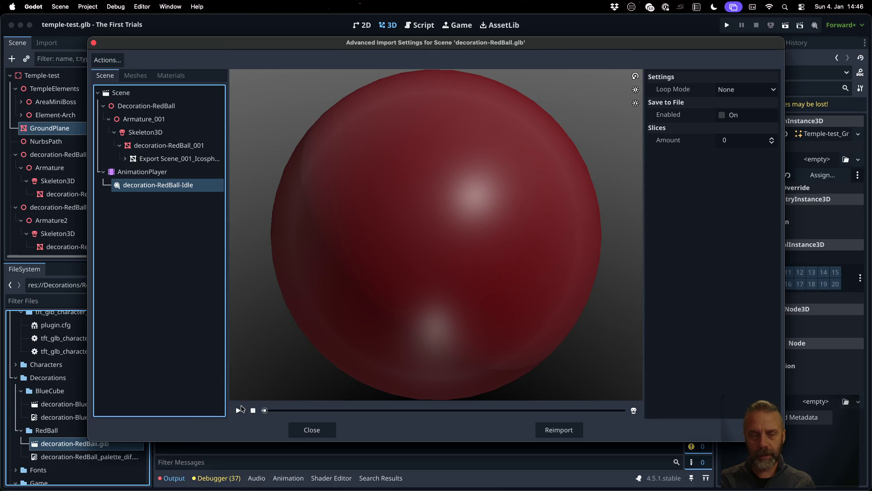
pyautogui.click(239, 410)
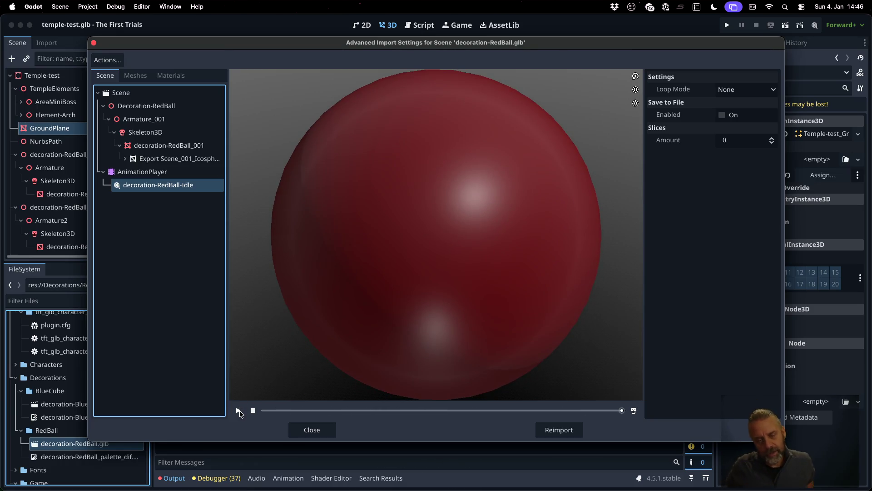
pyautogui.click(239, 410)
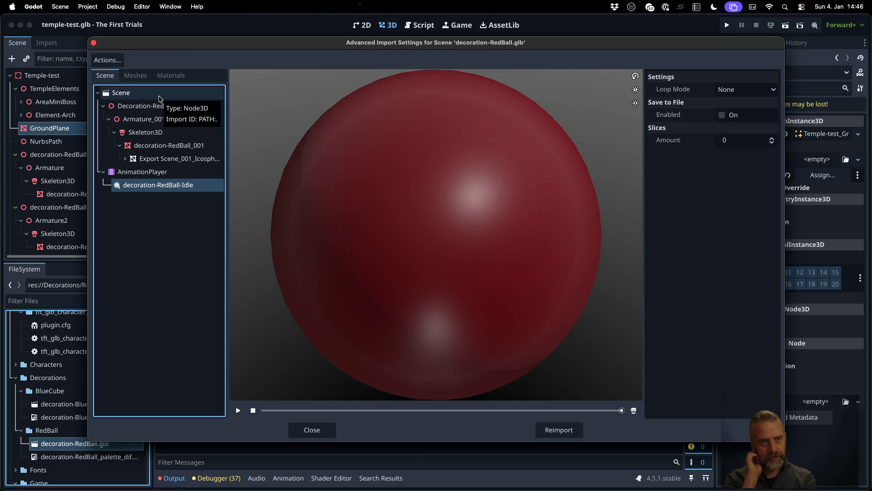
pyautogui.press('Escape')
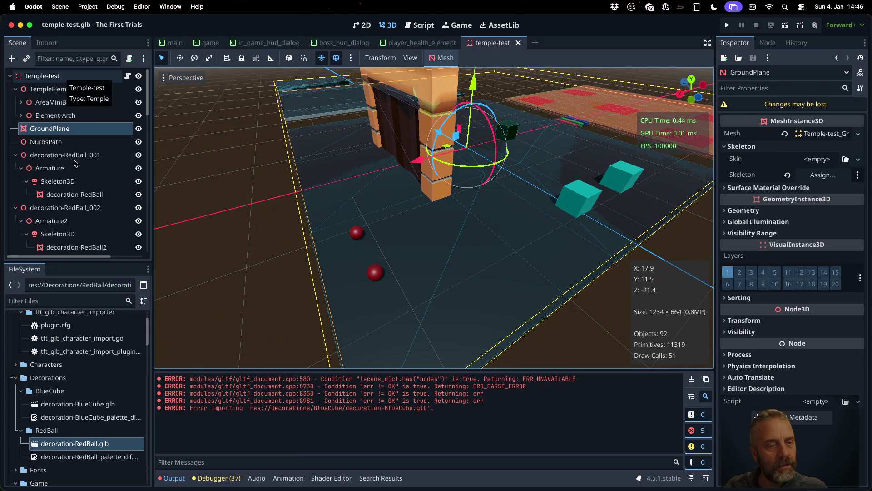
pyautogui.scroll(-3, 102, 395)
pyautogui.scroll(-3, 120, 409)
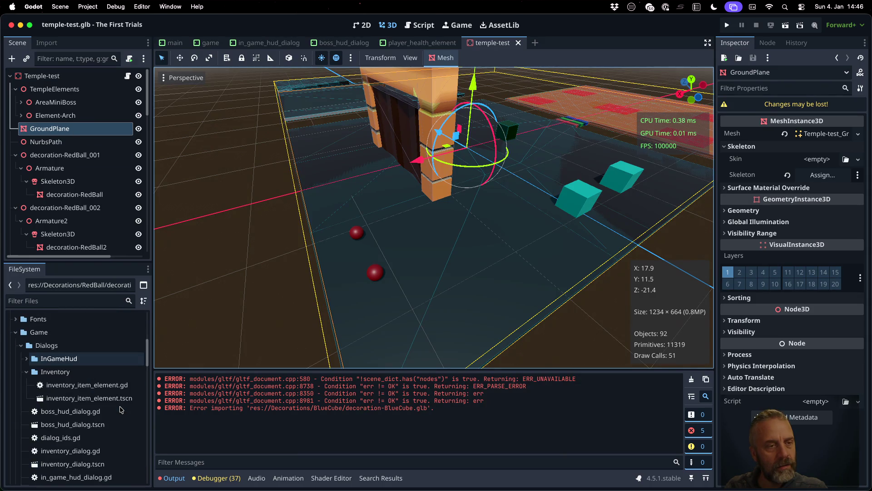
pyautogui.scroll(2, 120, 408)
pyautogui.scroll(-2, 120, 409)
pyautogui.scroll(-2, 120, 409)
pyautogui.scroll(-3, 120, 409)
pyautogui.scroll(-3, 120, 409)
pyautogui.scroll(-3, 120, 409)
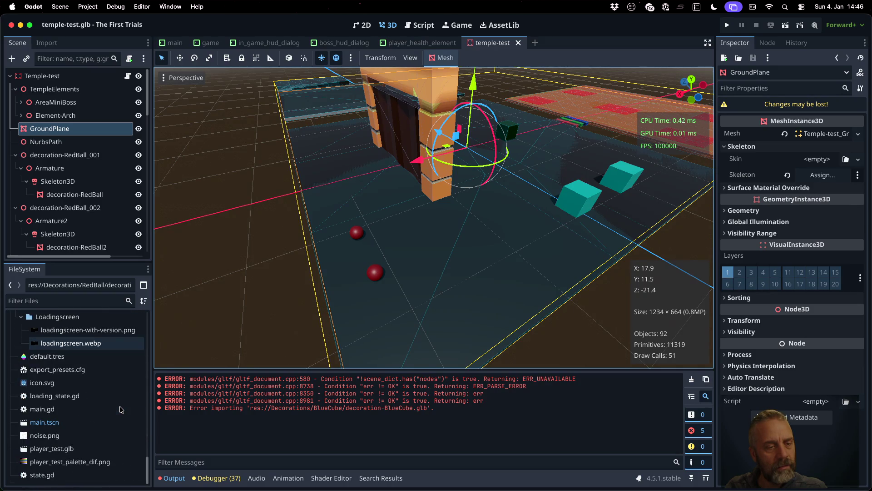
pyautogui.scroll(3, 119, 410)
pyautogui.scroll(3, 109, 391)
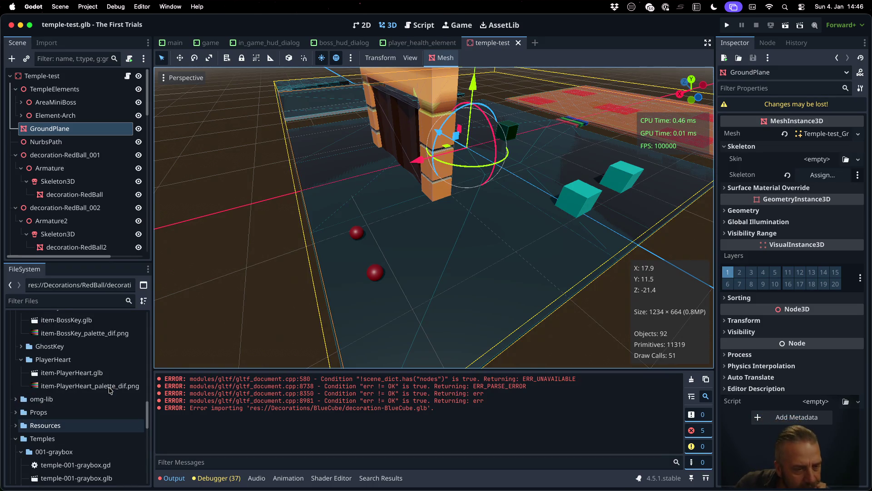
# Peek at item-GhostKey.glb's import settings, then collapse the Dialogs and Game folders.
pyautogui.click(26, 348)
pyautogui.doubleClick(60, 359)
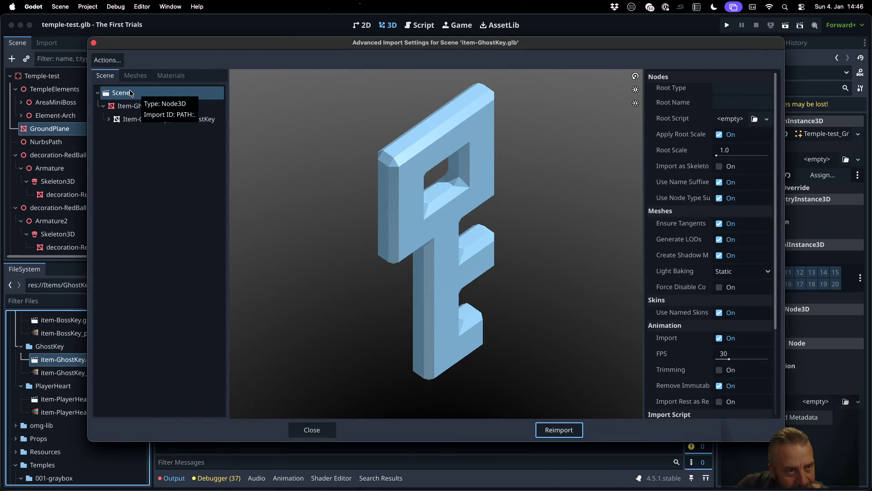
pyautogui.click(310, 428)
pyautogui.scroll(-1, 77, 397)
pyautogui.scroll(-3, 76, 397)
pyautogui.scroll(-4, 77, 398)
pyautogui.scroll(-4, 77, 398)
pyautogui.scroll(-1, 76, 397)
pyautogui.scroll(-4, 77, 397)
pyautogui.scroll(-2, 77, 399)
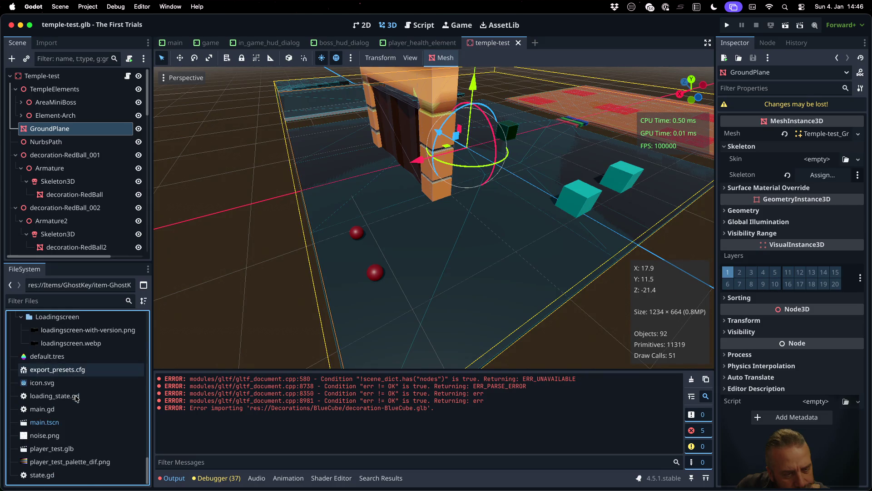
pyautogui.scroll(3, 77, 397)
pyautogui.scroll(4, 76, 398)
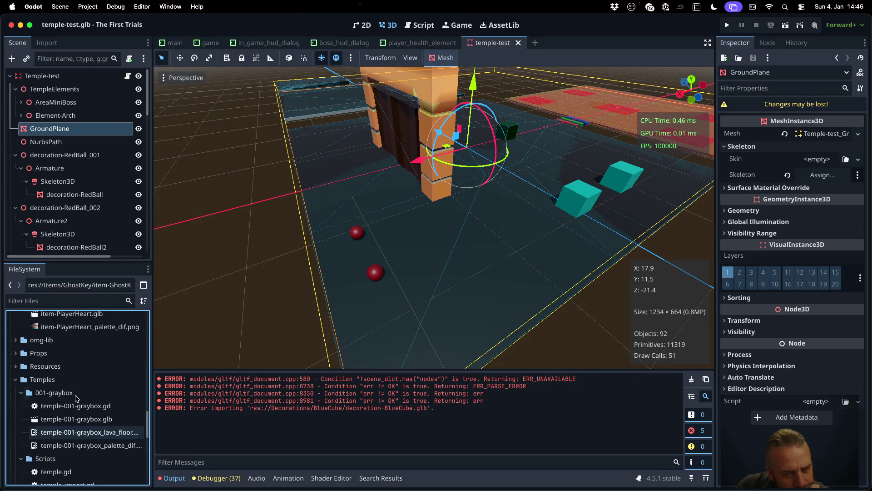
pyautogui.scroll(2, 76, 399)
pyautogui.scroll(1, 76, 399)
pyautogui.scroll(2, 76, 399)
pyautogui.scroll(2, 76, 399)
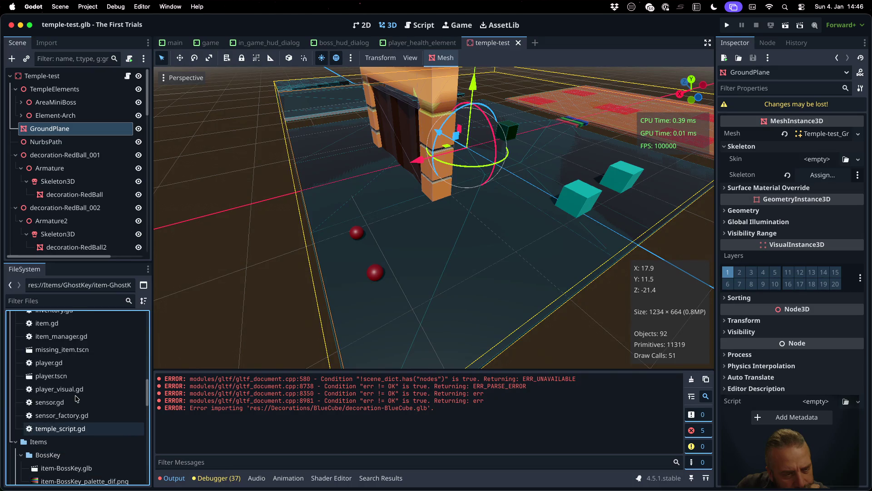
pyautogui.scroll(2, 76, 398)
pyautogui.scroll(2, 77, 399)
pyautogui.scroll(2, 76, 399)
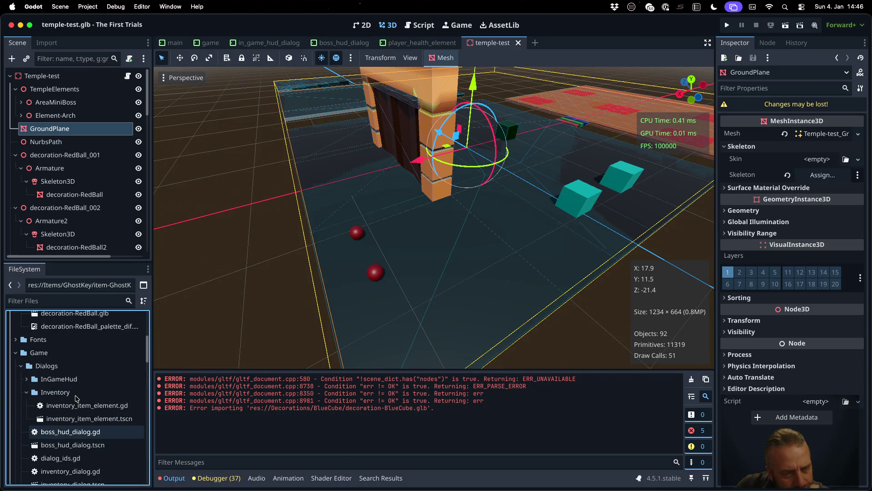
pyautogui.click(23, 366)
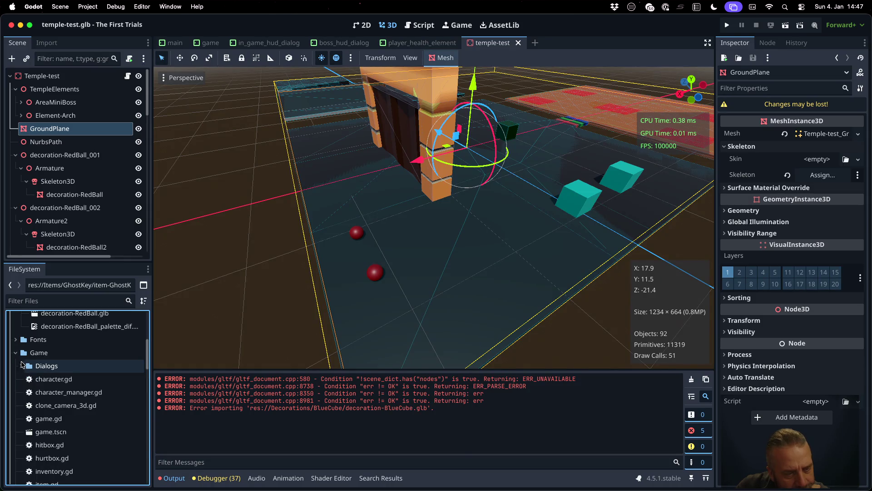
pyautogui.click(15, 353)
pyautogui.scroll(2, 73, 366)
pyautogui.scroll(1, 73, 366)
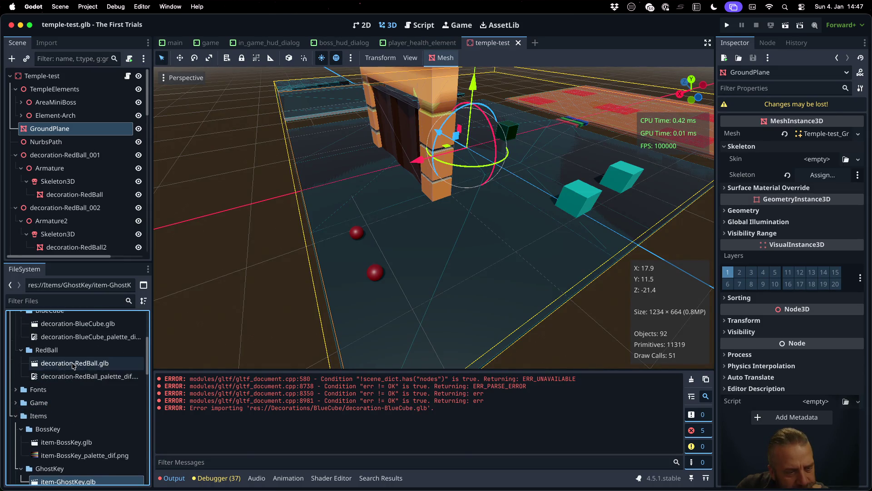
# Reopen decoration-RedBall.glb's advanced import settings and orbit the red sphere preview.
pyautogui.doubleClick(73, 363)
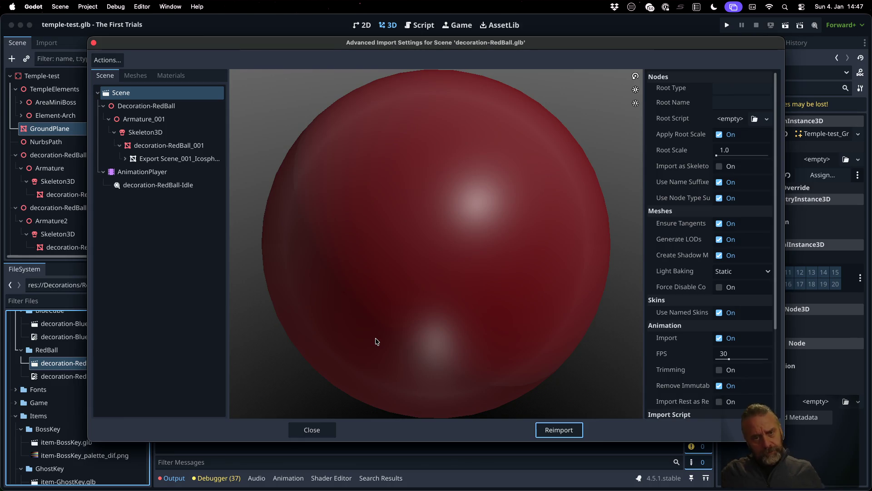
pyautogui.scroll(-3, 409, 279)
pyautogui.moveTo(436, 236)
pyautogui.mouseDown()
pyautogui.moveTo(475, 263)
pyautogui.moveTo(534, 231)
pyautogui.moveTo(457, 231)
pyautogui.mouseUp()
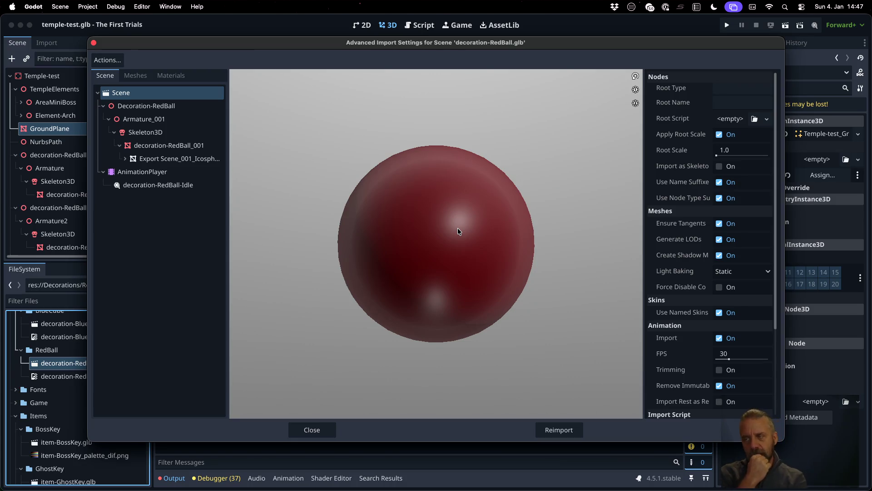
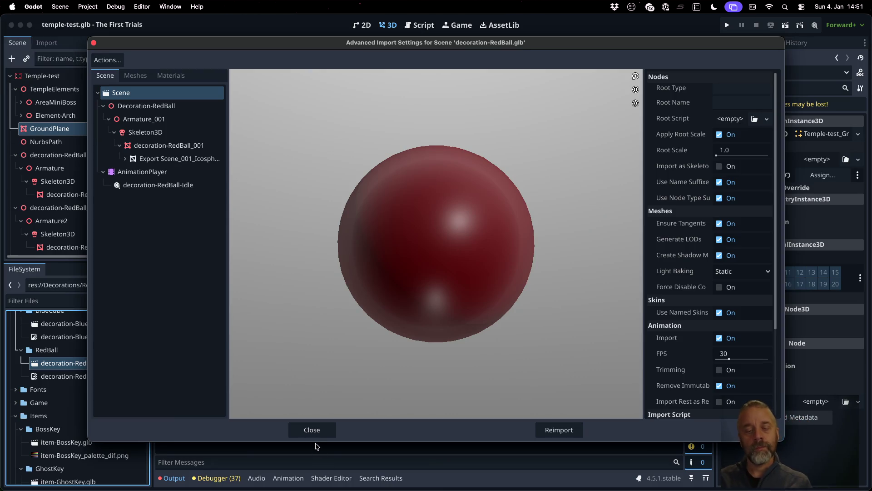
# Close the red ball's Advanced Import Settings and bring the blender_v3.py Sublime window forward.
pyautogui.click(317, 429)
pyautogui.hotkey('ctrl', 'Right')
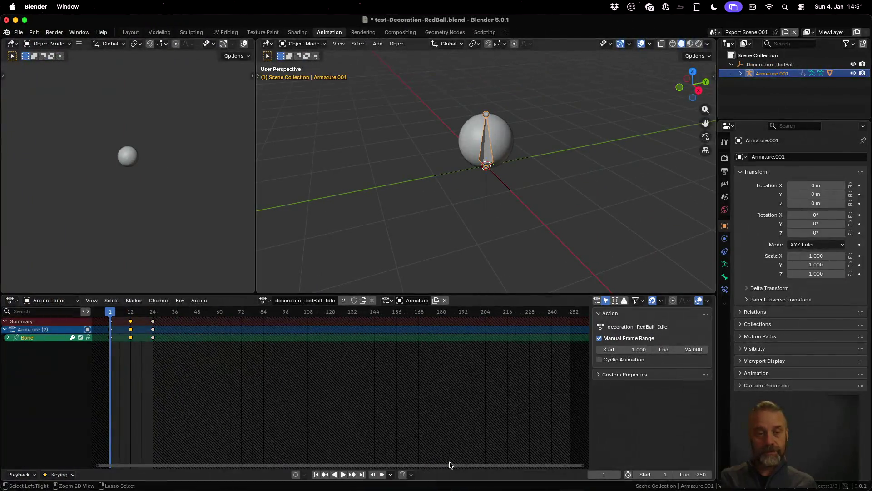
pyautogui.hotkey('ctrl', 'Left')
pyautogui.hotkey('ctrl', 'Up')
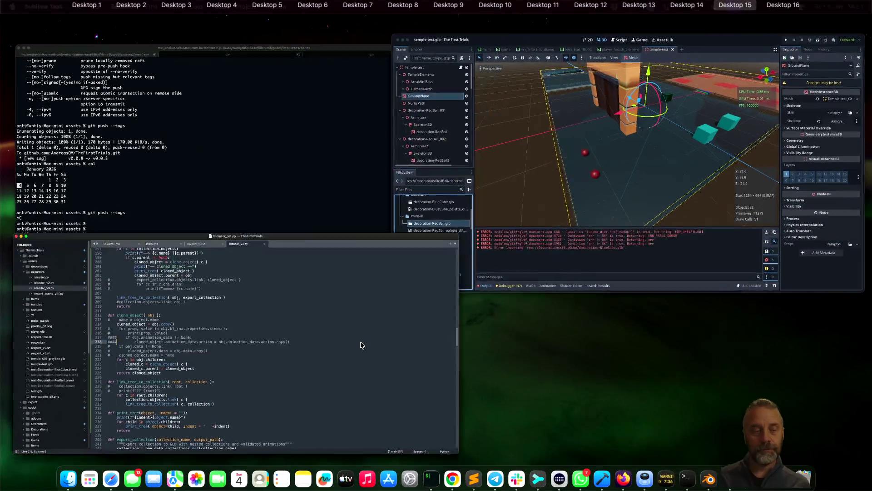
pyautogui.click(361, 344)
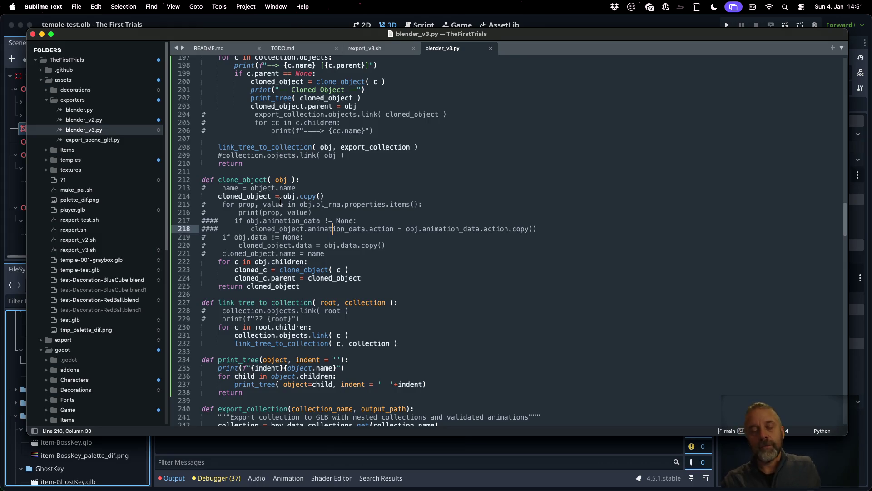
# Highlight uses of clone_object and animation_data in the script, then move to the browser.
pyautogui.doubleClick(305, 270)
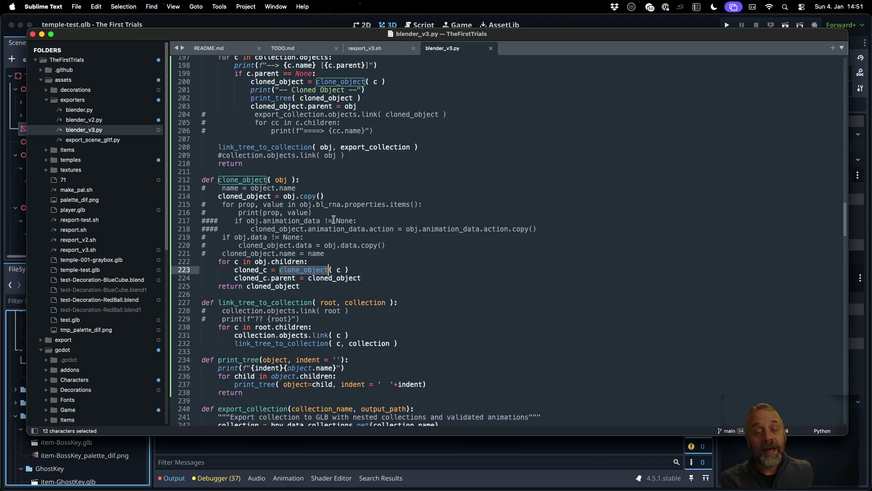
pyautogui.doubleClick(334, 228)
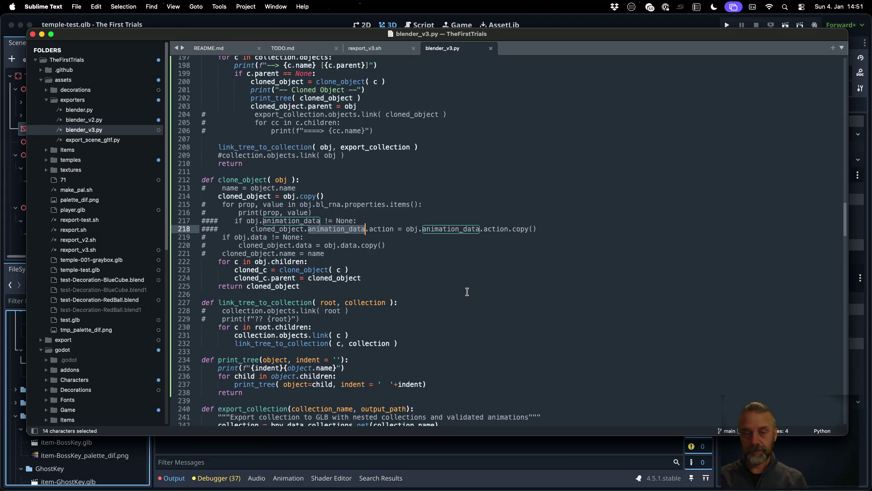
pyautogui.hotkey('ctrl', 'Left')
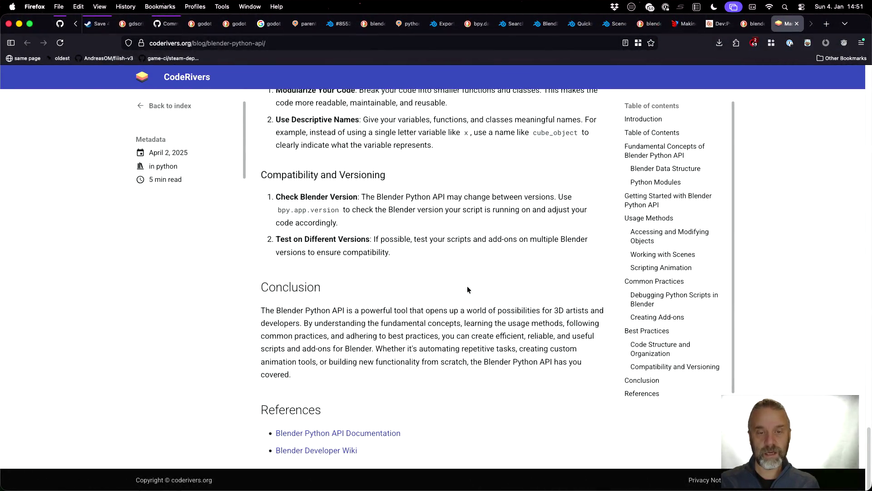
pyautogui.scroll(1, 468, 278)
# Close the CodeRivers article and search the Blender API docs for CollectionInstance.
pyautogui.press('super+w')
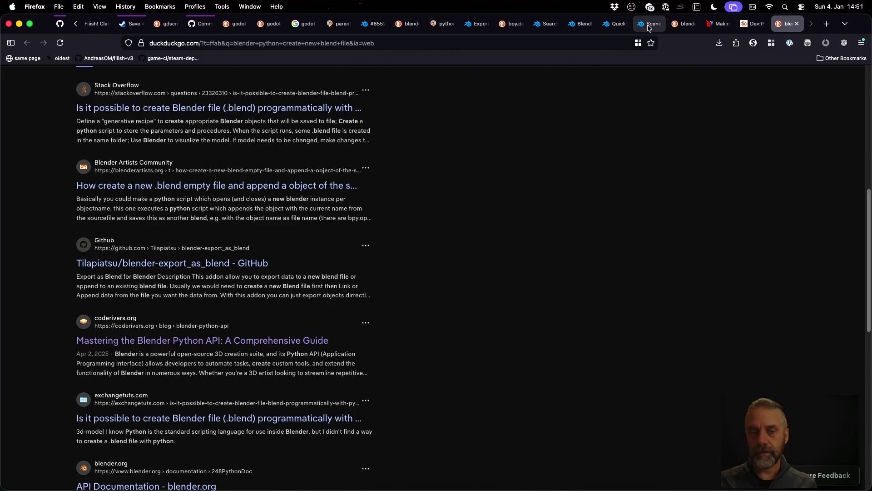
pyautogui.click(648, 24)
pyautogui.click(179, 141)
pyautogui.write('Coll')
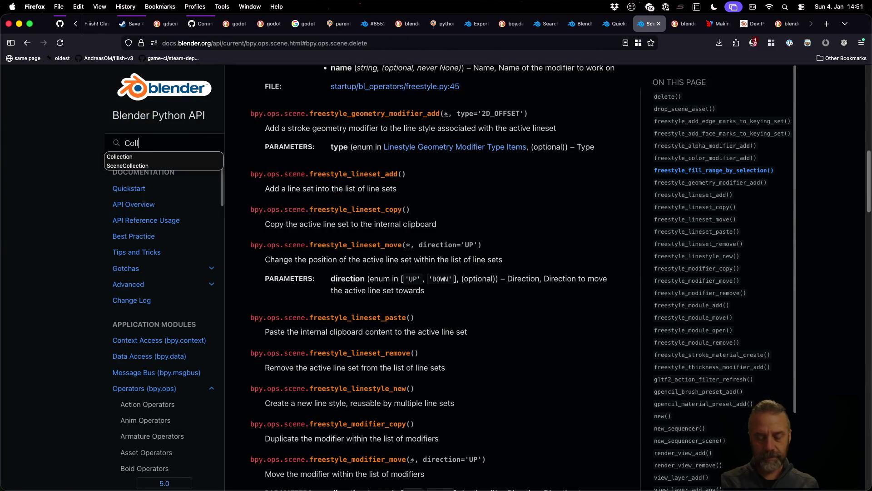
pyautogui.write('ectionInstance')
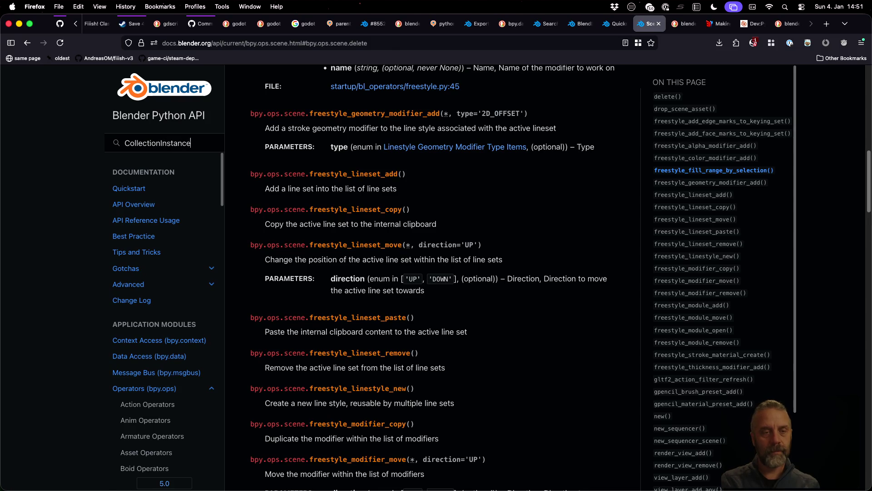
pyautogui.press('Return')
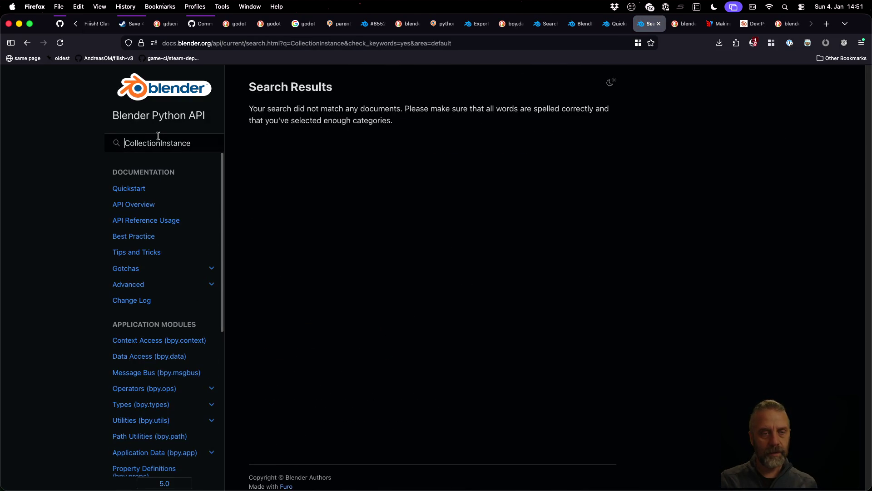
# Shorten the query to Collection and bring up the bpy.types.Collection page.
pyautogui.click(162, 142)
pyautogui.hotkey('shift', 'End')
pyautogui.press('BackSpace')
pyautogui.press('Return')
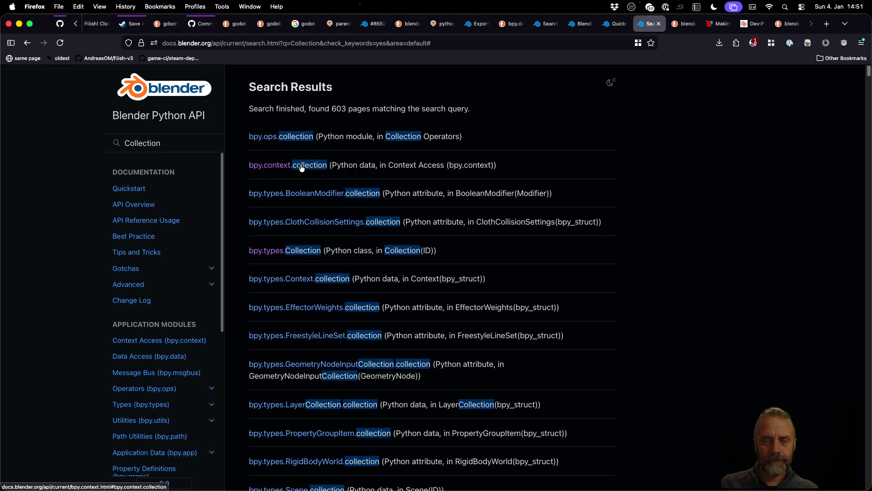
pyautogui.click(303, 251)
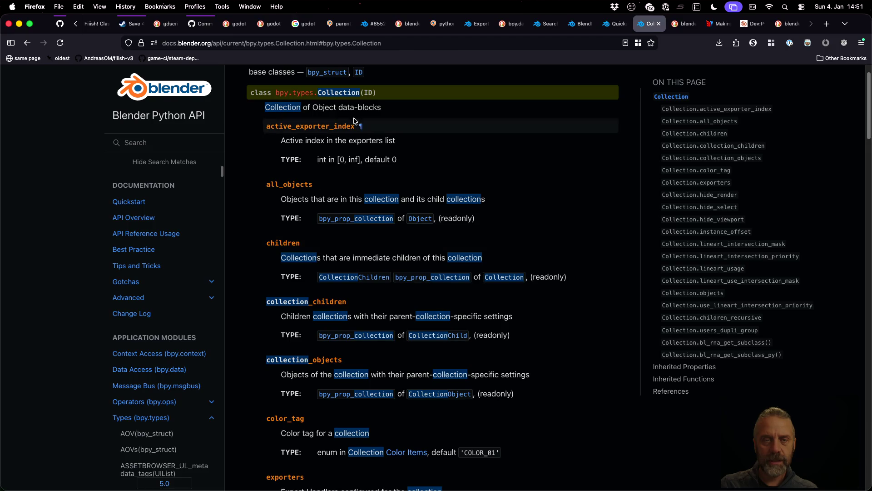
pyautogui.tripleClick(302, 93)
pyautogui.scroll(1, 484, 201)
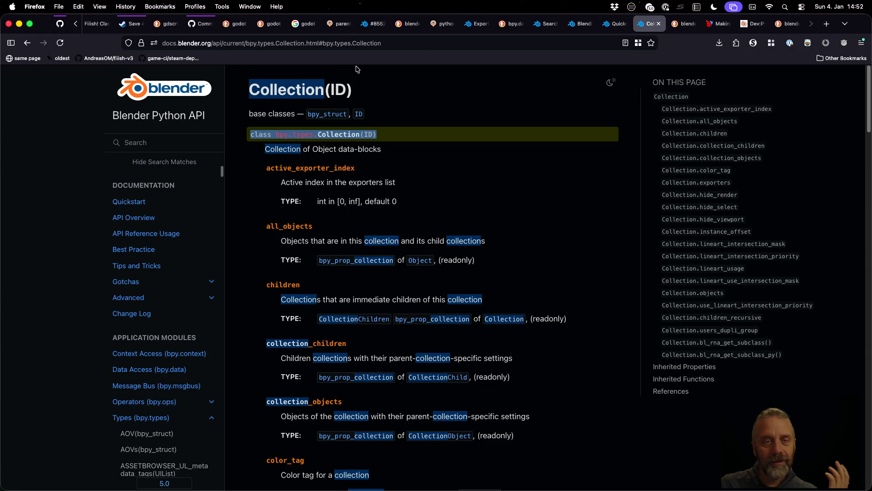
pyautogui.scroll(-5, 174, 235)
pyautogui.scroll(-5, 173, 245)
pyautogui.scroll(-5, 174, 249)
pyautogui.scroll(-5, 179, 257)
pyautogui.scroll(-5, 180, 258)
pyautogui.scroll(-5, 180, 258)
pyautogui.scroll(5, 179, 258)
pyautogui.scroll(5, 180, 257)
pyautogui.scroll(10, 179, 257)
pyautogui.scroll(10, 180, 258)
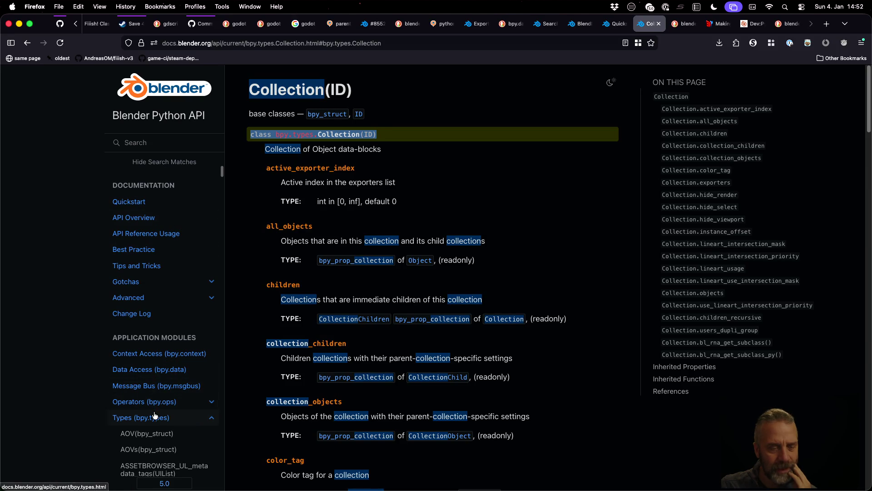
pyautogui.scroll(-4, 153, 414)
pyautogui.scroll(-3, 155, 414)
pyautogui.scroll(-5, 155, 409)
pyautogui.scroll(-5, 156, 406)
pyautogui.scroll(-5, 155, 399)
pyautogui.scroll(-10, 155, 398)
pyautogui.scroll(1, 155, 398)
pyautogui.scroll(5, 155, 399)
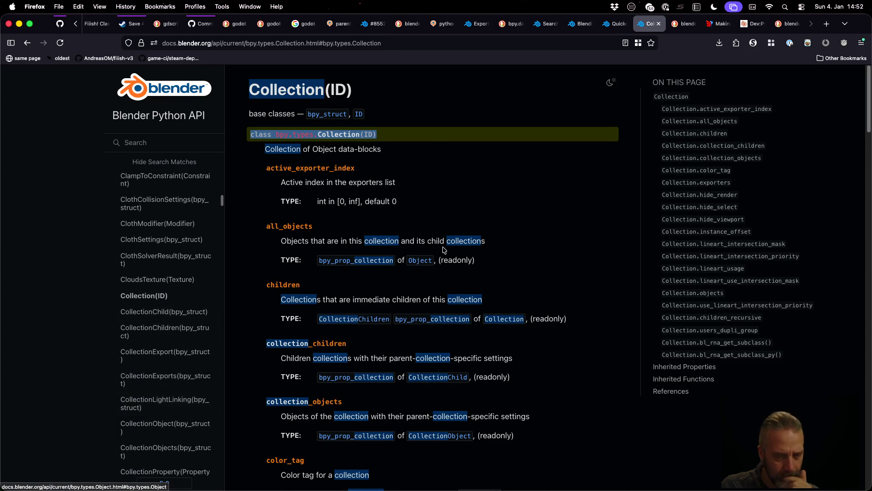
# Flip between the export script and the Collection docs, ending on the Godot editor.
pyautogui.press('super+Tab')
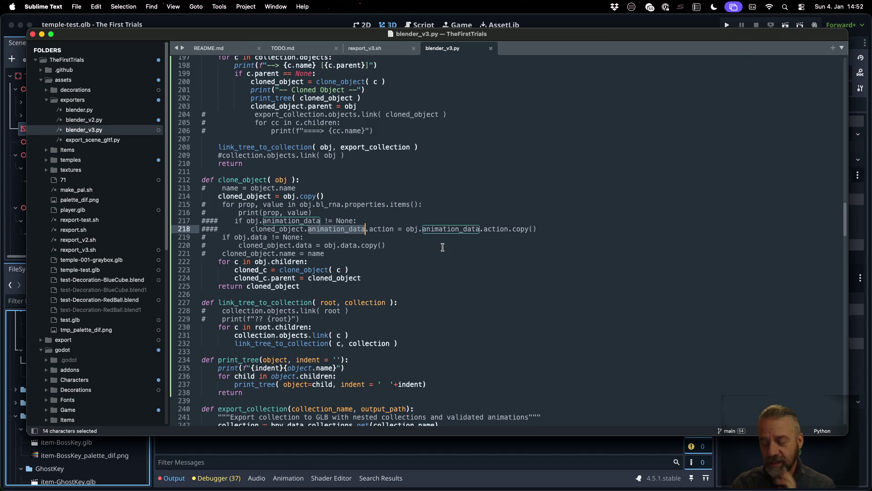
pyautogui.press('super+Tab')
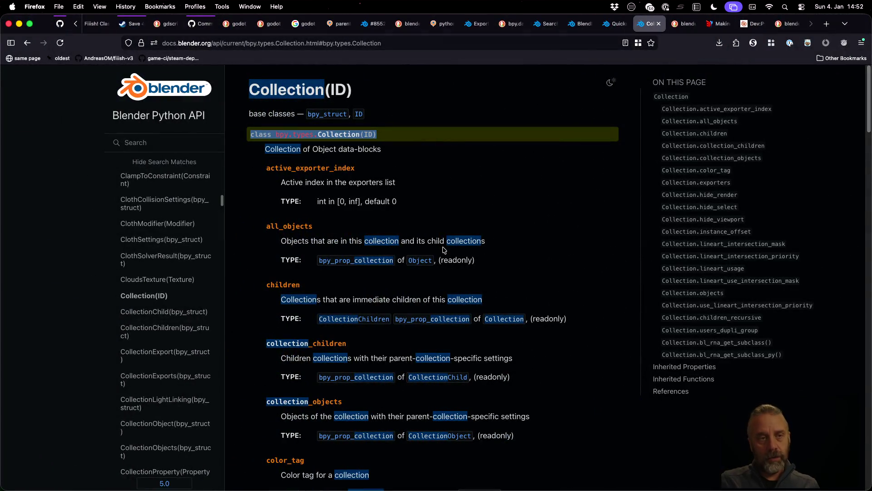
pyautogui.press('super+Tab')
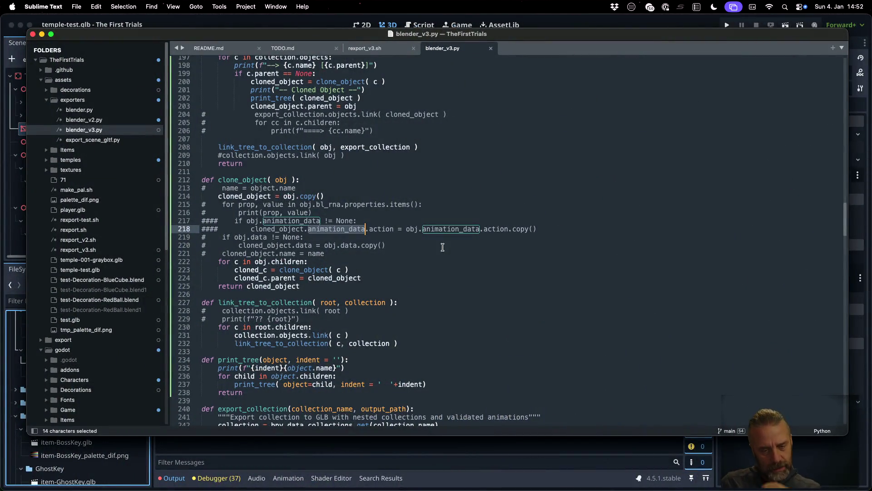
pyautogui.press('super+Tab')
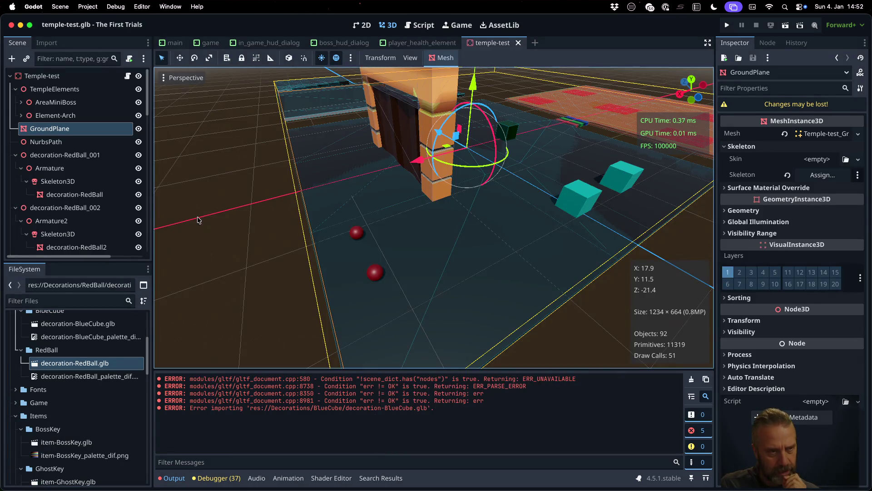
# Select Godot's decoration-RedBall_001, then load temple-test.blend in Blender's Modeling workspace.
pyautogui.click(76, 76)
pyautogui.click(85, 159)
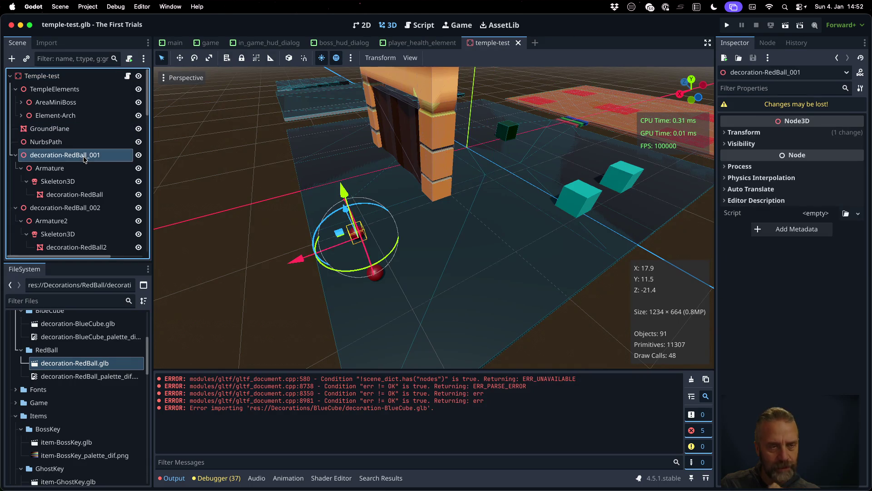
pyautogui.press('super+Tab')
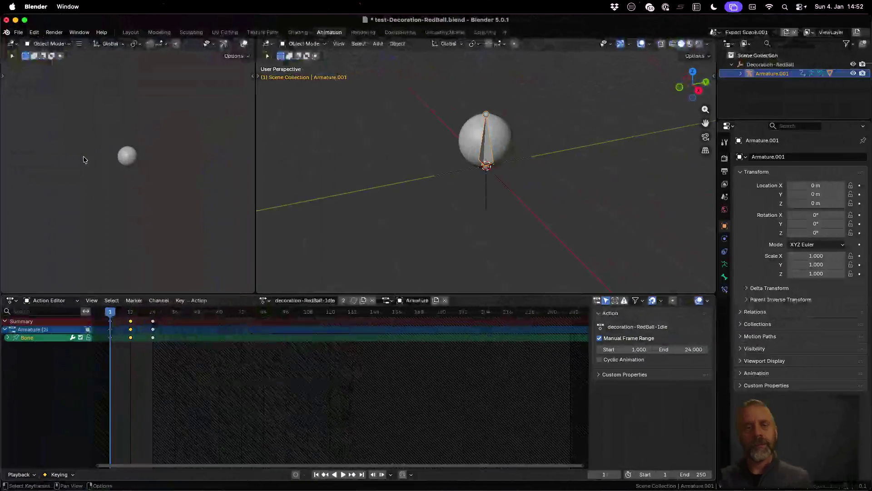
pyautogui.click(19, 32)
pyautogui.moveTo(40, 61)
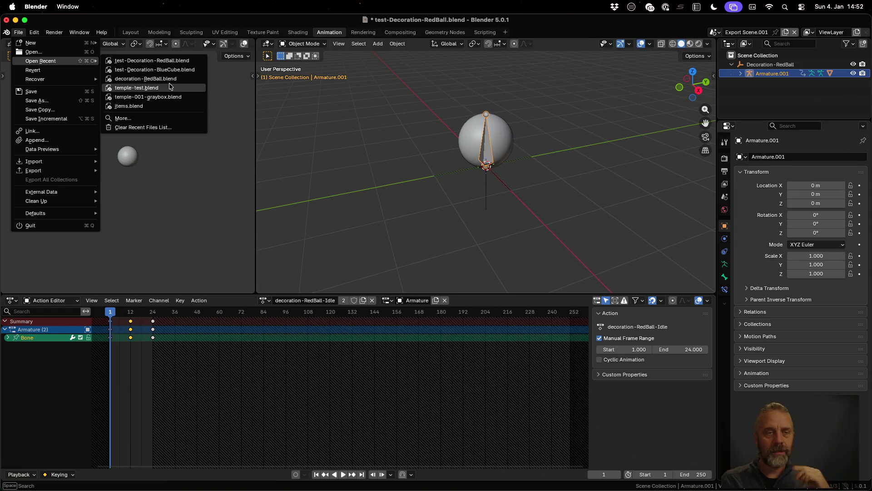
pyautogui.click(170, 88)
pyautogui.click(392, 272)
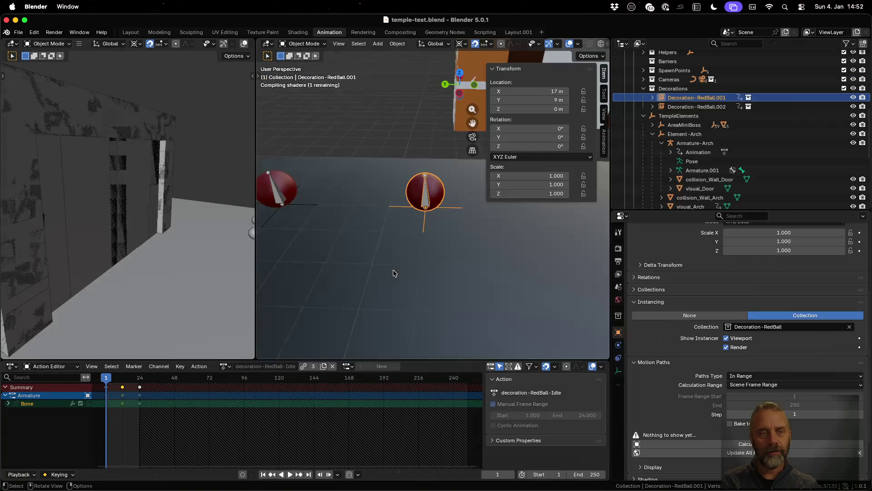
pyautogui.click(159, 32)
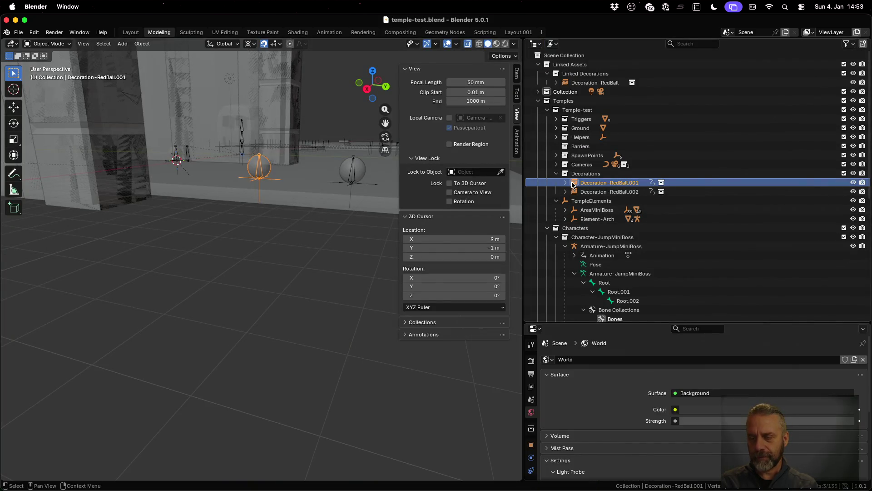
# Inspect Decoration-RedBall.001's data and transform properties, then recall the export command in the terminal.
pyautogui.click(591, 185)
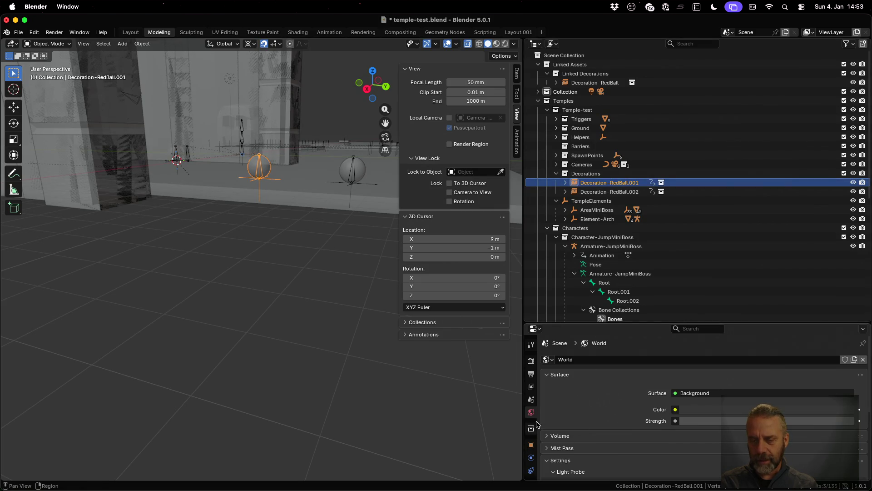
pyautogui.click(531, 458)
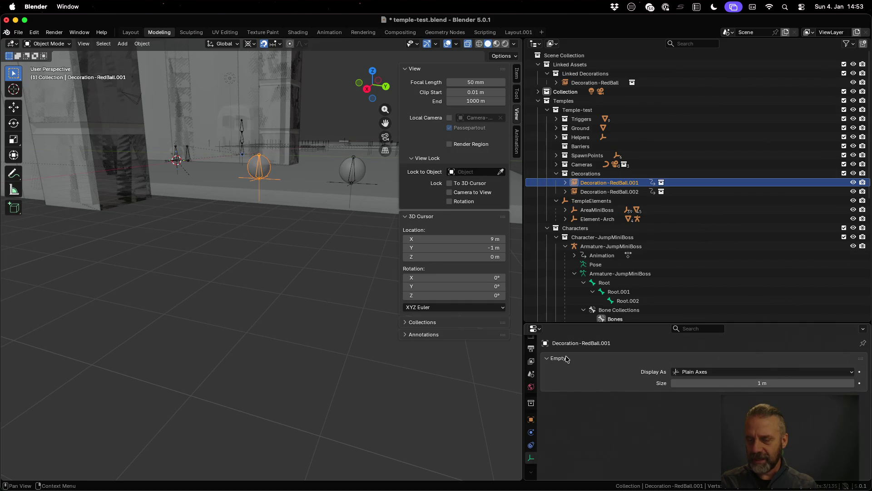
pyautogui.click(531, 420)
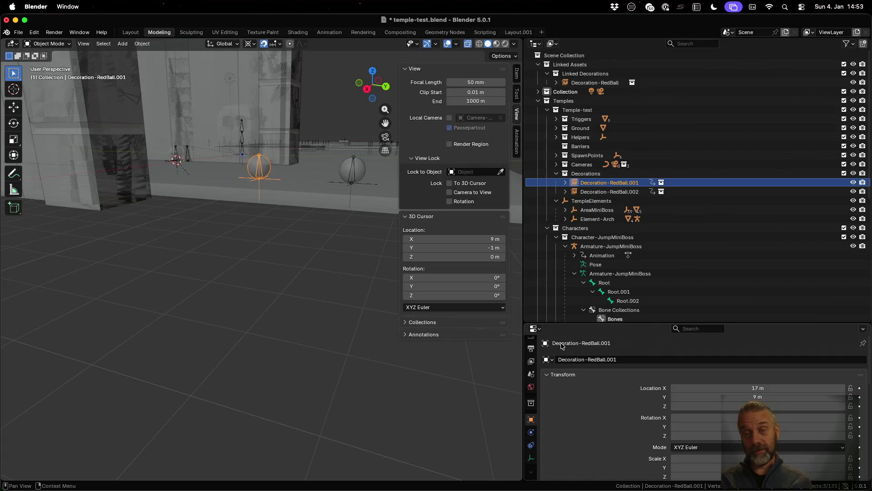
pyautogui.hotkey('ctrl', 'Up')
pyautogui.click(204, 136)
pyautogui.press('Up')
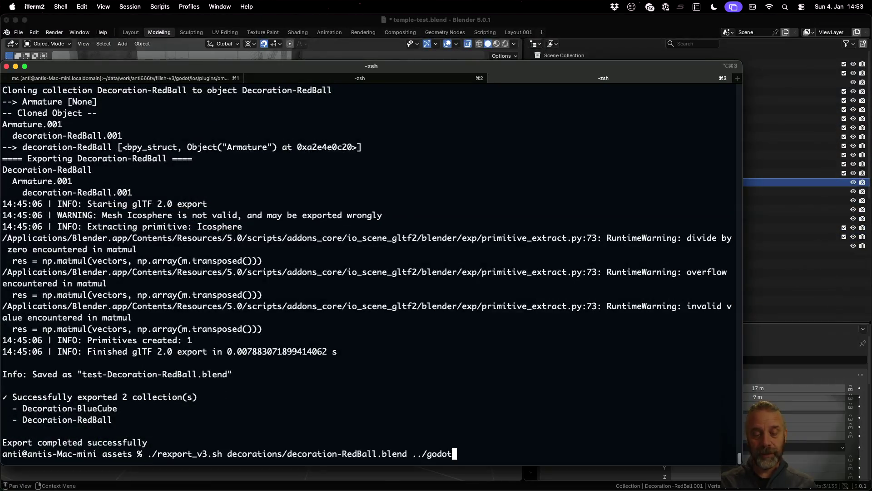
# Run rexport_v3.sh on temples/test/temple-test.blend into temp and return to Blender.
pyautogui.press('BackSpace')
pyautogui.press('BackSpace')
pyautogui.press('BackSpace')
pyautogui.press('BackSpace')
pyautogui.press('BackSpace')
pyautogui.press('BackSpace')
pyautogui.press('BackSpace')
pyautogui.press('BackSpace')
pyautogui.write('emp')
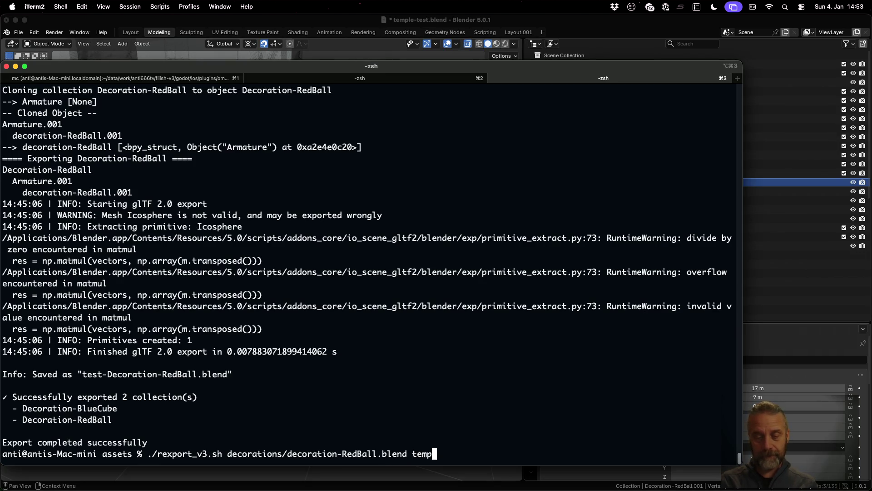
pyautogui.press('Return')
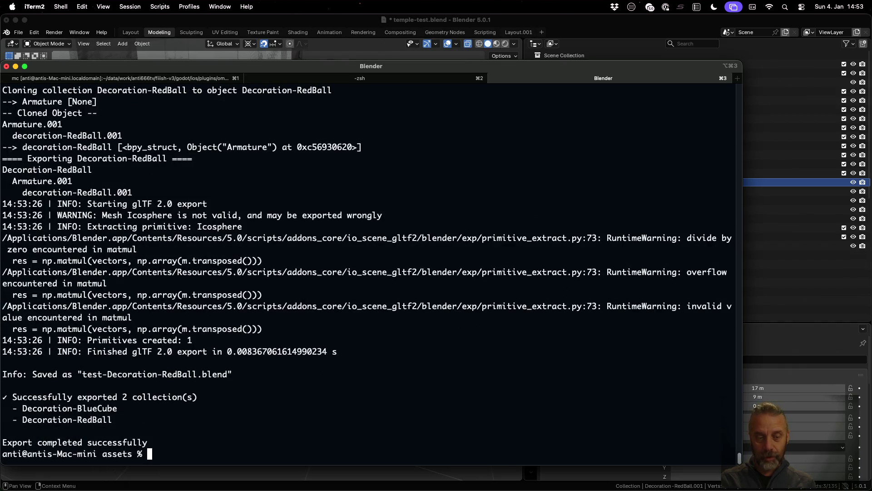
pyautogui.press('Up')
pyautogui.press('Right')
pyautogui.press('Right')
pyautogui.press('BackSpace')
pyautogui.press('BackSpace')
pyautogui.press('BackSpace')
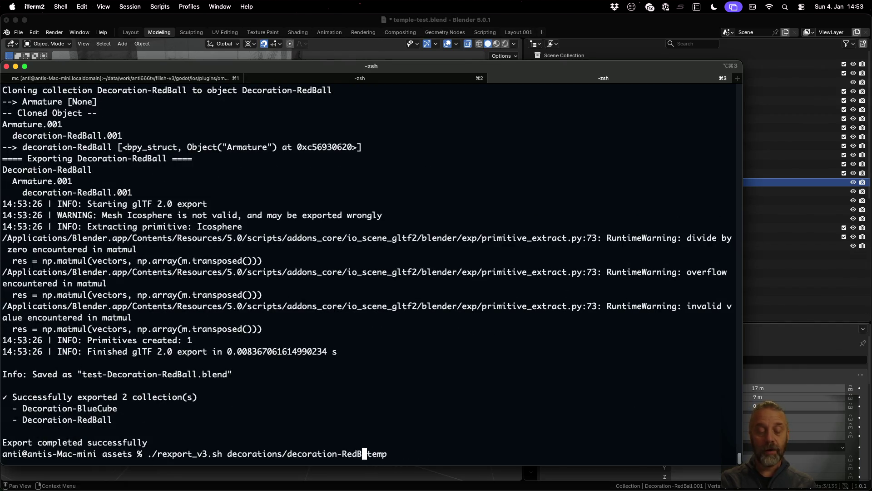
pyautogui.press('BackSpace')
pyautogui.press('BackSpace')
pyautogui.press('BackSpace')
pyautogui.press('BackSpace')
pyautogui.press('BackSpace')
pyautogui.press('BackSpace')
pyautogui.press('BackSpace')
pyautogui.press('BackSpace')
pyautogui.write('temp')
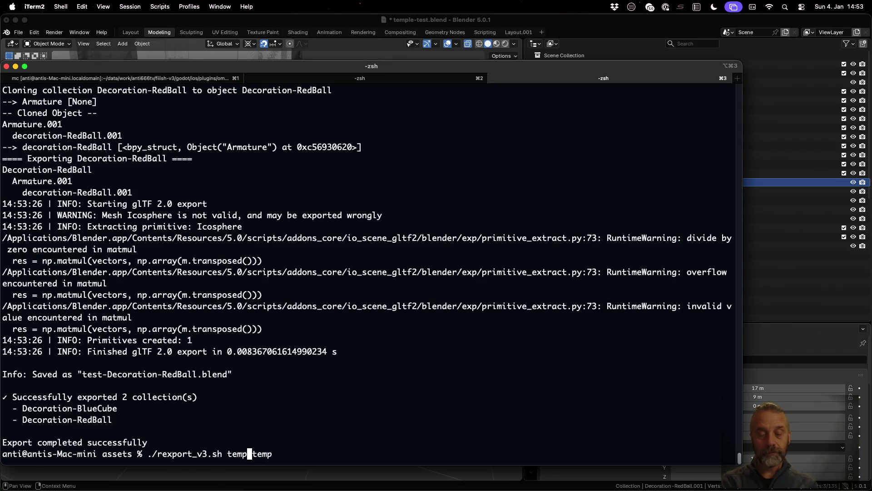
pyautogui.write('les/test/temple-test.blend')
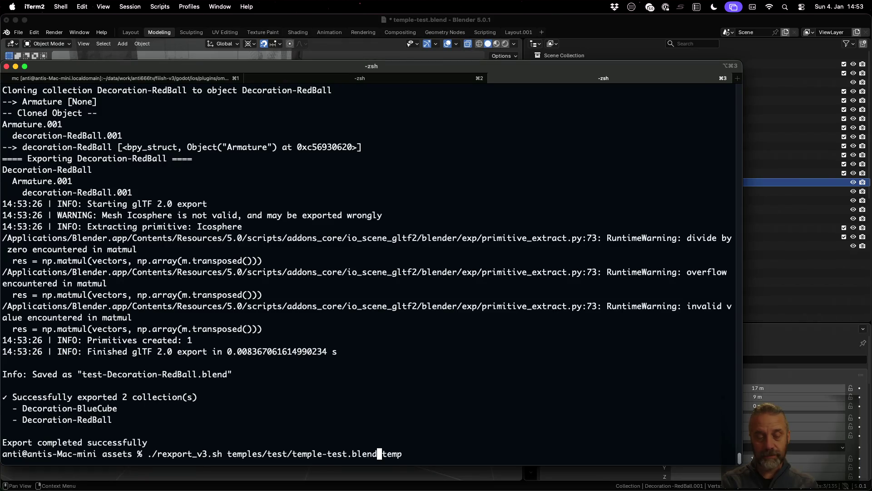
pyautogui.press('Return')
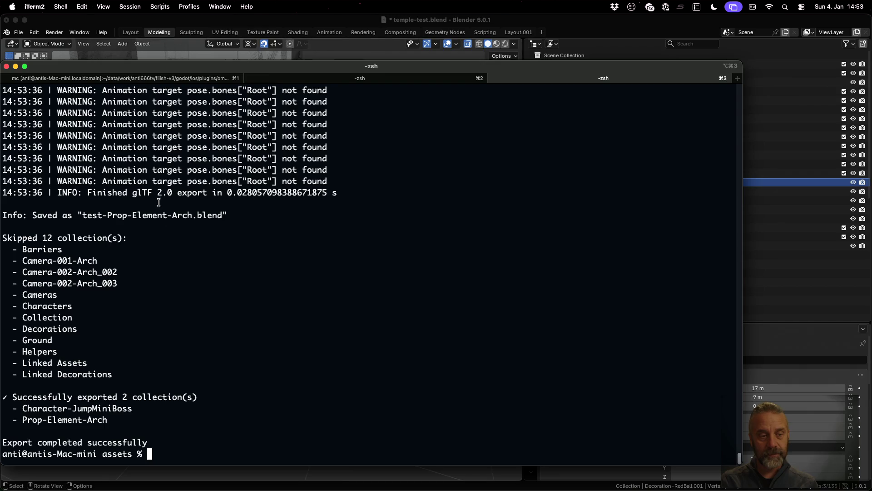
pyautogui.scroll(2, 179, 310)
pyautogui.scroll(10, 179, 310)
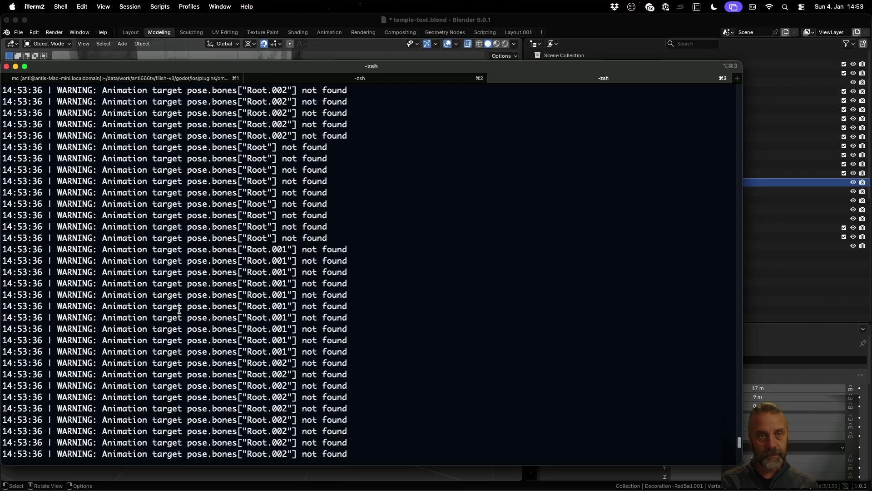
pyautogui.scroll(-10, 179, 310)
pyautogui.click(138, 22)
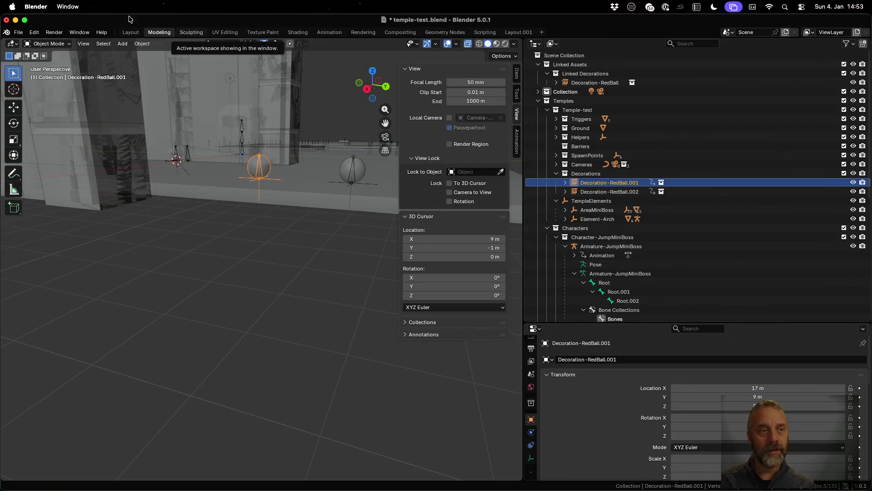
# Browse from File > Open up to assets/temp, checking the terminal in between.
pyautogui.click(19, 32)
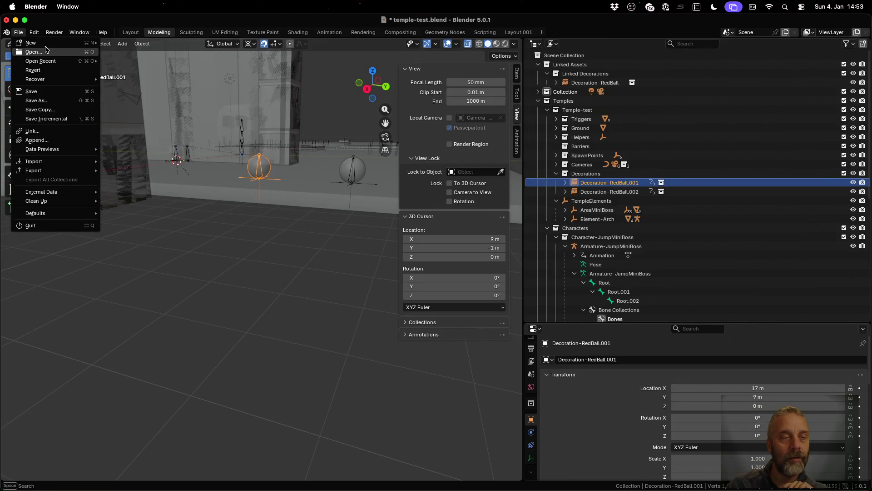
pyautogui.click(45, 52)
pyautogui.click(400, 273)
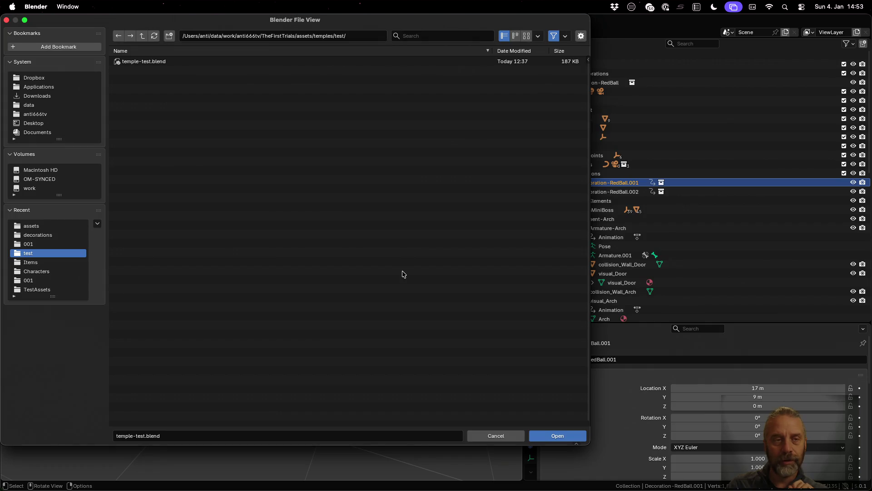
pyautogui.click(143, 36)
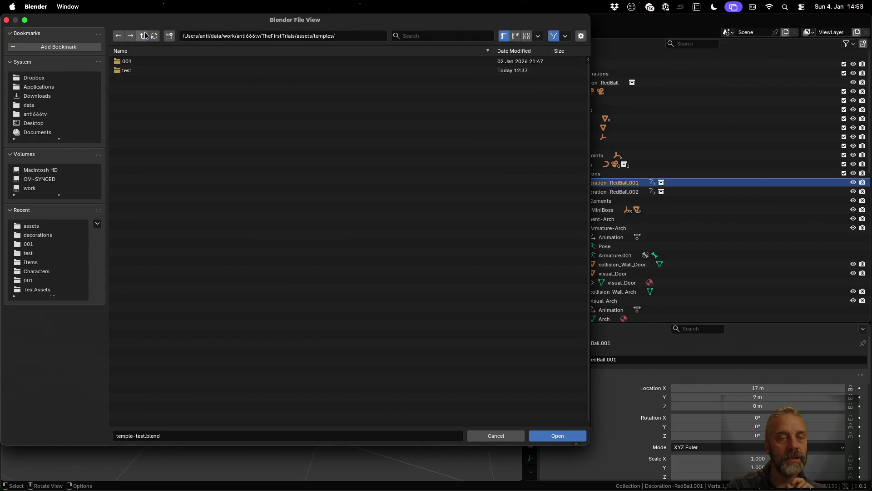
pyautogui.click(145, 35)
pyautogui.click(144, 88)
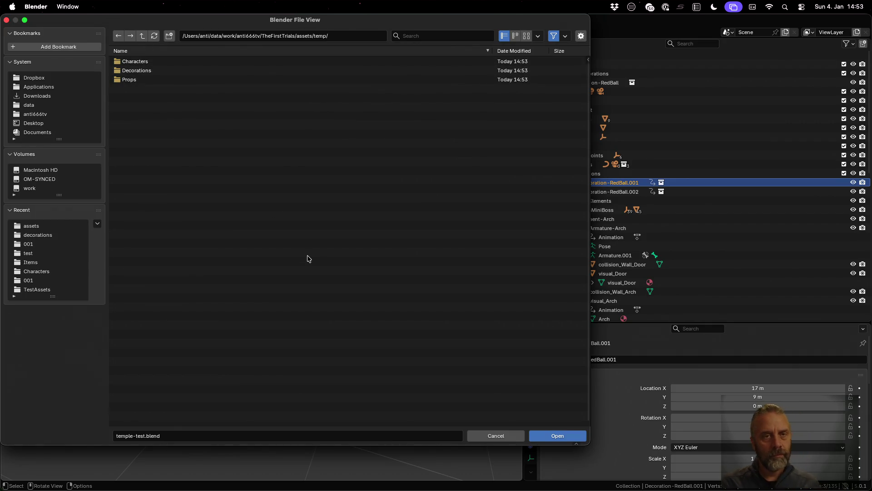
pyautogui.hotkey('ctrl', 'Up')
pyautogui.click(248, 189)
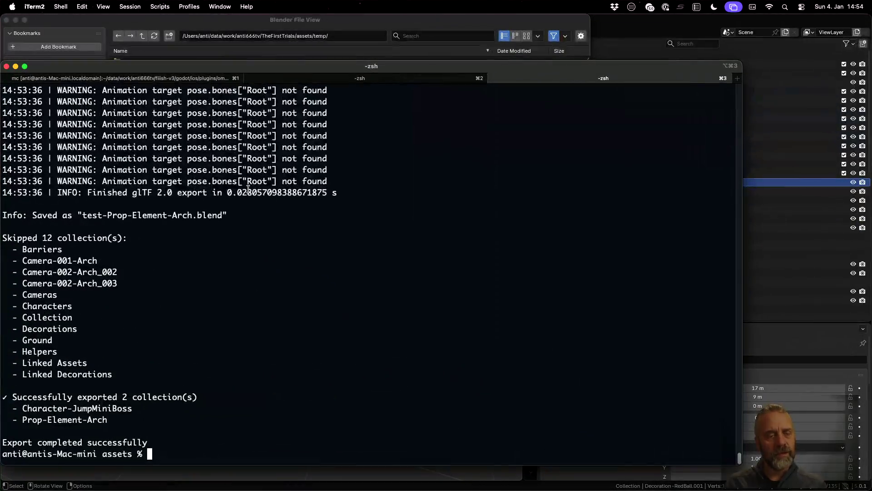
pyautogui.click(338, 19)
# Inspect the Characters, Decorations/BlueCube and Props/Element-Arch folders, finding them empty, and cancel.
pyautogui.click(185, 61)
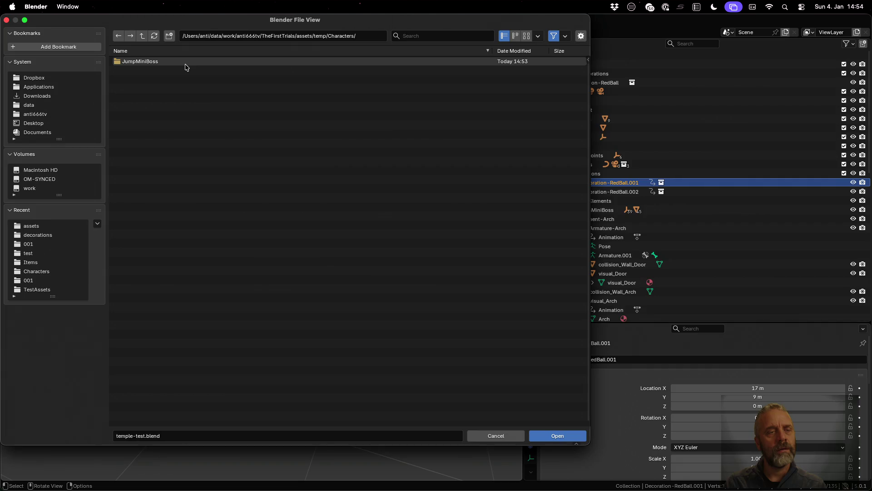
pyautogui.click(142, 36)
pyautogui.click(153, 70)
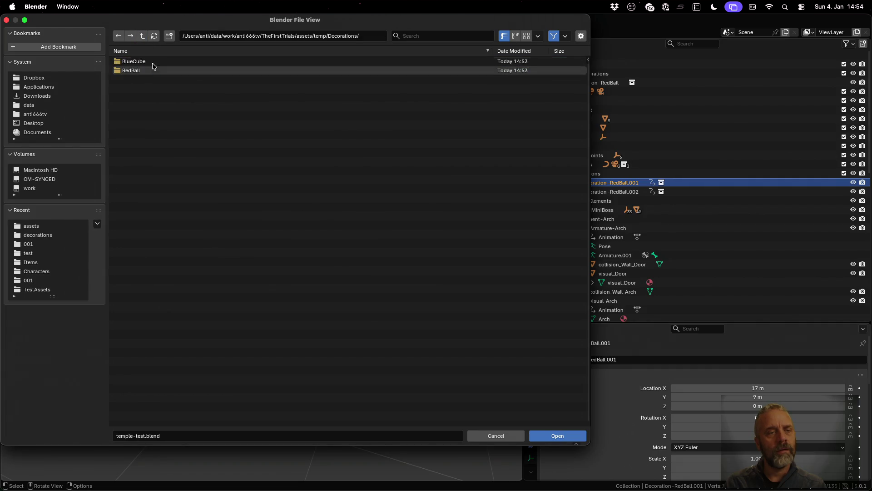
pyautogui.click(152, 61)
pyautogui.click(142, 36)
pyautogui.click(142, 36)
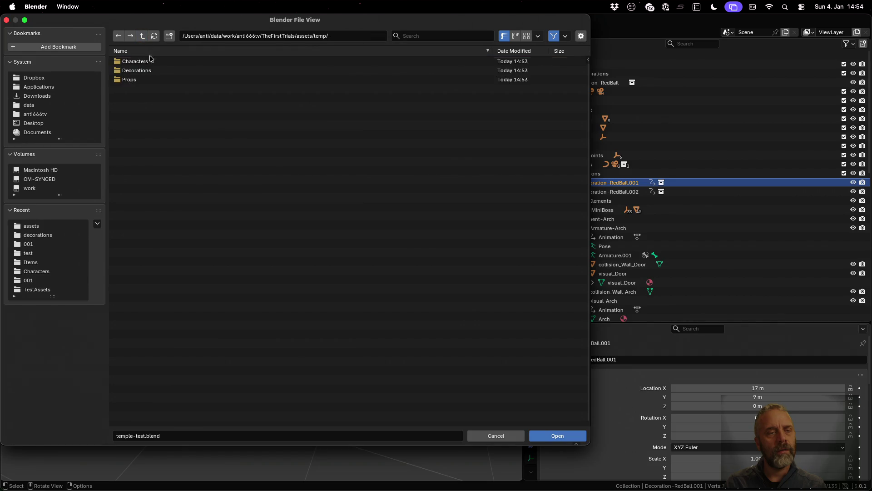
pyautogui.click(155, 79)
pyautogui.click(150, 62)
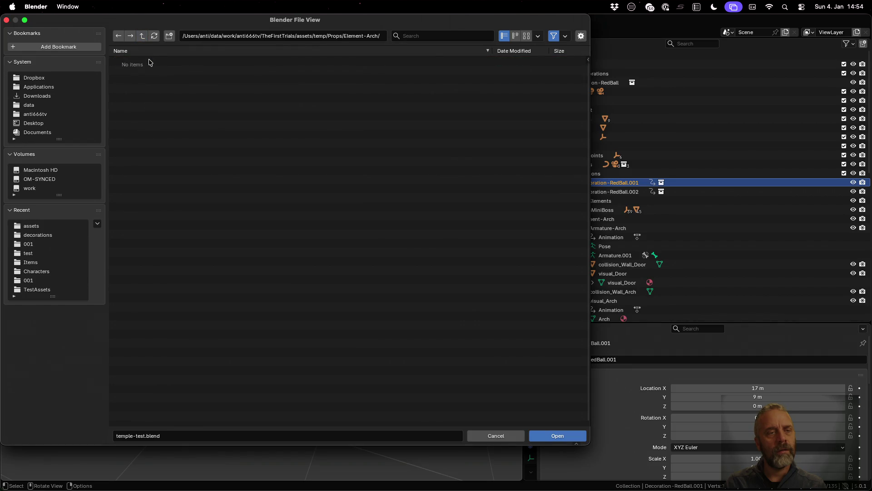
pyautogui.click(142, 37)
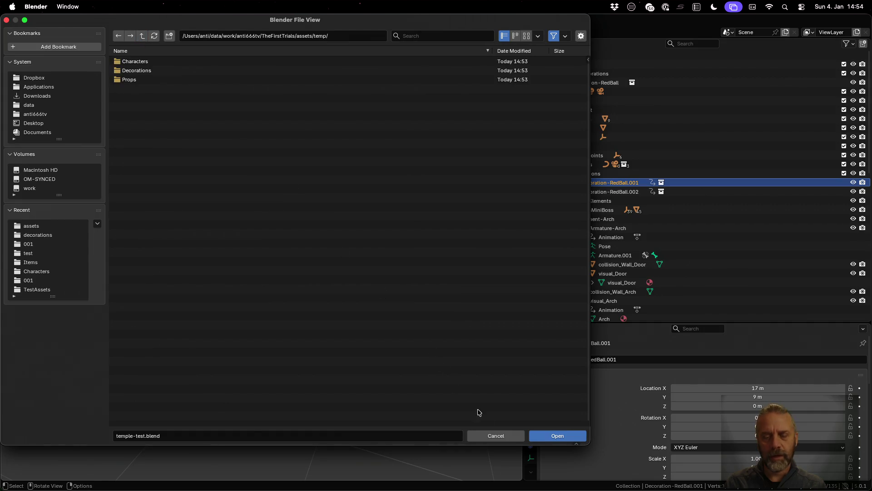
pyautogui.click(501, 436)
pyautogui.hotkey('ctrl', 'Up')
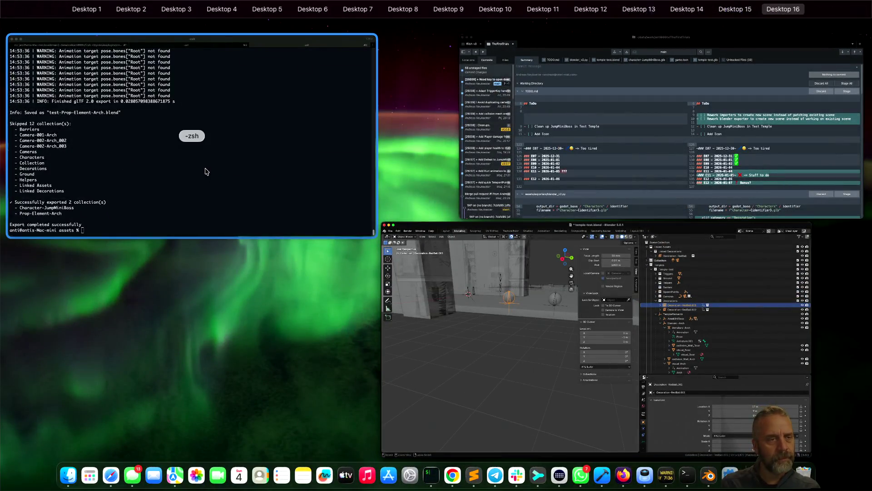
# List the temp folder in iTerm2, review the export log and switch to Godot.
pyautogui.click(205, 170)
pyautogui.write('temp')
pyautogui.press('Return')
pyautogui.scroll(5, 371, 266)
pyautogui.scroll(2, 371, 265)
pyautogui.scroll(2, 372, 265)
pyautogui.scroll(3, 371, 266)
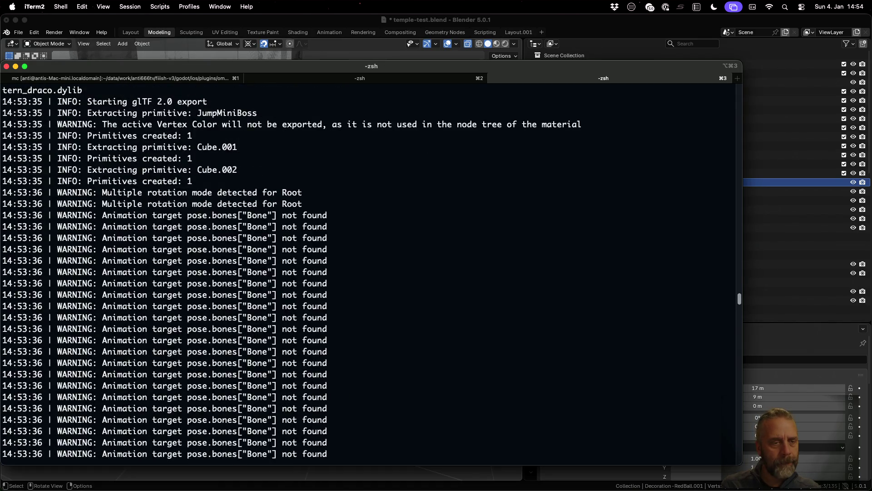
pyautogui.scroll(-3, 371, 266)
pyautogui.scroll(-2, 371, 266)
pyautogui.scroll(-3, 371, 266)
pyautogui.scroll(-3, 372, 266)
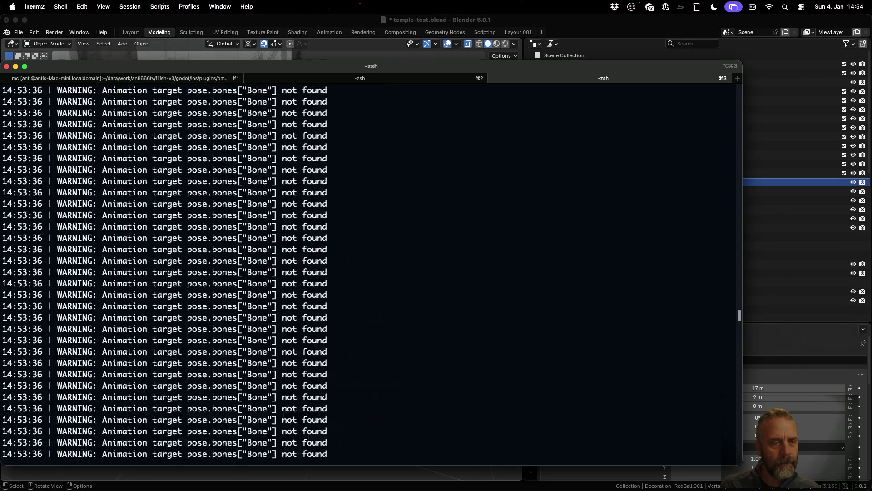
pyautogui.scroll(-3, 372, 266)
pyautogui.scroll(-1, 372, 266)
pyautogui.scroll(-3, 372, 266)
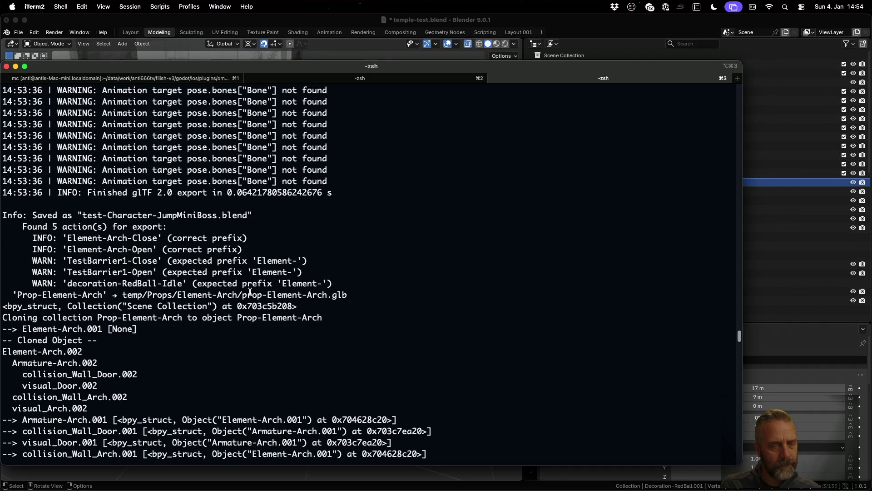
pyautogui.scroll(-5, 250, 292)
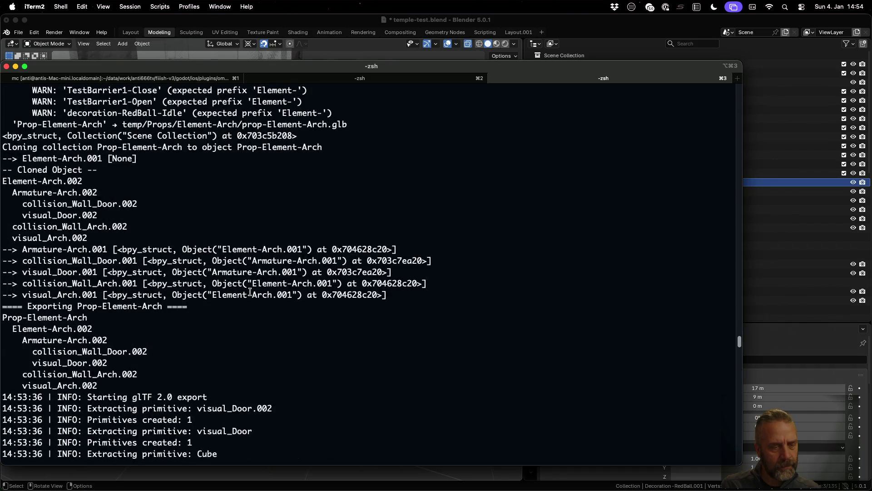
pyautogui.scroll(-5, 250, 292)
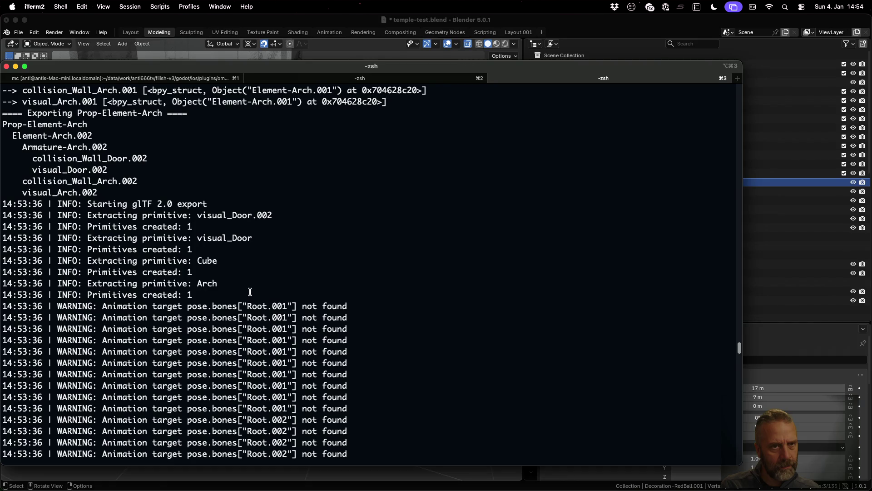
pyautogui.scroll(1, 250, 291)
pyautogui.scroll(-10, 250, 292)
pyautogui.scroll(-3, 251, 292)
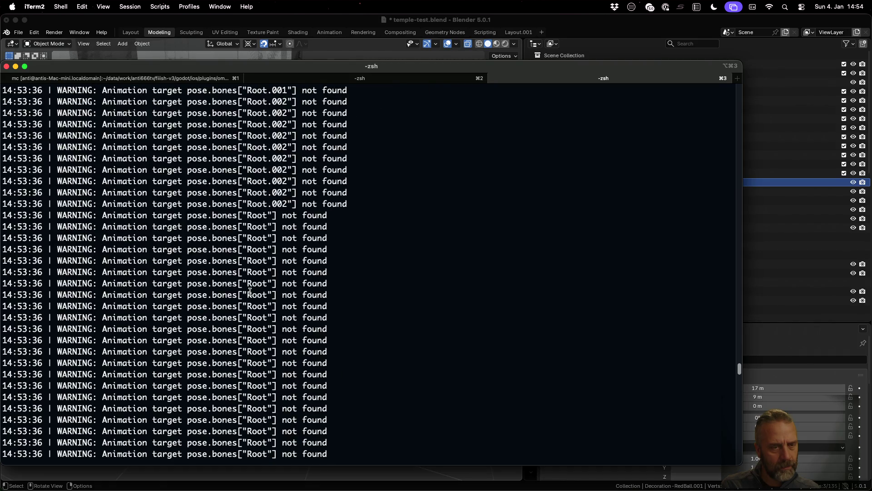
pyautogui.scroll(-3, 250, 291)
pyautogui.scroll(-5, 250, 291)
pyautogui.scroll(-5, 250, 292)
pyautogui.scroll(-5, 250, 292)
pyautogui.scroll(-5, 250, 292)
pyautogui.scroll(-5, 250, 292)
pyautogui.scroll(-5, 250, 292)
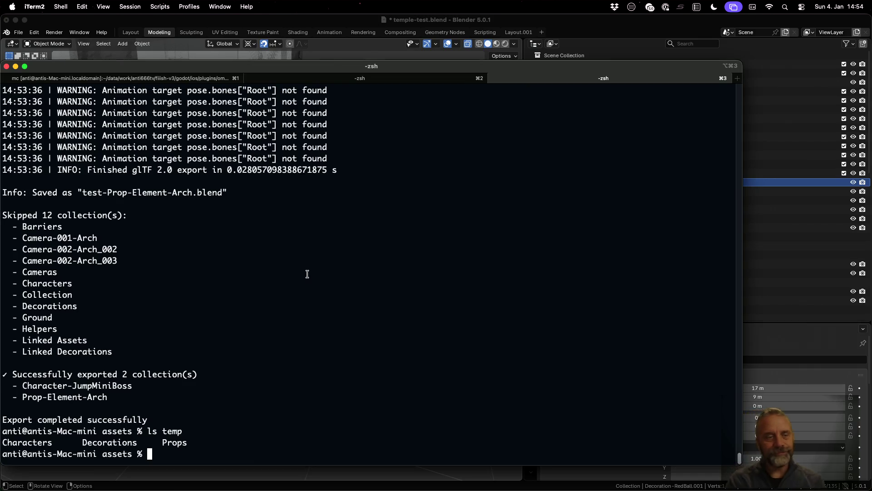
pyautogui.press('super+Tab')
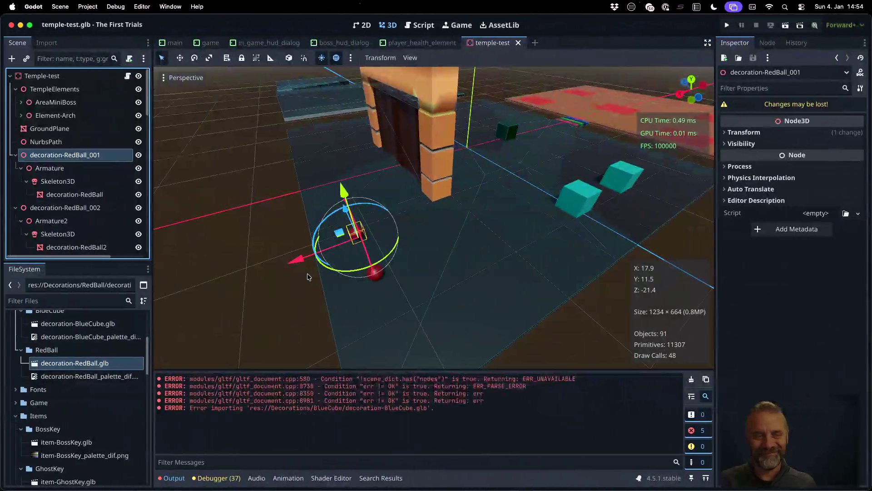
# Comment out the two-export limit on lines 470–471 of blender_v3.py and save.
pyautogui.hotkey('ctrl', 'Up')
pyautogui.click(306, 294)
pyautogui.scroll(-5, 334, 307)
pyautogui.scroll(-10, 334, 307)
pyautogui.click(325, 208)
pyautogui.press('super+Left')
pyautogui.press('super+Left')
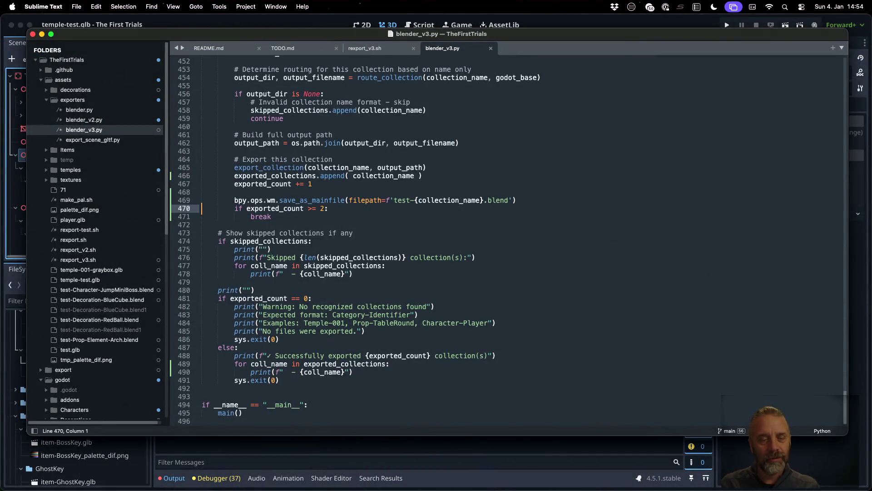
pyautogui.write('#')
pyautogui.press('Down')
pyautogui.write('#')
pyautogui.press('super+s')
# Rerun the export on temple-test.blend, search with fd temp, and return to Blender.
pyautogui.press('super+Tab')
pyautogui.press('Up')
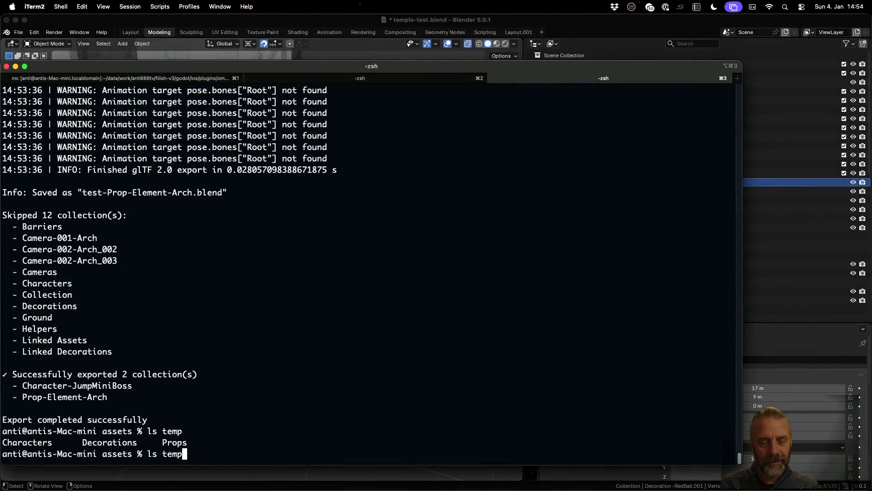
pyautogui.press('Up')
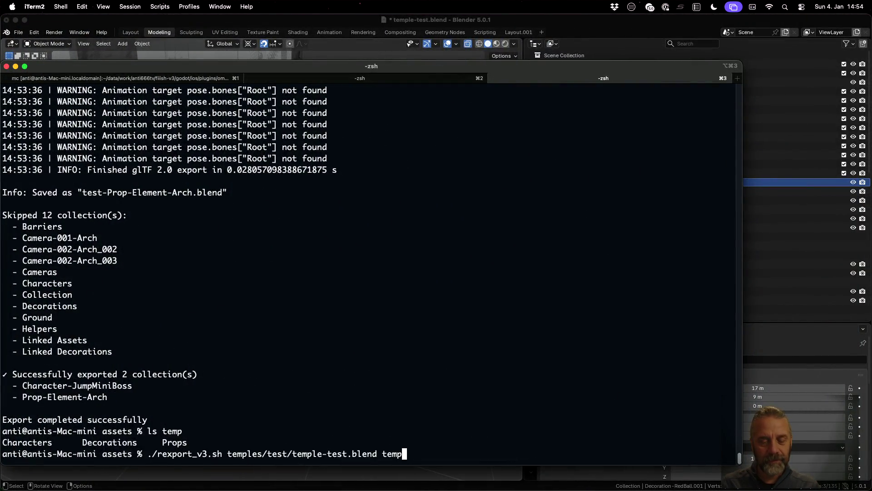
pyautogui.press('Return')
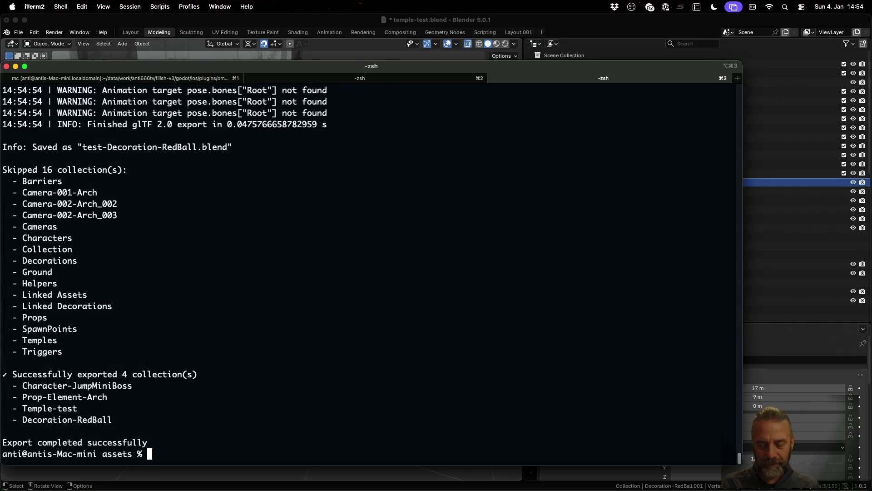
pyautogui.write('fd temp')
pyautogui.press('Return')
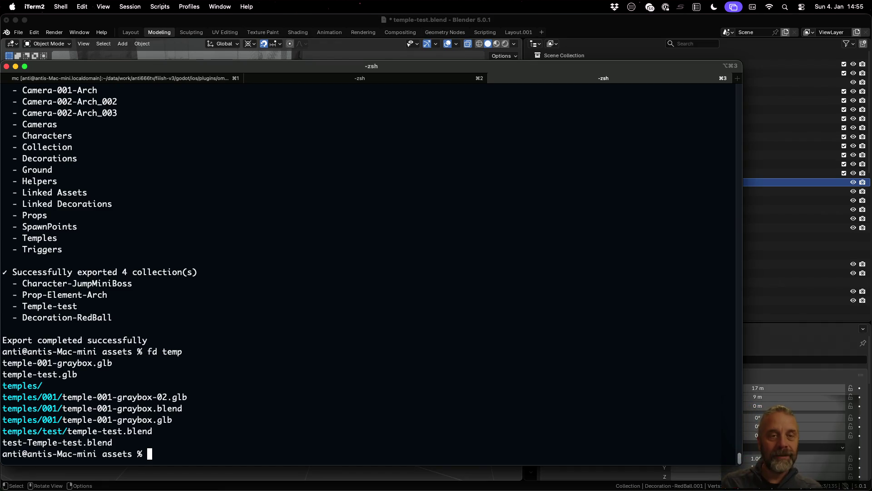
pyautogui.click(245, 19)
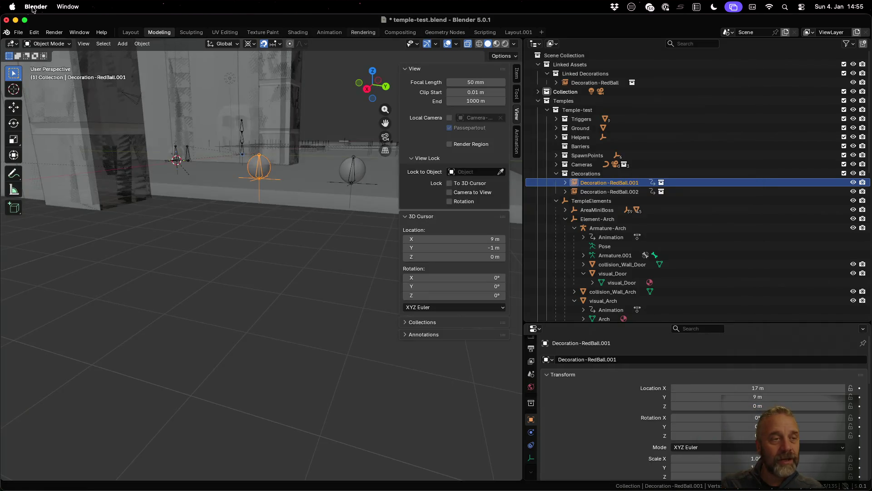
# Browse from File > Open up to assets and into temp/Temples/test, finding it empty.
pyautogui.click(19, 32)
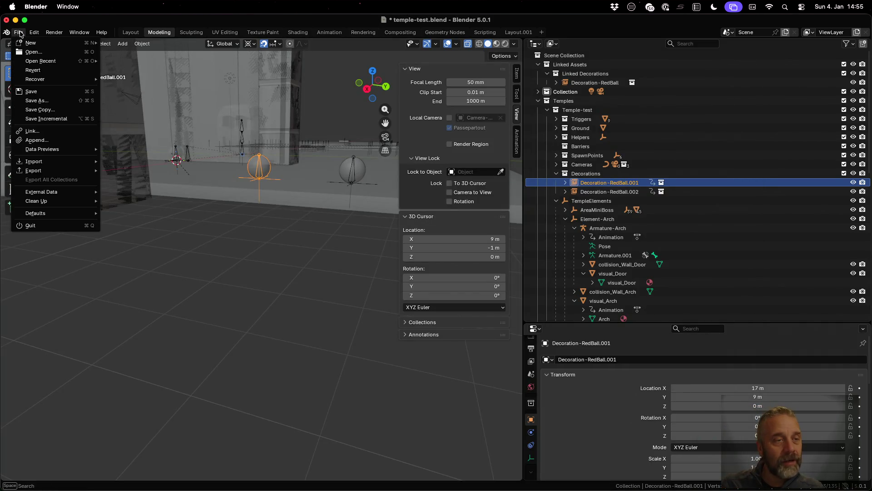
pyautogui.click(34, 52)
pyautogui.click(400, 275)
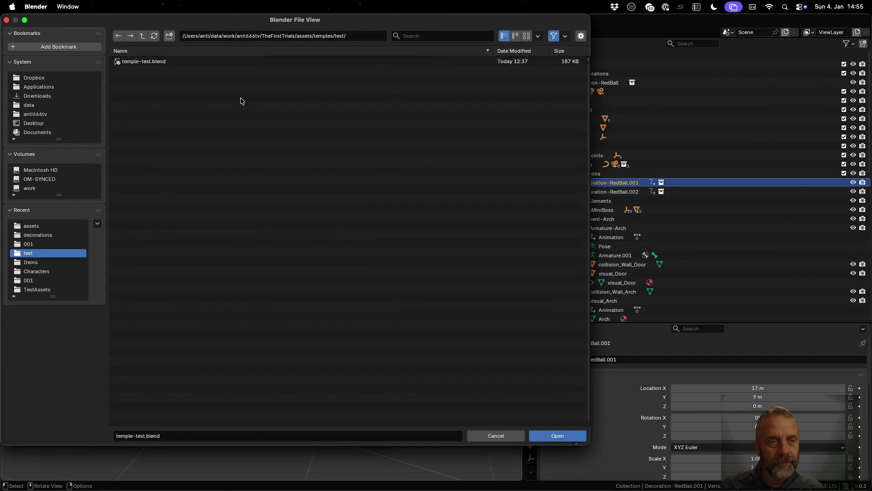
pyautogui.click(142, 35)
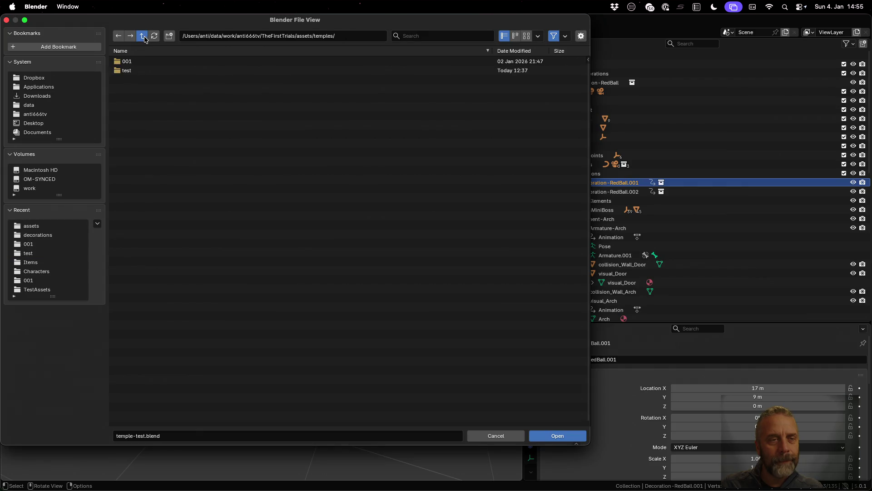
pyautogui.click(145, 89)
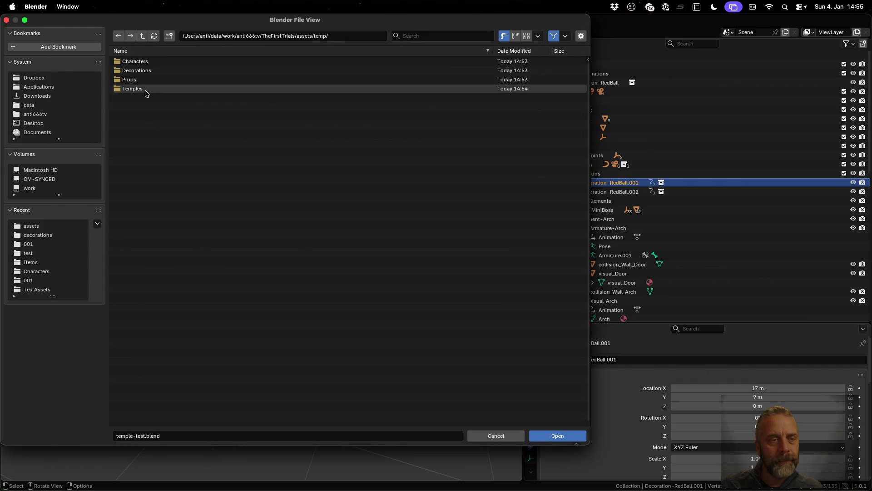
pyautogui.click(157, 93)
pyautogui.click(154, 64)
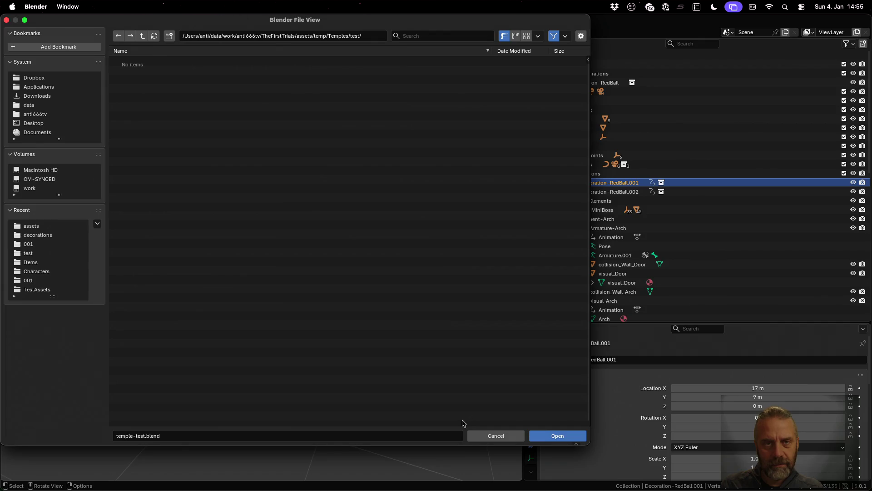
# Clear the temple-test.blend filename entry and bring the terminal forward.
pyautogui.click(402, 436)
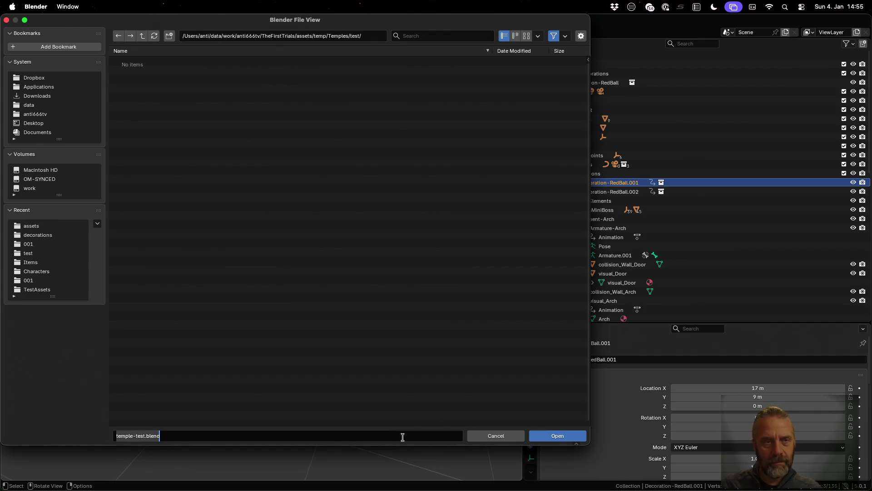
pyautogui.click(547, 439)
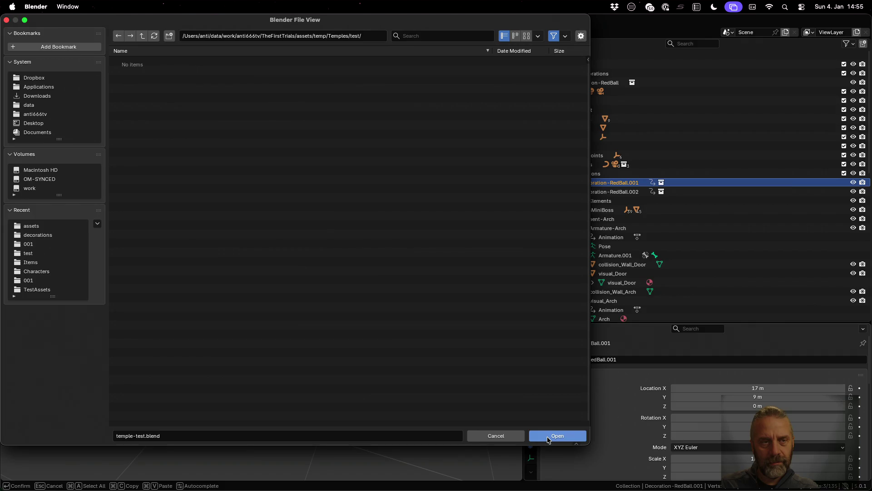
pyautogui.click(427, 436)
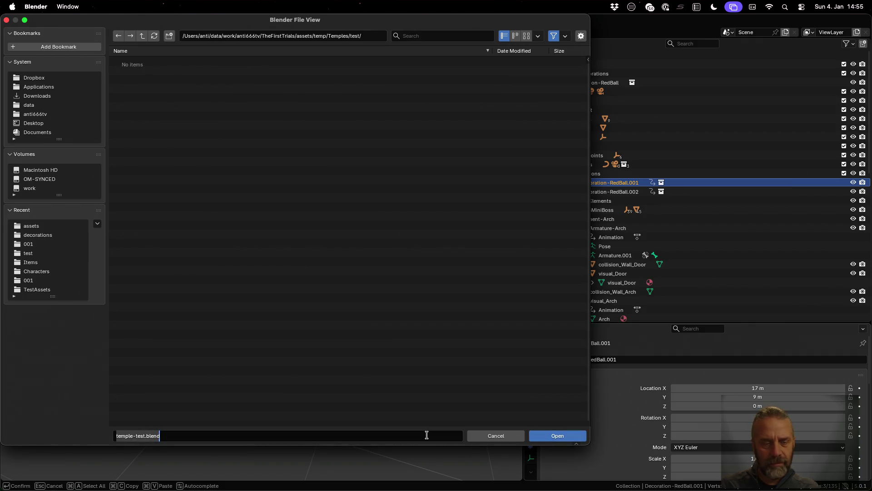
pyautogui.press('BackSpace')
pyautogui.press('Return')
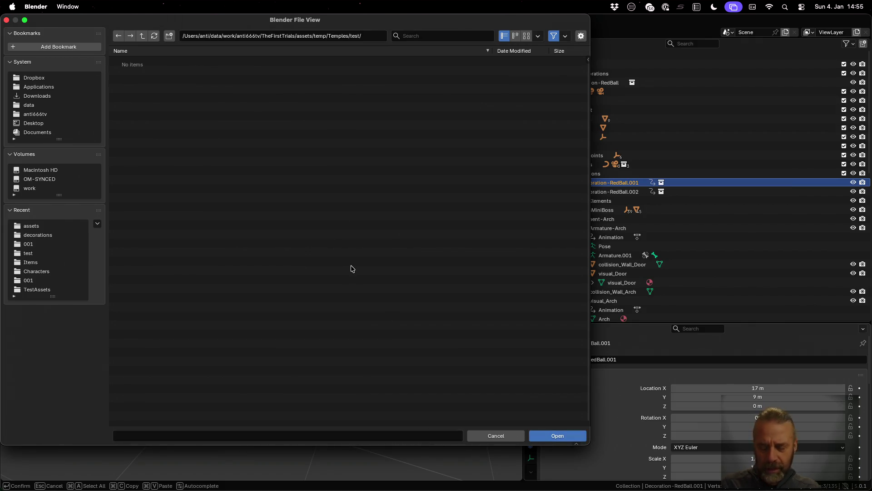
pyautogui.hotkey('ctrl', 'Up')
pyautogui.click(240, 188)
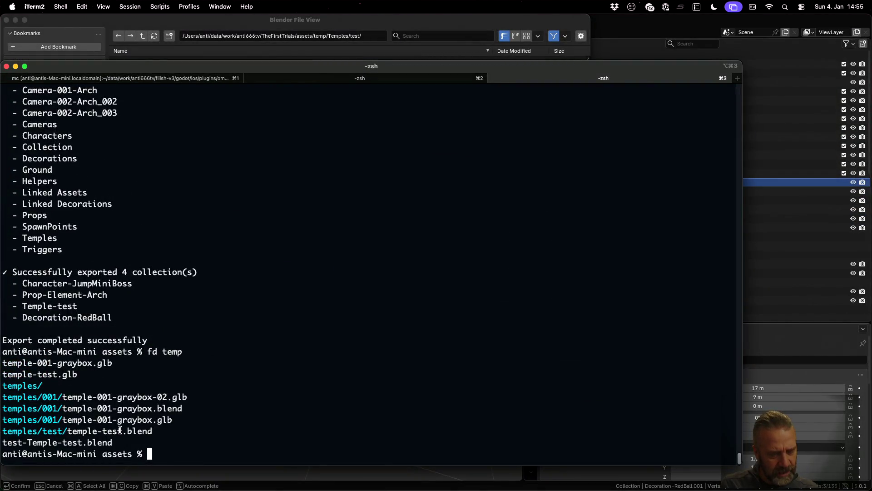
# Clear the terminal, rerun fd temp, and recheck the Temples/test folder in Blender's browser.
pyautogui.hotkey('ctrl', 'l')
pyautogui.press('Up')
pyautogui.press('Return')
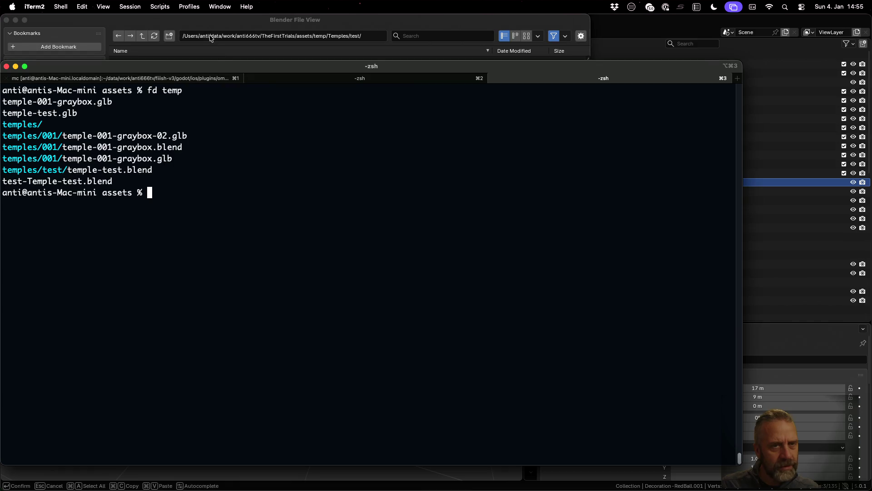
pyautogui.click(204, 20)
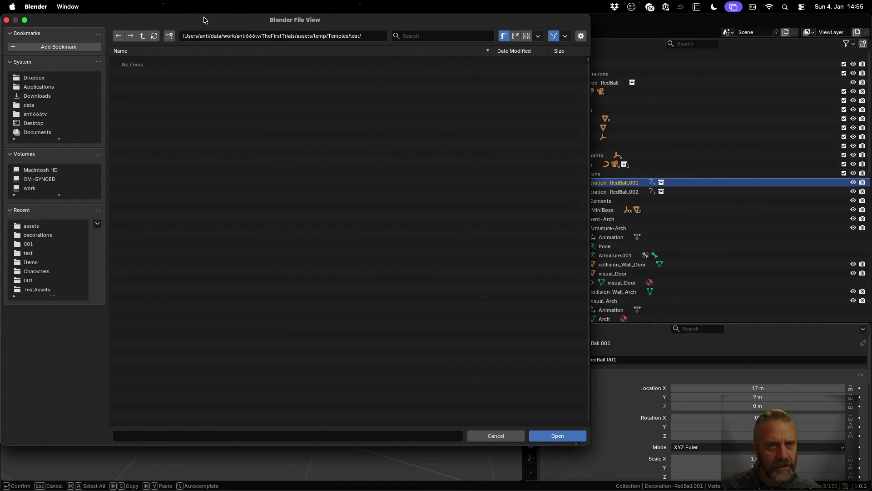
pyautogui.click(142, 36)
pyautogui.click(142, 63)
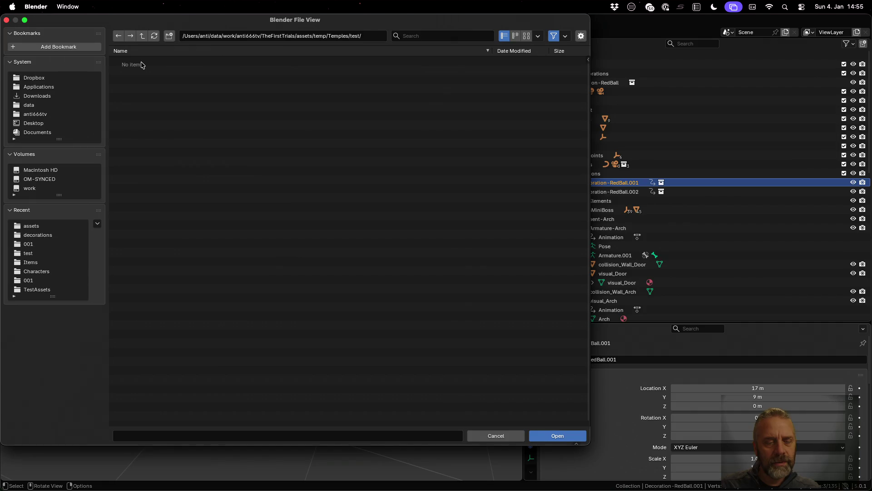
# Return to the terminal and clear the recalled fd temp command from the prompt.
pyautogui.hotkey('ctrl', 'Up')
pyautogui.click(171, 68)
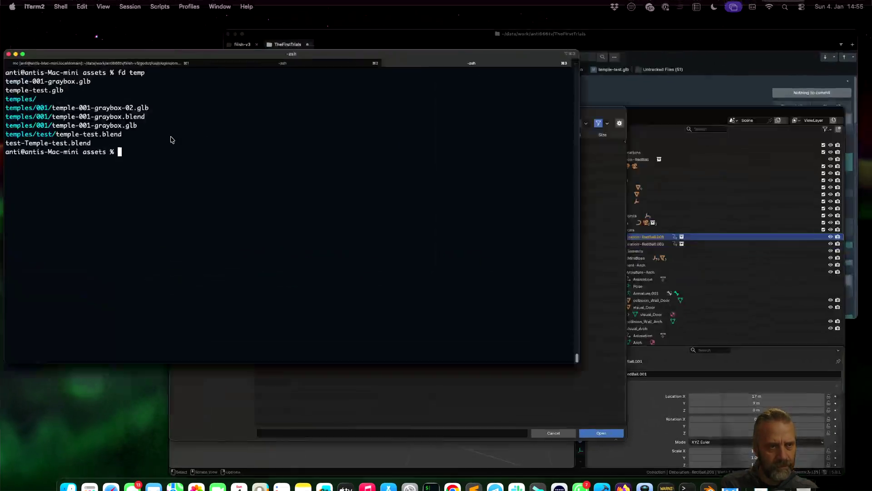
pyautogui.press('Up')
pyautogui.hotkey('ctrl', 'u')
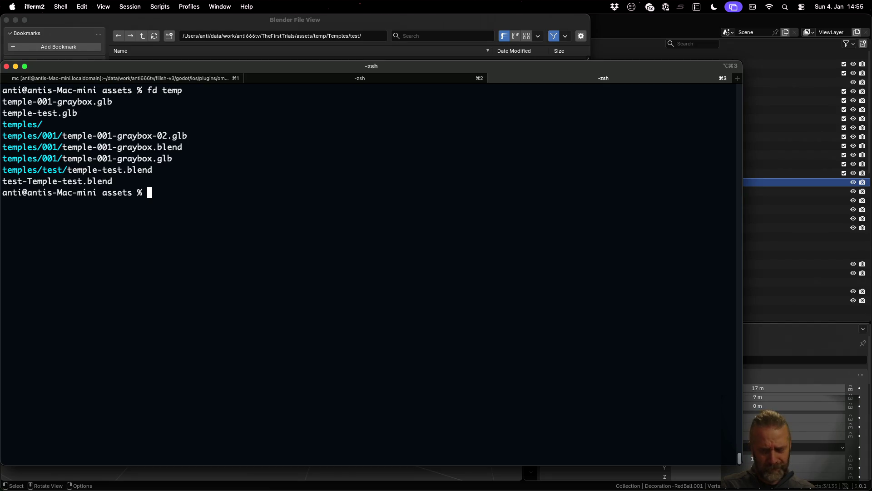
pyautogui.write('ezxa')
# Check temp/Temples/test/temple-test.glb with file, reported as a glTF binary model.
pyautogui.press('BackSpace')
pyautogui.press('BackSpace')
pyautogui.write('file temp')
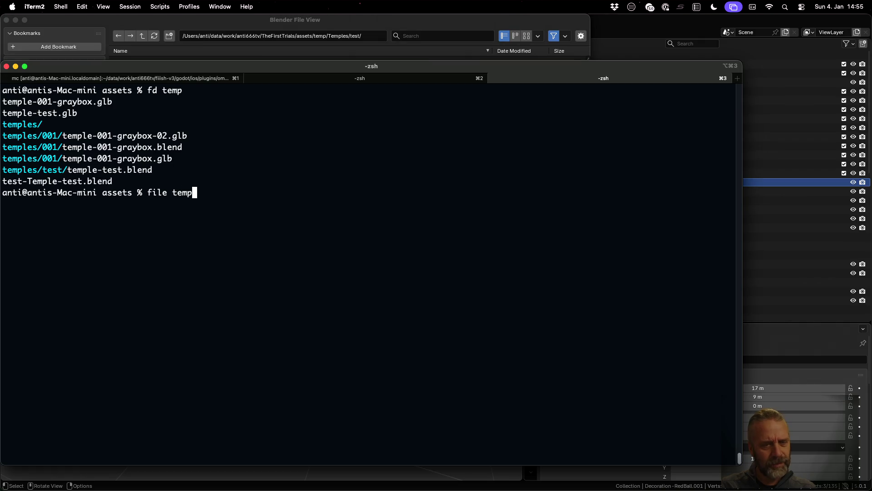
pyautogui.write('les/test/')
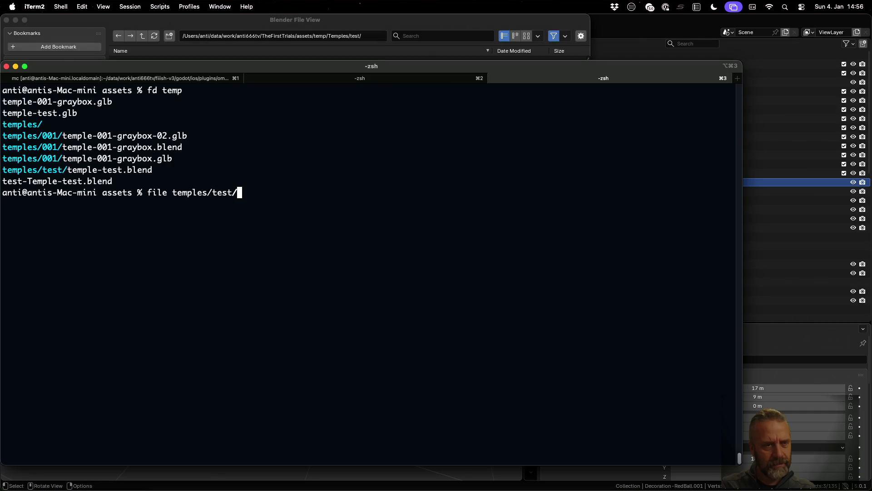
pyautogui.press('BackSpace')
pyautogui.press('BackSpace')
pyautogui.press('BackSpace')
pyautogui.press('BackSpace')
pyautogui.write('emp/temp')
pyautogui.press('BackSpace')
pyautogui.write('pl')
pyautogui.press('BackSpace')
pyautogui.press('BackSpace')
pyautogui.press('BackSpace')
pyautogui.press('BackSpace')
pyautogui.press('BackSpace')
pyautogui.press('Tab')
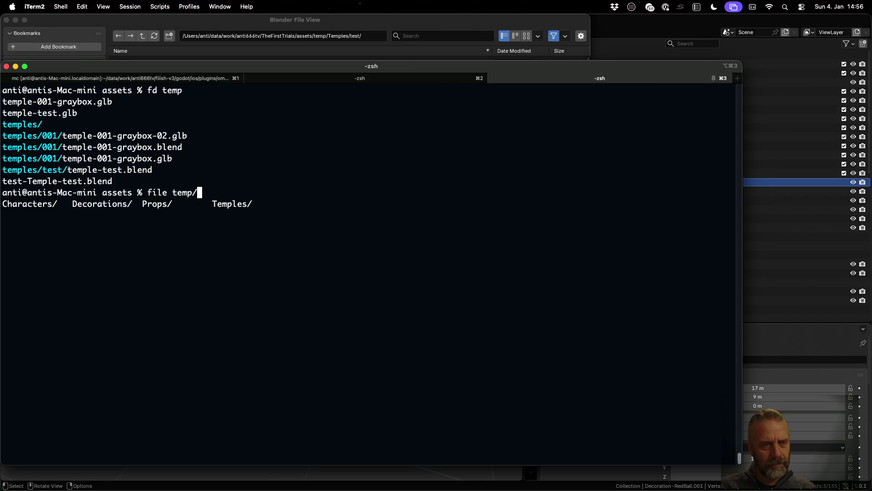
pyautogui.write('T')
pyautogui.press('Tab')
pyautogui.write('t')
pyautogui.press('Tab')
pyautogui.write('temple-test.g')
pyautogui.press('Tab')
pyautogui.press('Return')
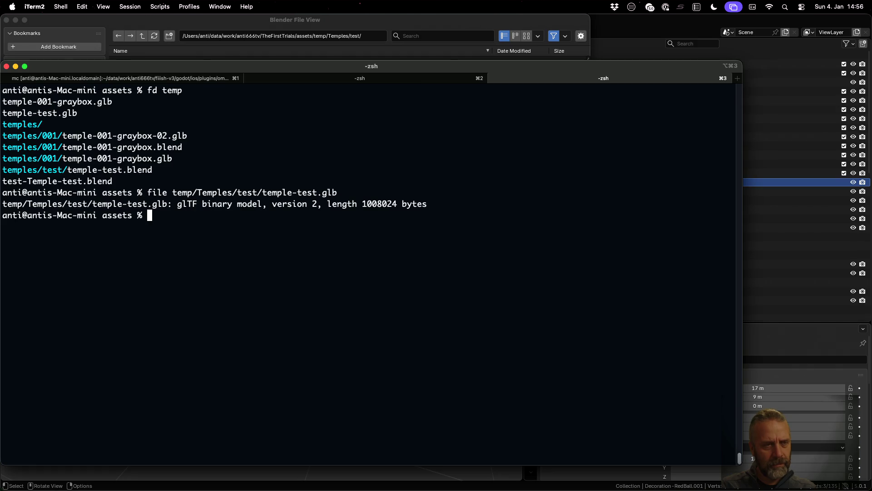
pyautogui.write('find .')
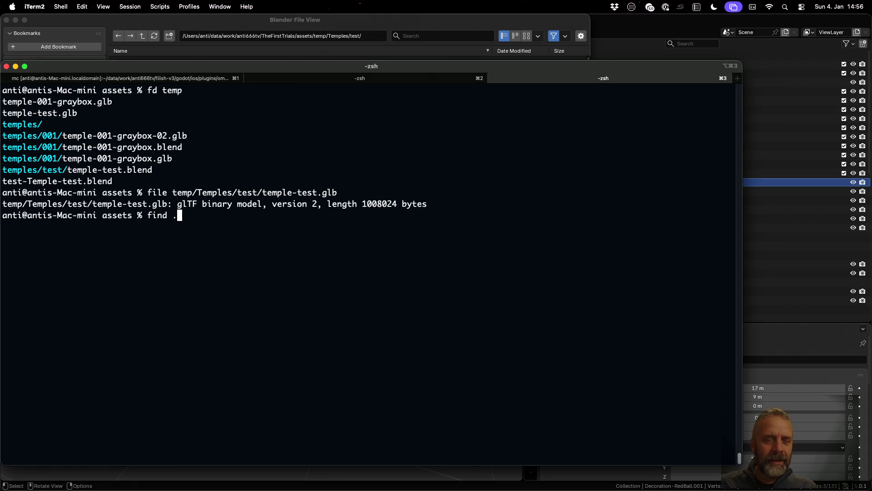
pyautogui.press('BackSpace')
pyautogui.write('temp')
# List the temp tree with find, mark the temple-test.glb path, and switch to the Sublime desktop.
pyautogui.press('Return')
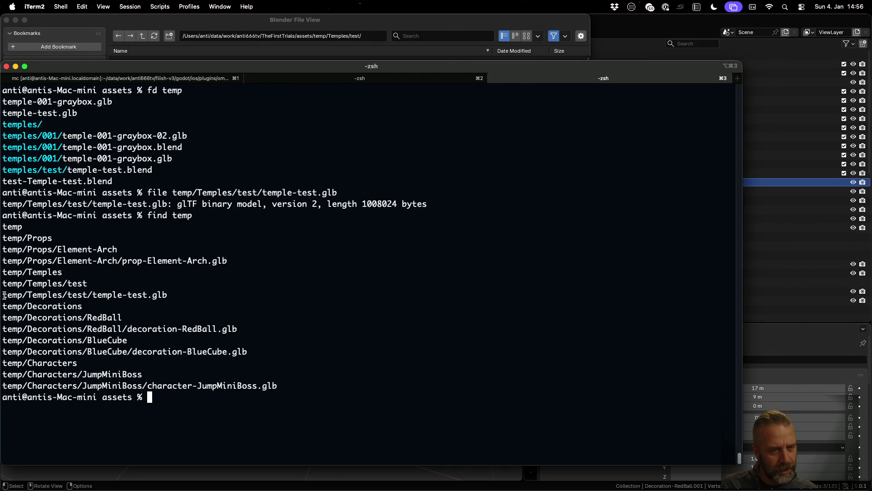
pyautogui.moveTo(4, 294); pyautogui.dragTo(165, 295)
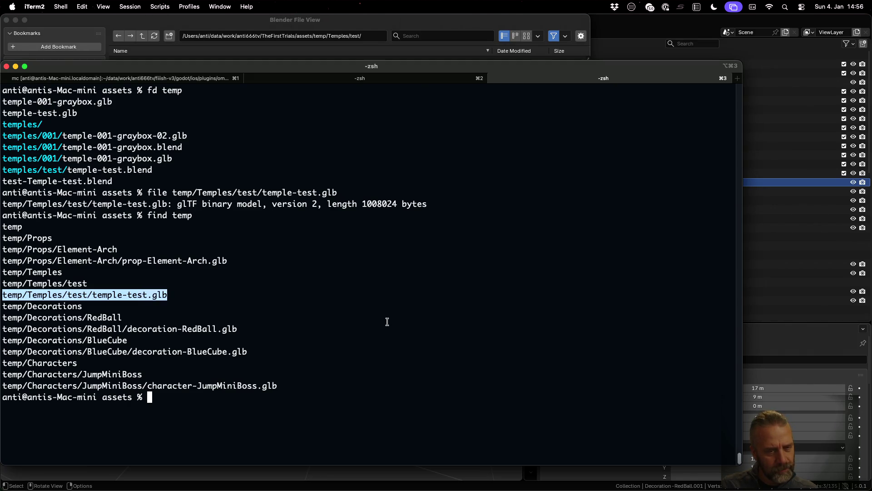
pyautogui.hotkey('ctrl', 'Left')
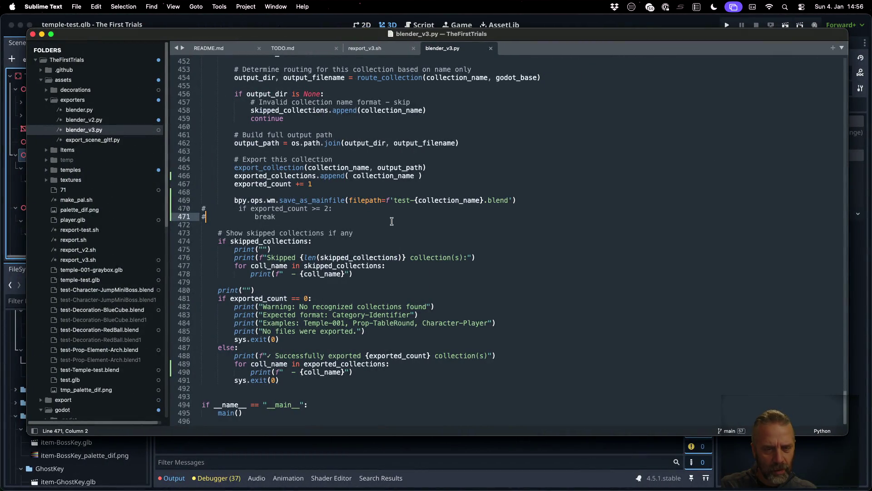
# Select the test-{collection_name}.blend filepath on save_as_mainfile line 469.
pyautogui.click(354, 200)
pyautogui.scroll(5, 418, 240)
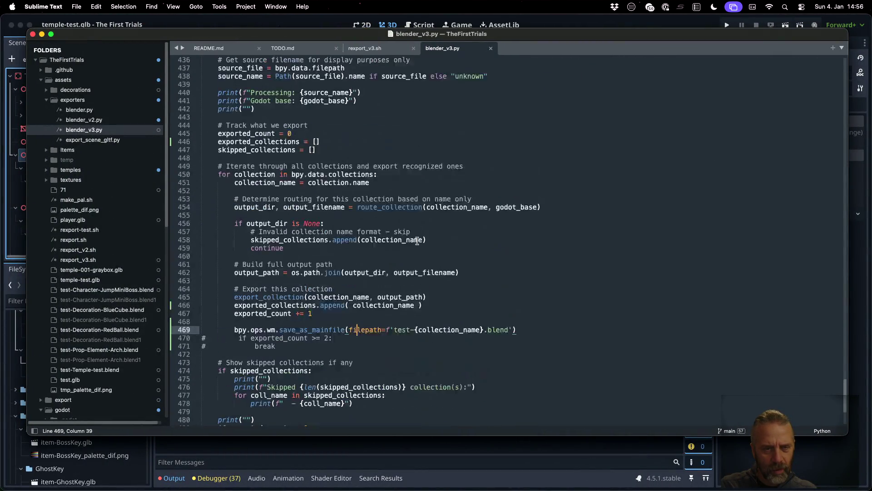
pyautogui.scroll(-2, 417, 240)
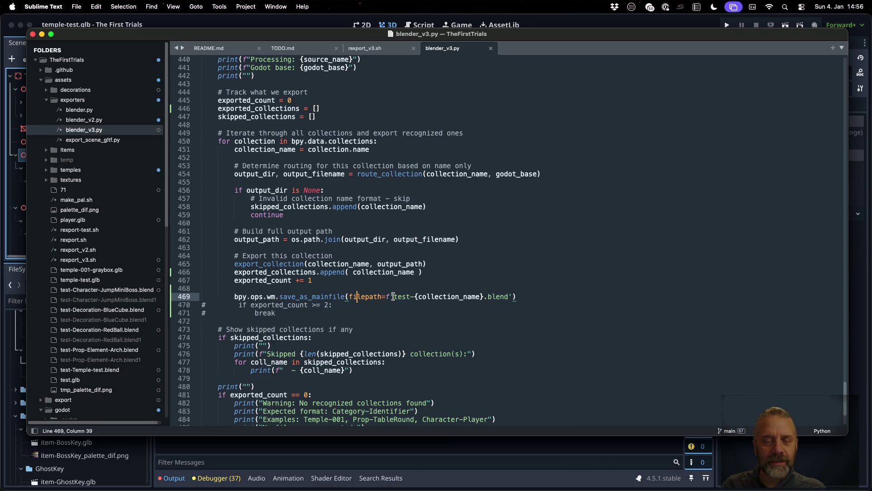
pyautogui.moveTo(393, 296); pyautogui.dragTo(488, 298)
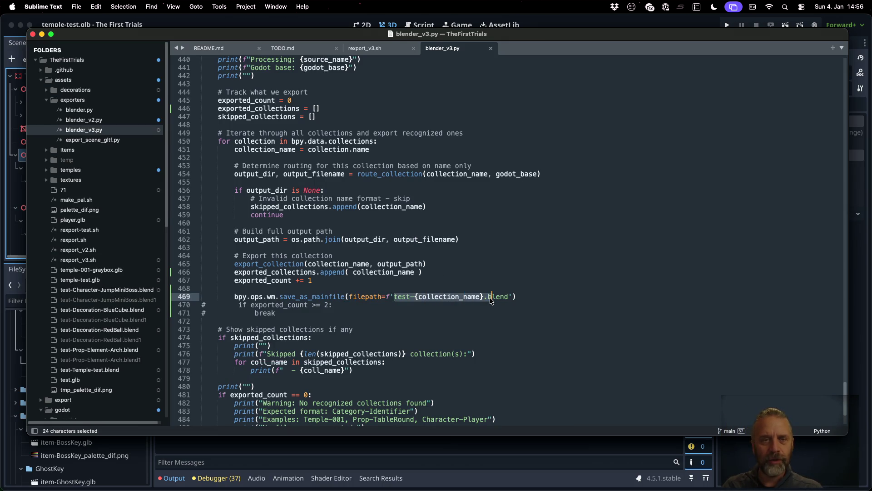
pyautogui.press('super+Tab')
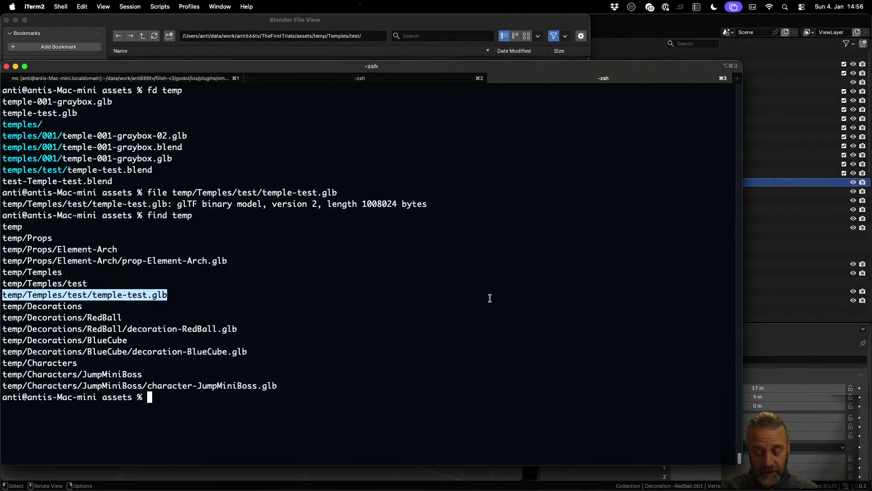
pyautogui.write('ls')
# List assets in the terminal, mark test-Temple-test.blend, and bring Blender's file browser forward.
pyautogui.press('Return')
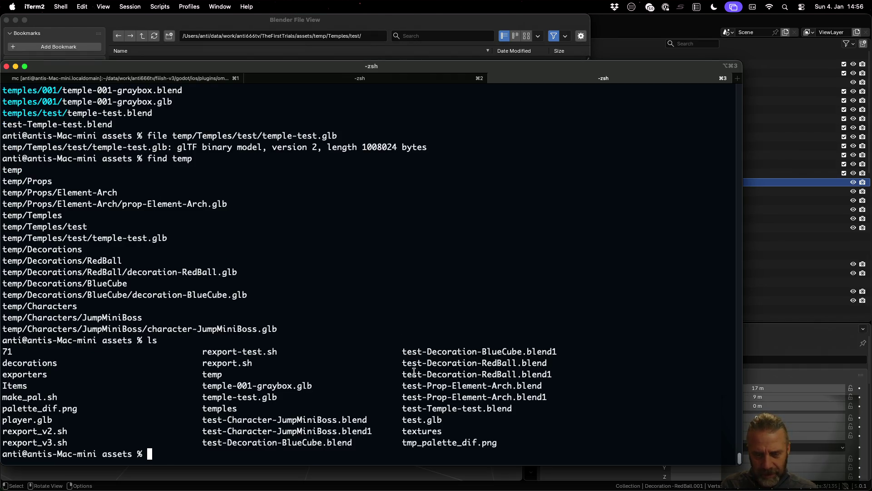
pyautogui.moveTo(403, 405); pyautogui.dragTo(513, 414)
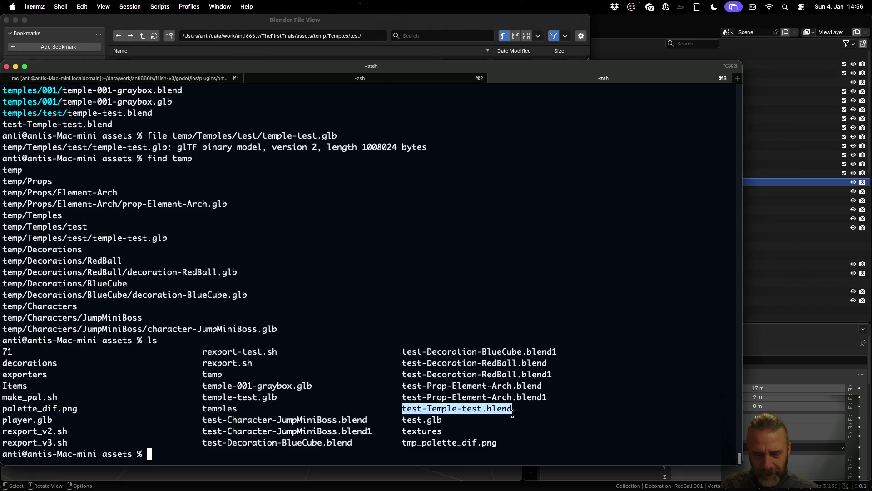
pyautogui.click(372, 57)
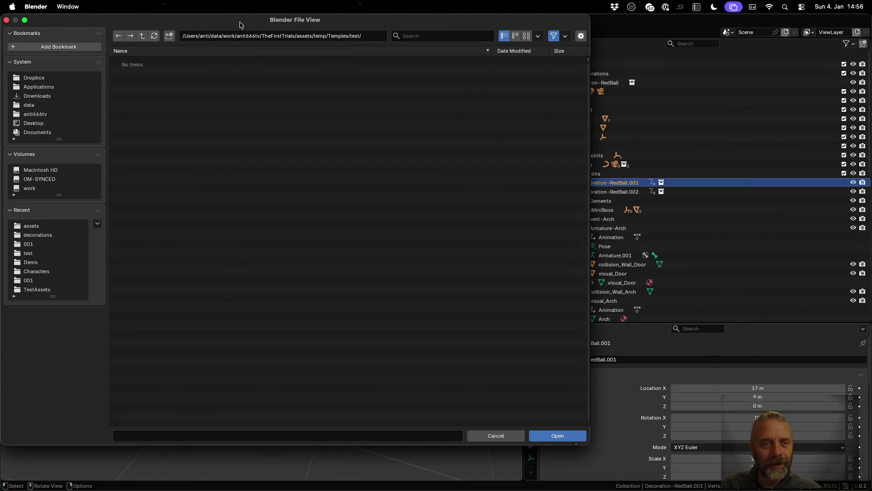
# Open test-Temple-test.blend from the assets folder in the Modeling workspace.
pyautogui.click(145, 35)
pyautogui.click(146, 36)
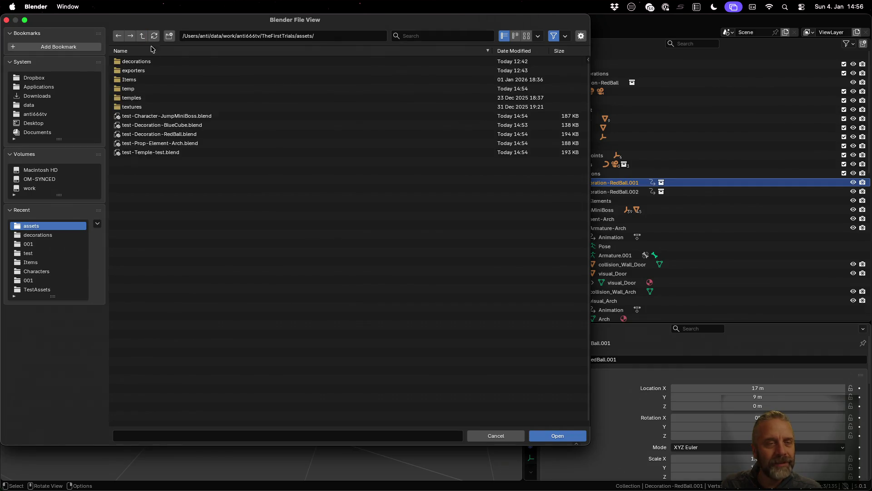
pyautogui.doubleClick(197, 154)
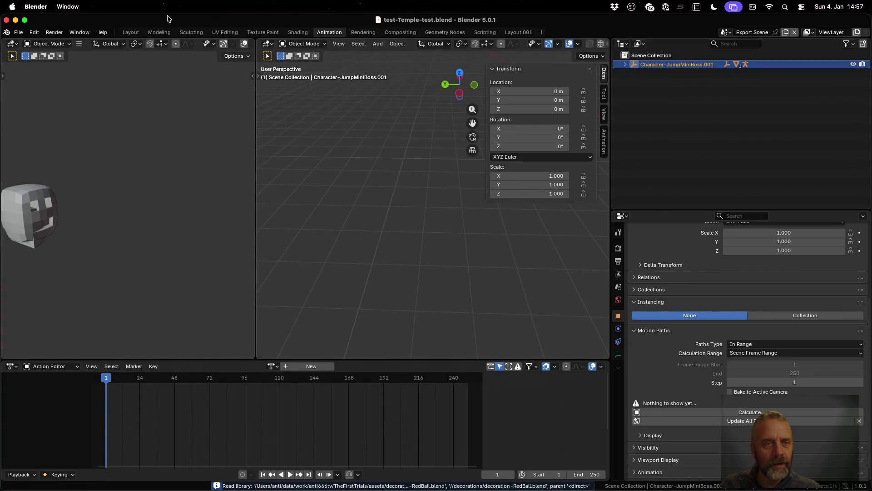
pyautogui.click(159, 32)
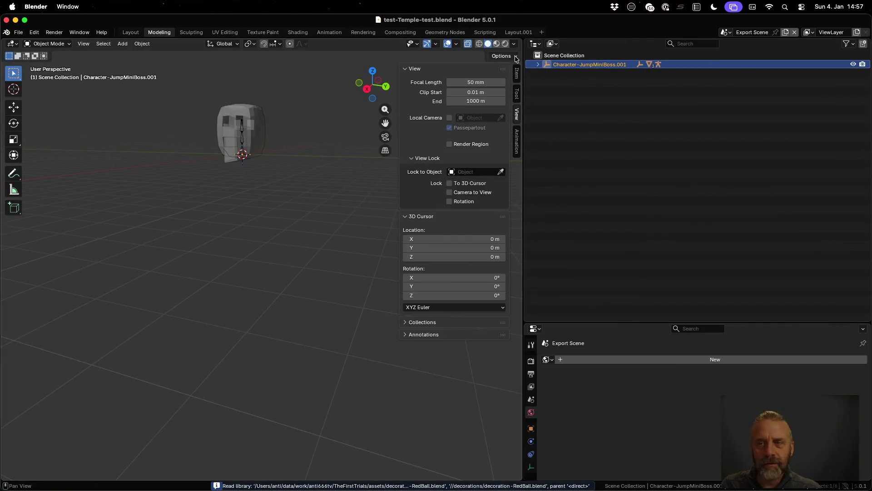
# Inspect Export Scene.002, Export Scene.001 and Export Scene via the scene selector.
pyautogui.click(727, 32)
pyautogui.click(747, 64)
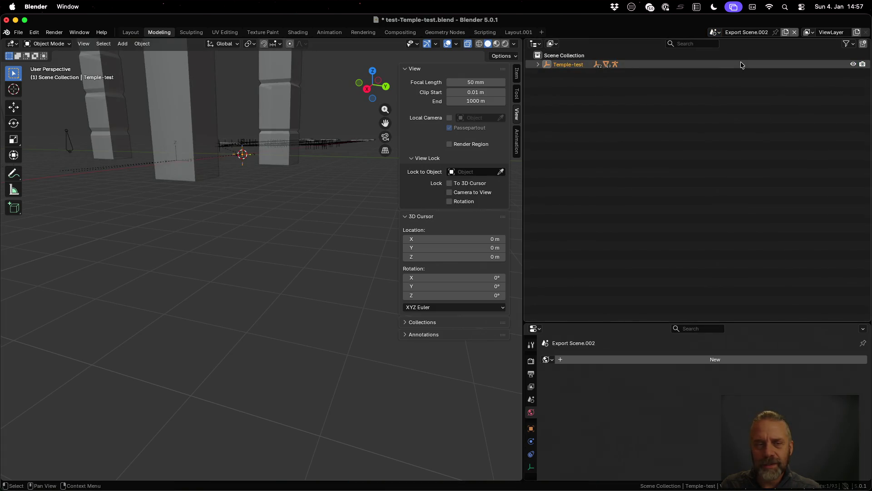
pyautogui.moveTo(345, 132)
pyautogui.mouseDown(button='middle')
pyautogui.moveTo(291, 142)
pyautogui.moveTo(251, 236)
pyautogui.moveTo(255, 228)
pyautogui.mouseUp(button='middle')
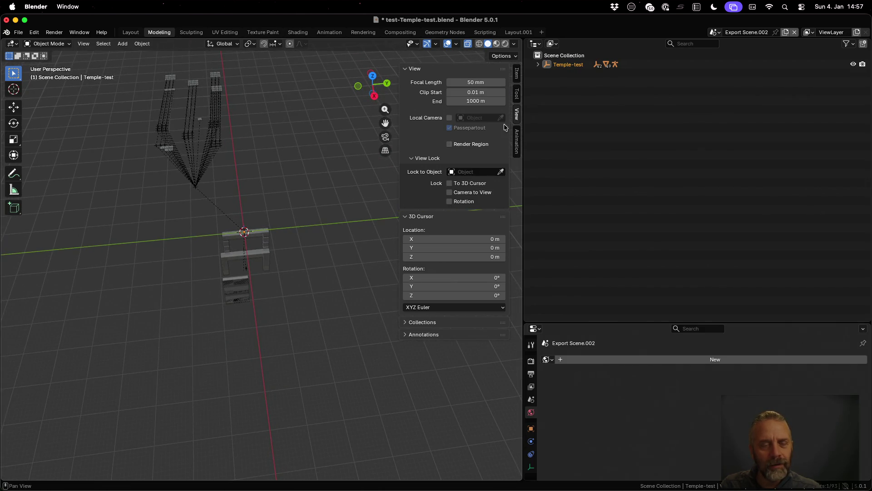
pyautogui.click(718, 32)
pyautogui.click(726, 55)
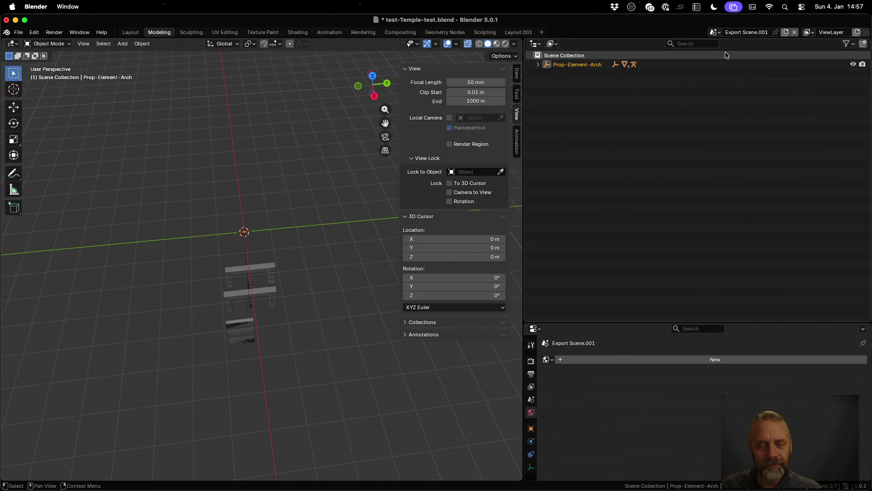
pyautogui.click(716, 32)
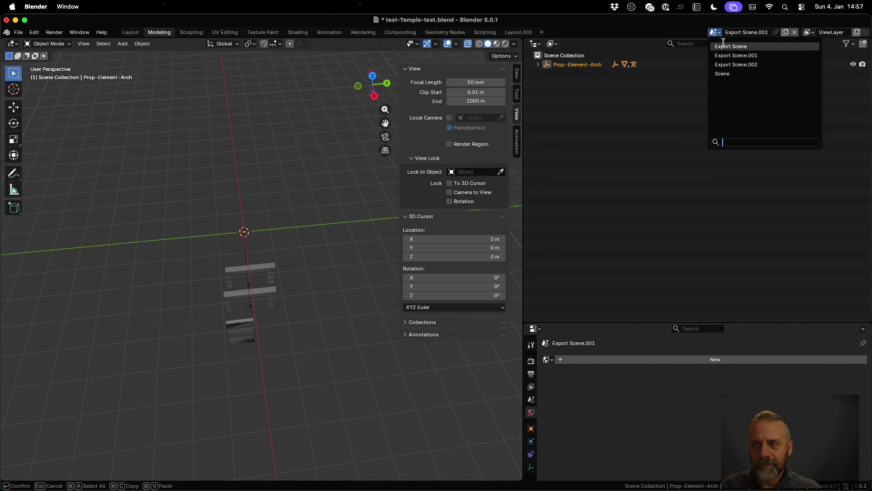
pyautogui.click(724, 43)
# Revisit Export Scene.002 and Export Scene, then return to the original Scene with a top-down view.
pyautogui.click(725, 33)
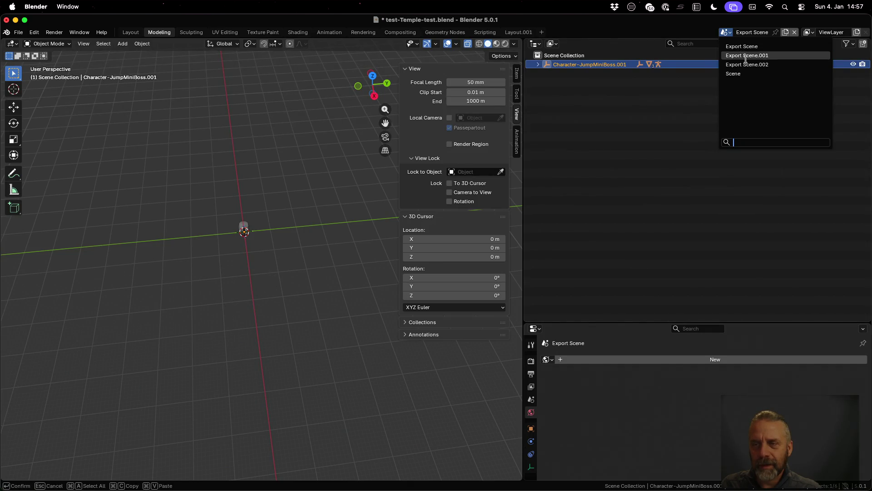
pyautogui.click(748, 61)
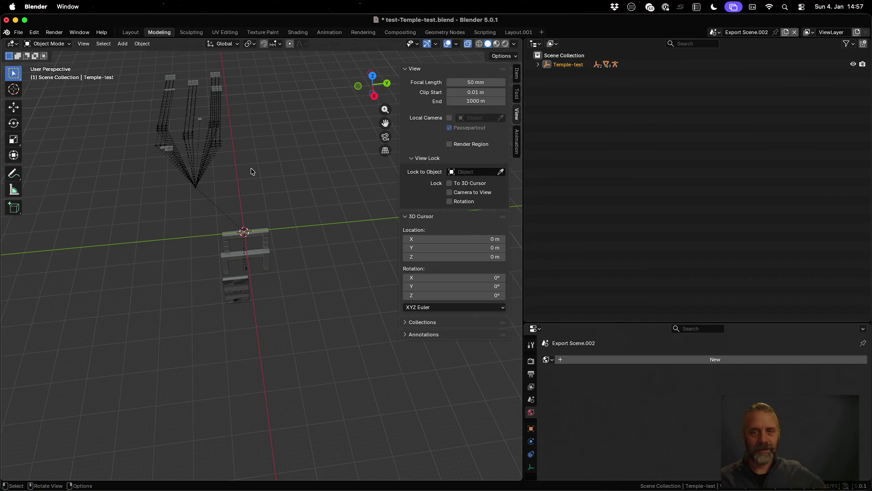
pyautogui.scroll(-3, 251, 169)
pyautogui.moveTo(253, 173)
pyautogui.mouseDown(button='middle')
pyautogui.moveTo(182, 268)
pyautogui.moveTo(691, 35)
pyautogui.mouseUp(button='middle')
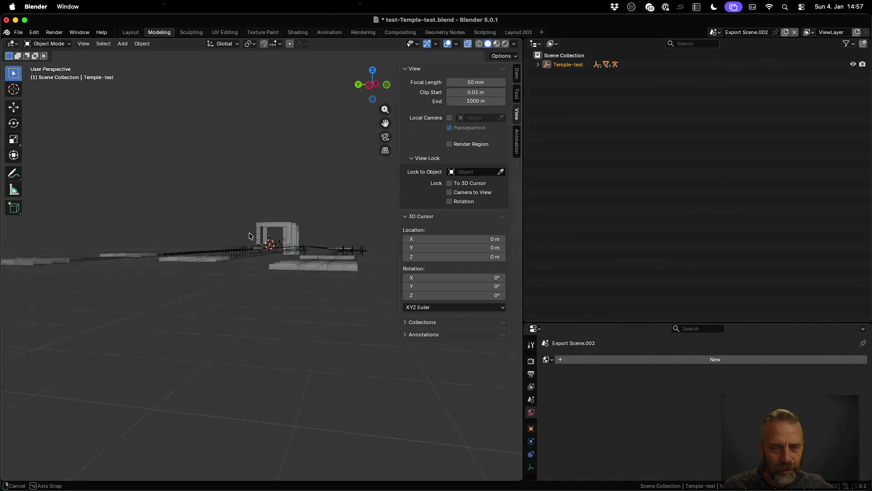
pyautogui.click(712, 34)
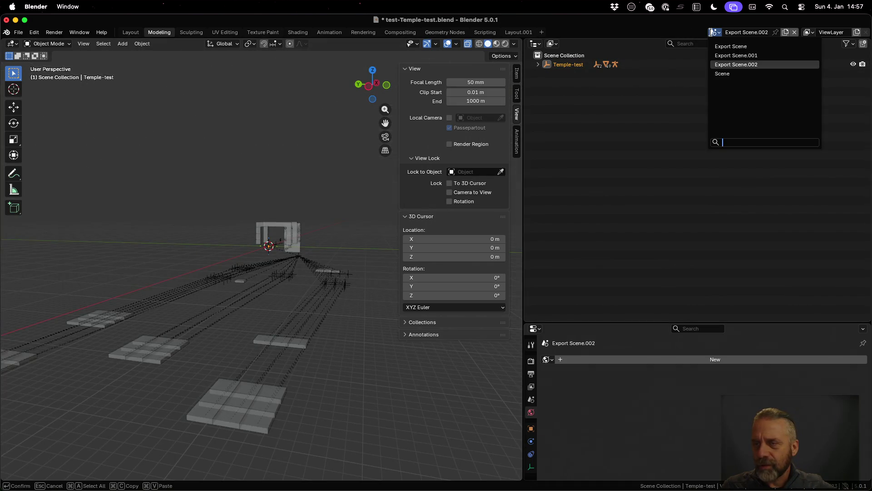
pyautogui.click(728, 48)
pyautogui.click(726, 31)
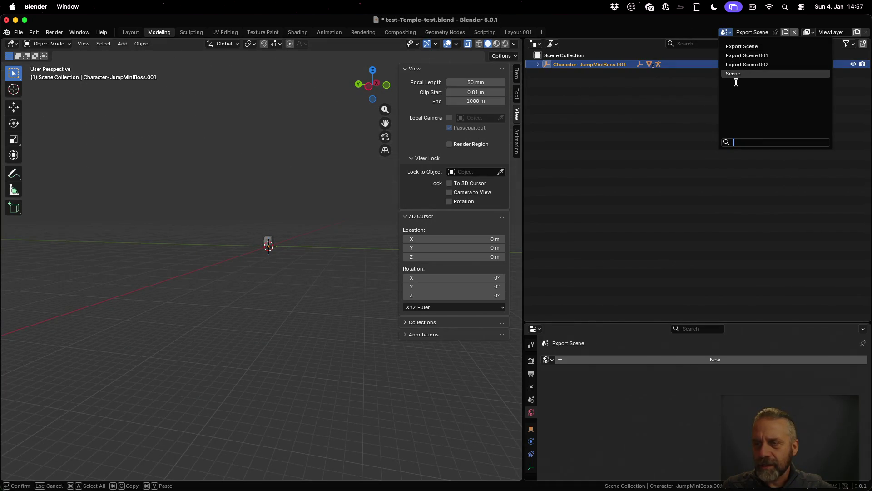
pyautogui.click(736, 76)
pyautogui.moveTo(334, 194); pyautogui.dragTo(286, 278, button='middle')
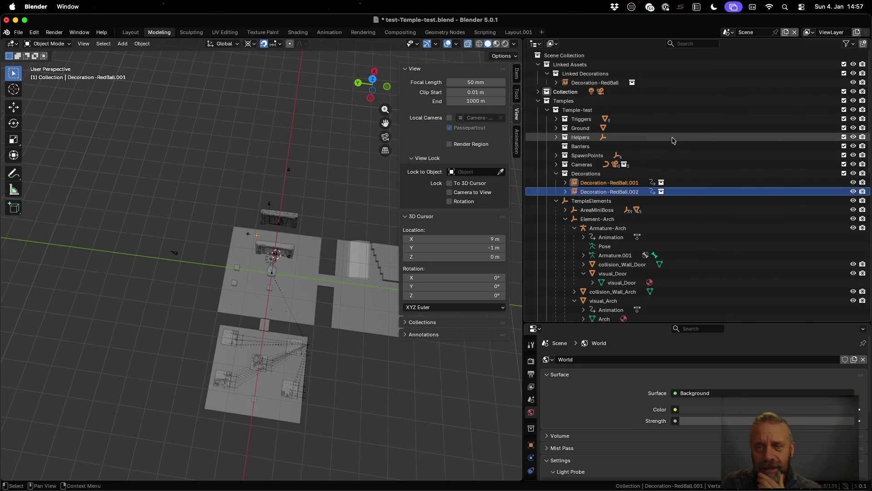
pyautogui.click(634, 201)
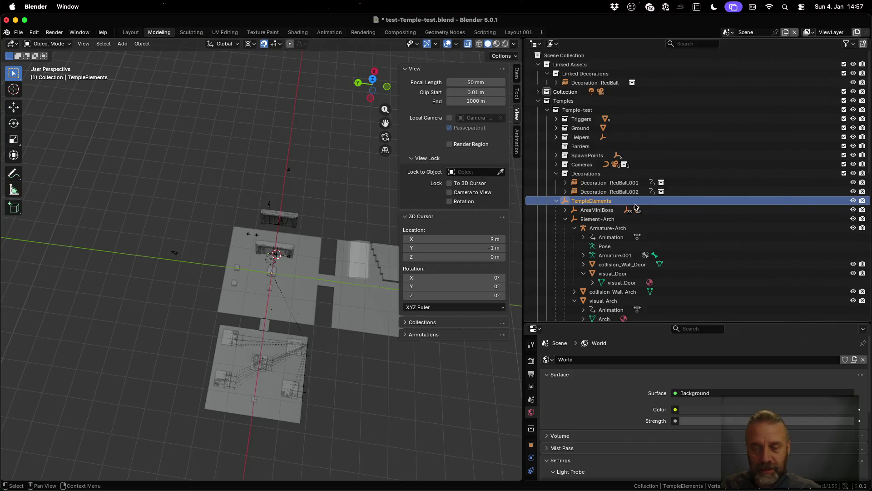
pyautogui.click(852, 201)
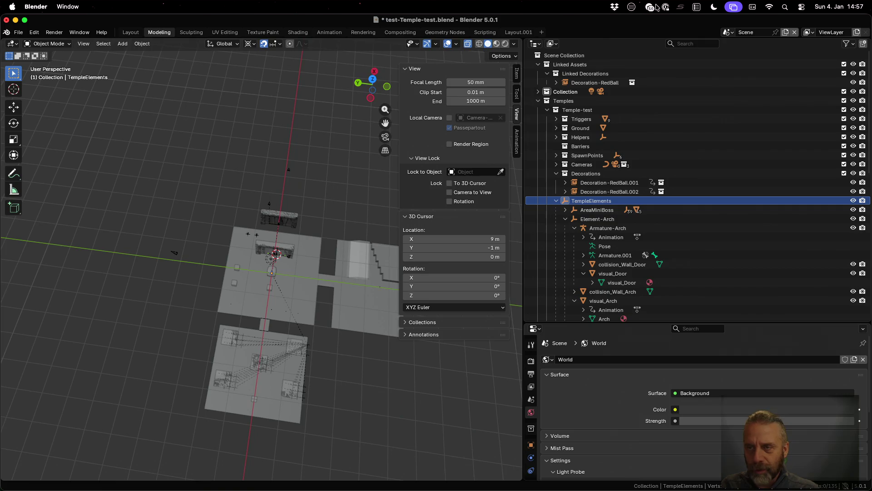
pyautogui.click(728, 31)
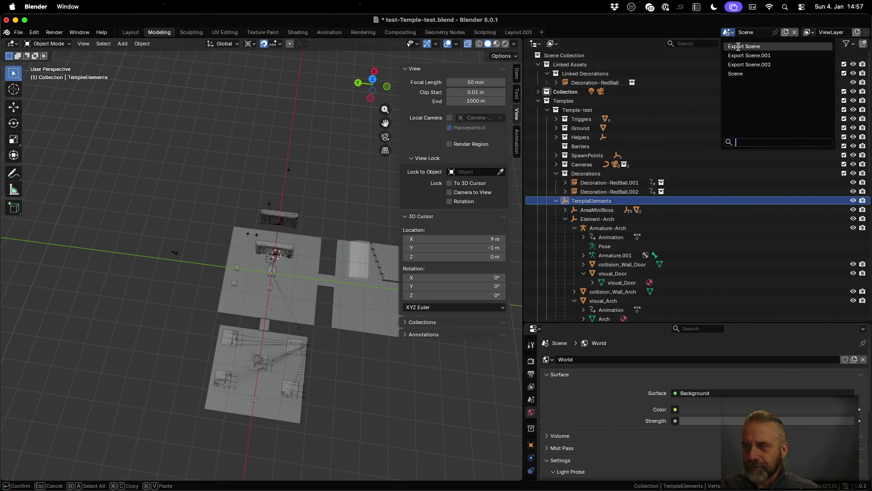
pyautogui.click(747, 63)
pyautogui.moveTo(301, 245)
pyautogui.mouseDown(button='middle')
pyautogui.moveTo(279, 283)
pyautogui.moveTo(277, 275)
pyautogui.mouseUp(button='middle')
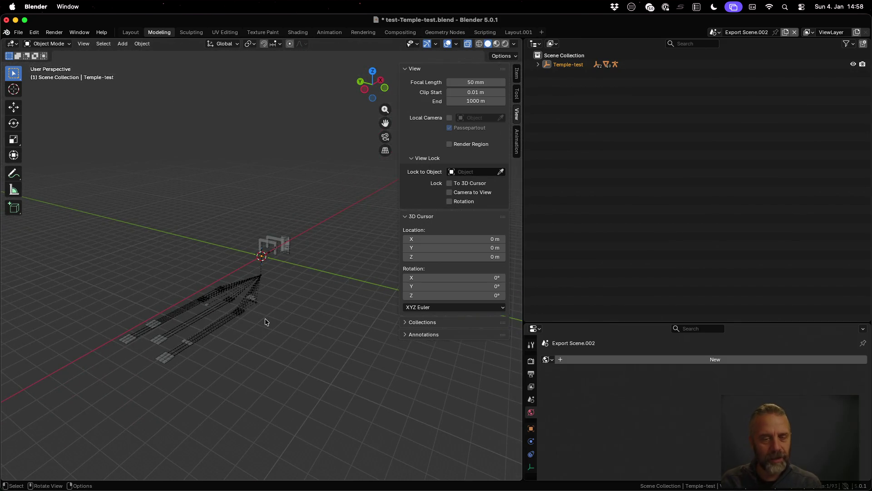
pyautogui.scroll(2, 265, 319)
pyautogui.keyDown('shift'); pyautogui.moveTo(238, 330); pyautogui.dragTo(298, 274, button='middle'); pyautogui.keyUp('shift')
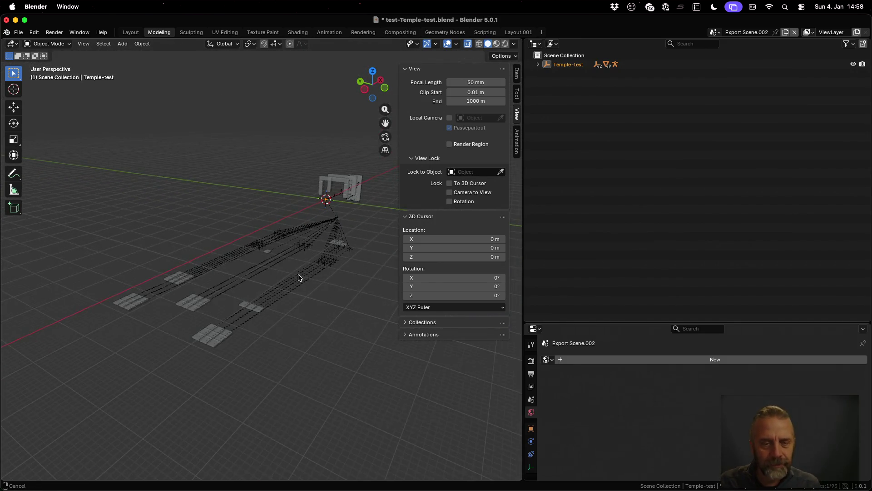
pyautogui.click(544, 65)
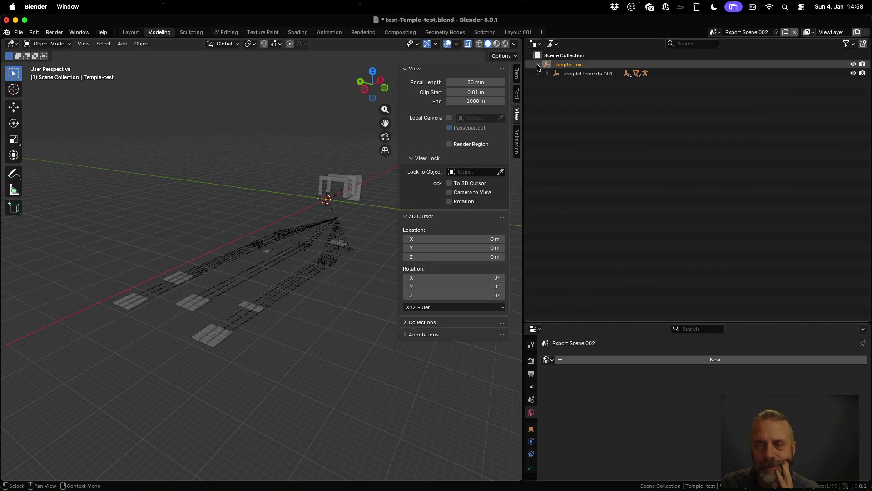
pyautogui.click(549, 74)
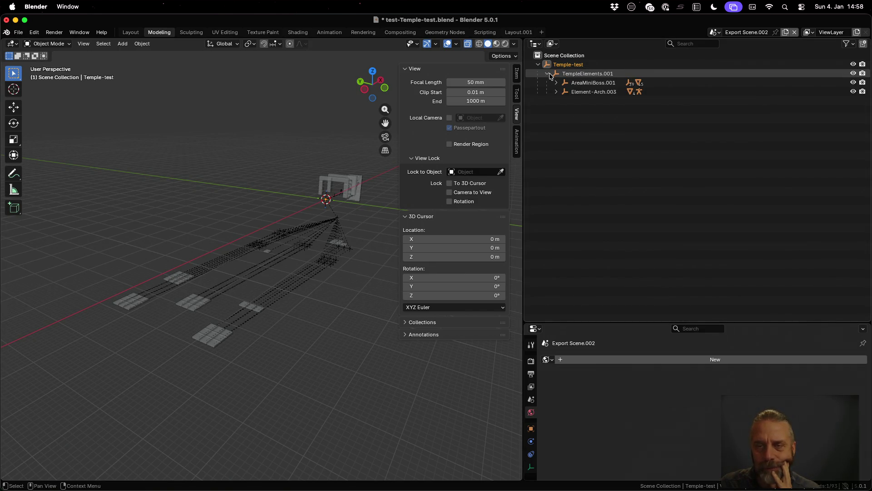
pyautogui.click(555, 82)
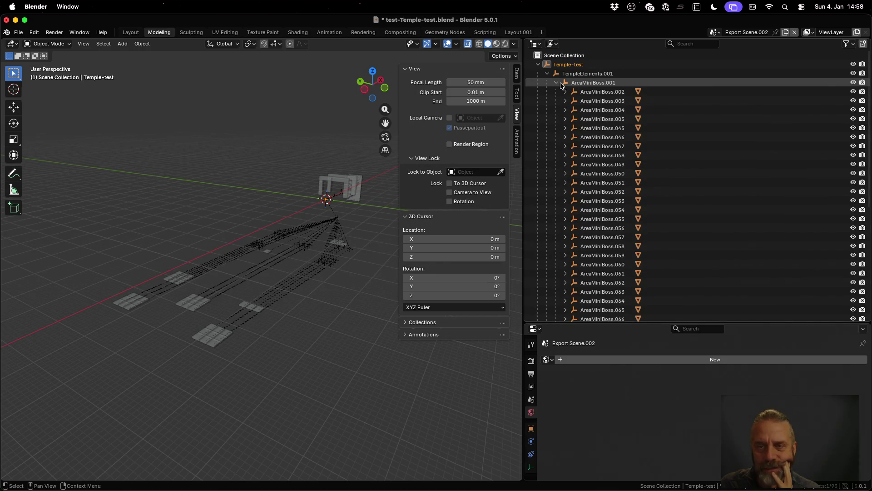
pyautogui.click(556, 82)
pyautogui.click(557, 92)
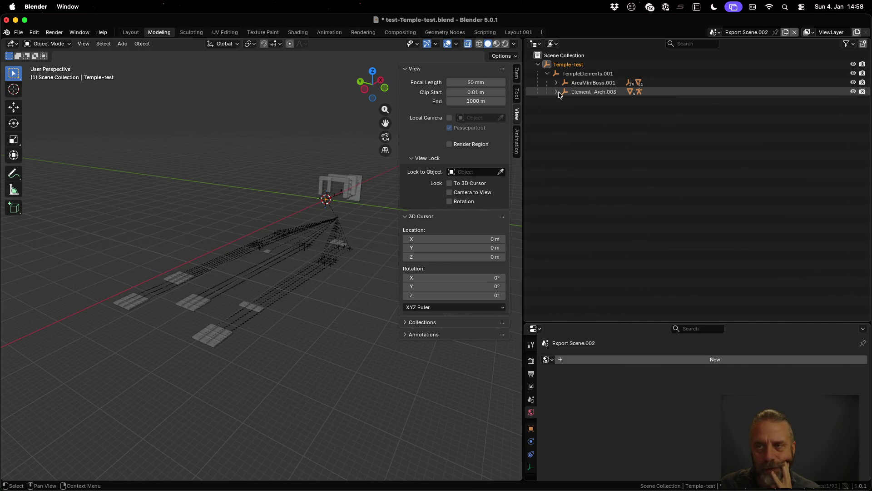
pyautogui.click(717, 32)
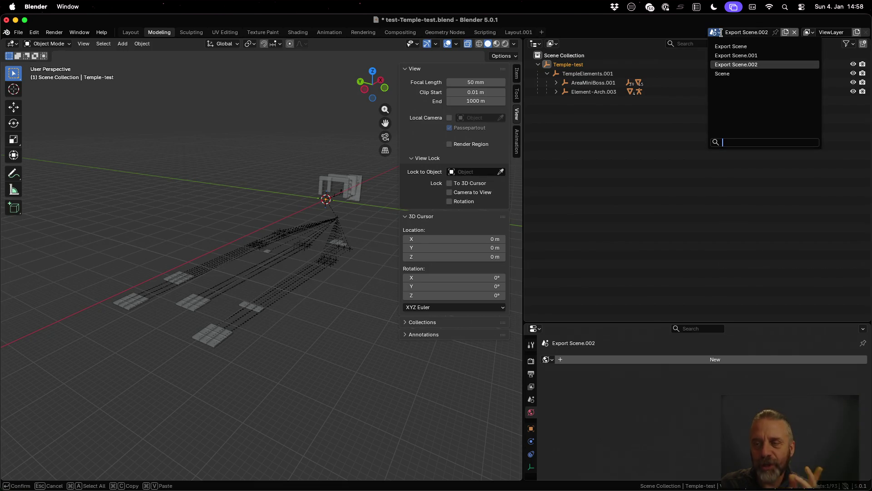
pyautogui.click(723, 73)
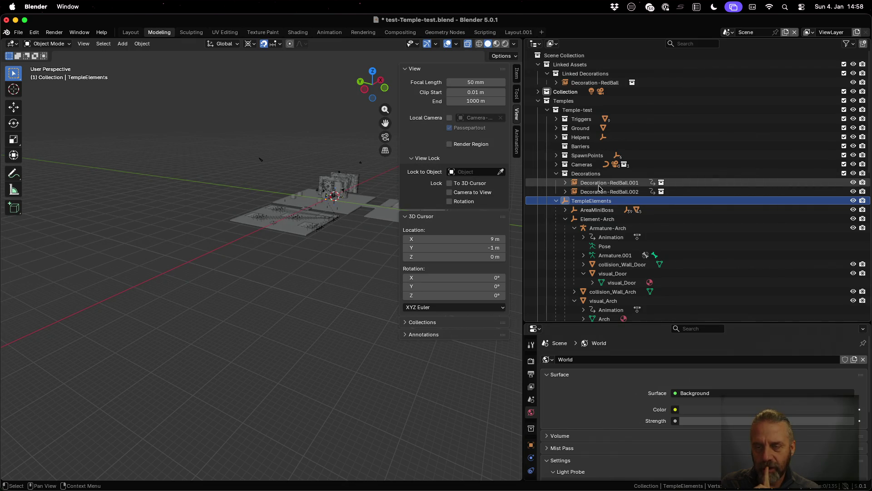
pyautogui.scroll(-3, 599, 188)
pyautogui.scroll(2, 594, 159)
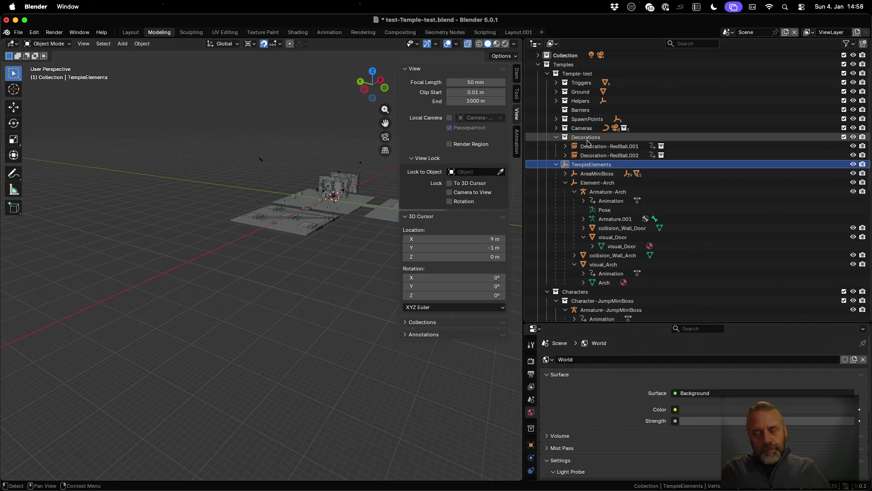
# Switch to blender_v3.py in Sublime Text.
pyautogui.press('super+Tab')
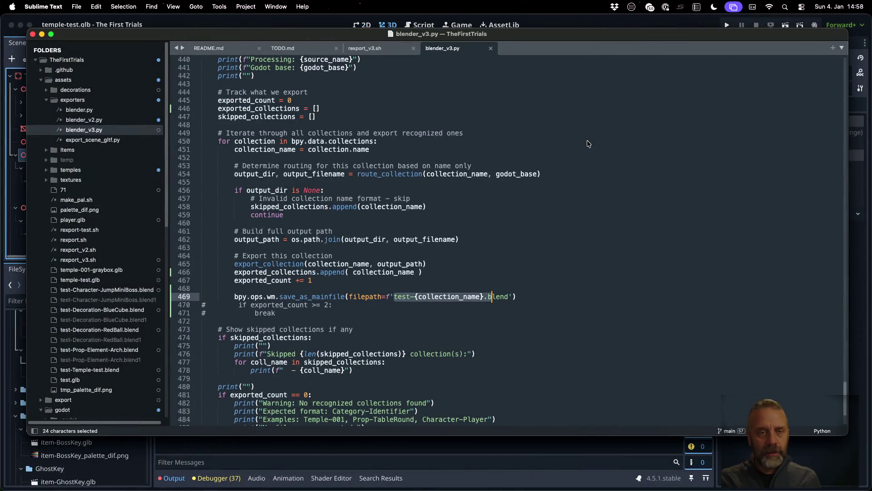
# In Godot, select the imported TempleElements and Triggers nodes of temple-test.
pyautogui.click(290, 19)
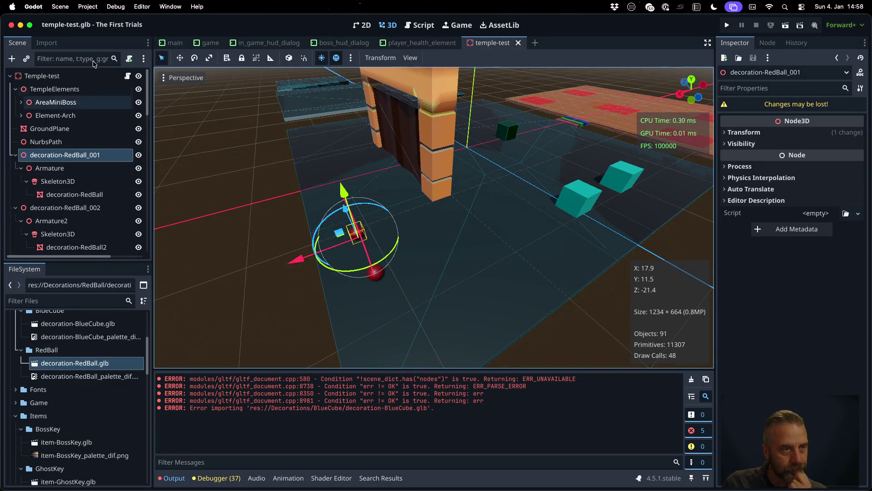
pyautogui.click(78, 93)
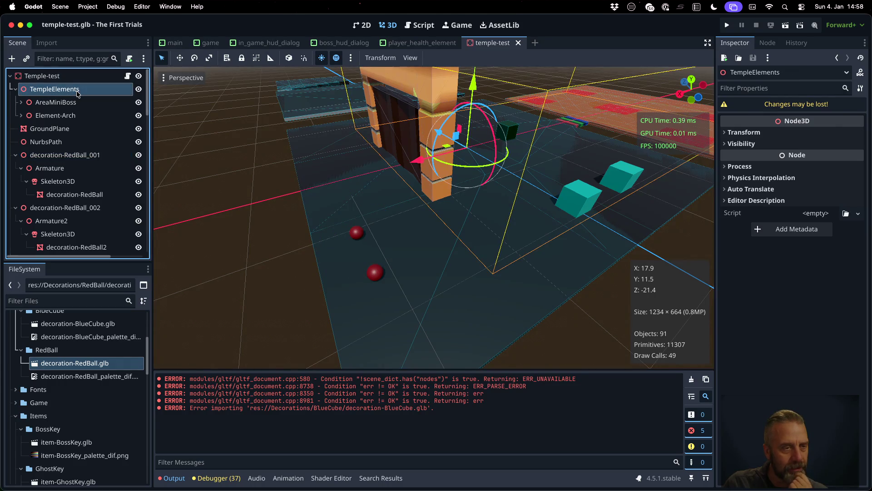
pyautogui.scroll(-5, 80, 154)
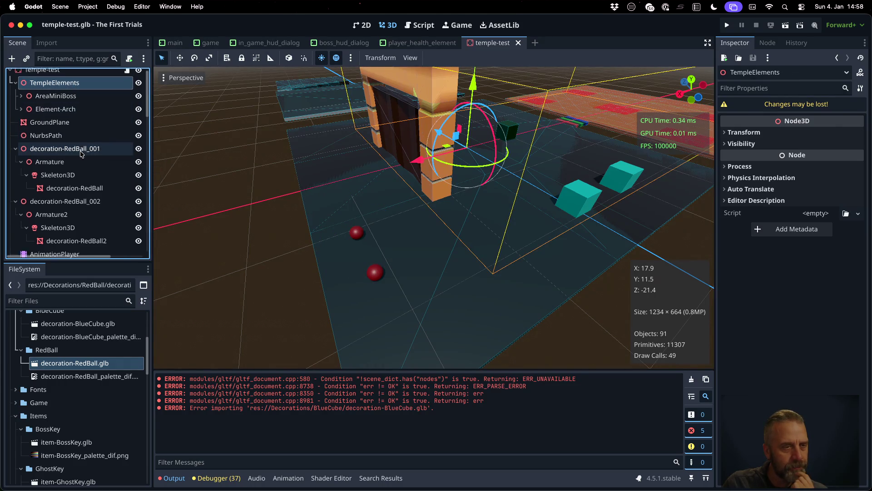
pyautogui.click(66, 129)
pyautogui.scroll(-3, 65, 131)
pyautogui.scroll(-2, 65, 131)
pyautogui.scroll(-3, 66, 131)
pyautogui.scroll(-3, 66, 130)
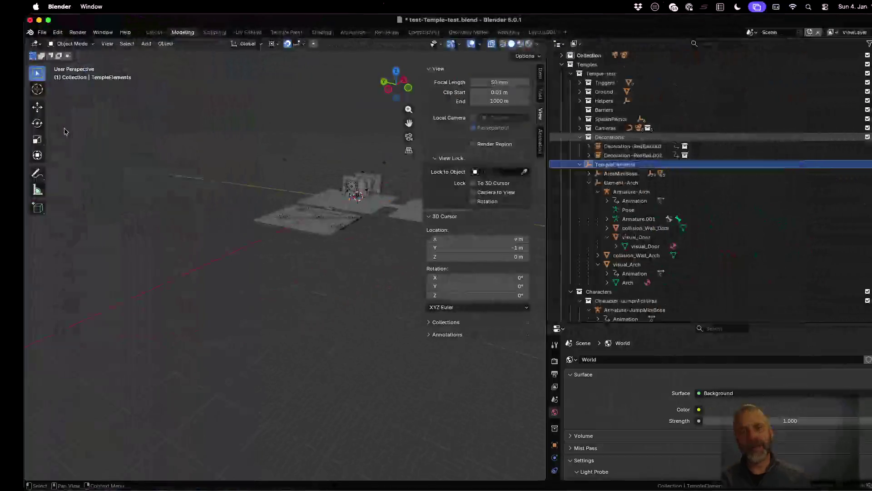
# Expand the Triggers collection in the Outliner.
pyautogui.click(556, 83)
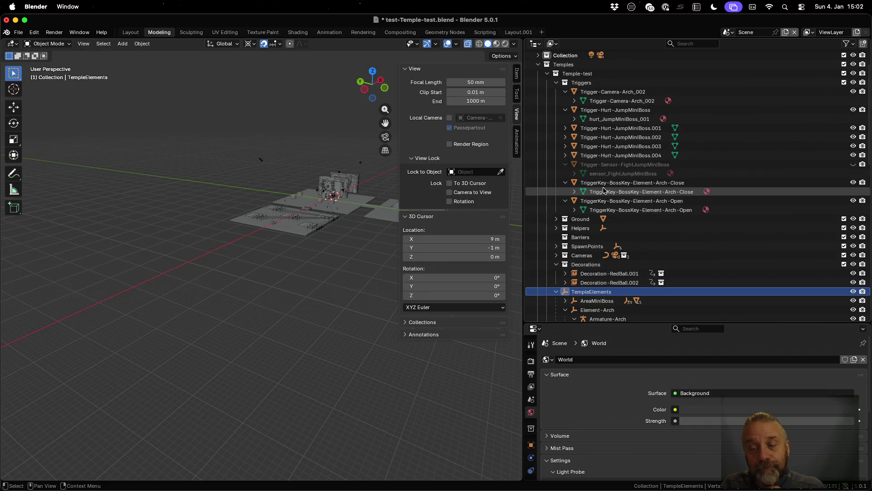
pyautogui.scroll(-3, 603, 191)
pyautogui.scroll(-1, 603, 191)
pyautogui.scroll(1, 603, 191)
pyautogui.scroll(4, 603, 191)
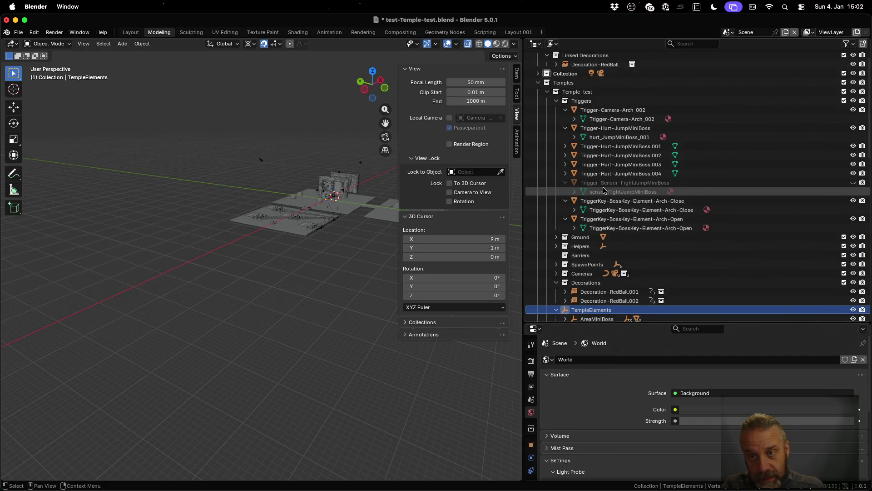
# Make Triggers the active collection and show all open windows to reach Godot.
pyautogui.click(601, 102)
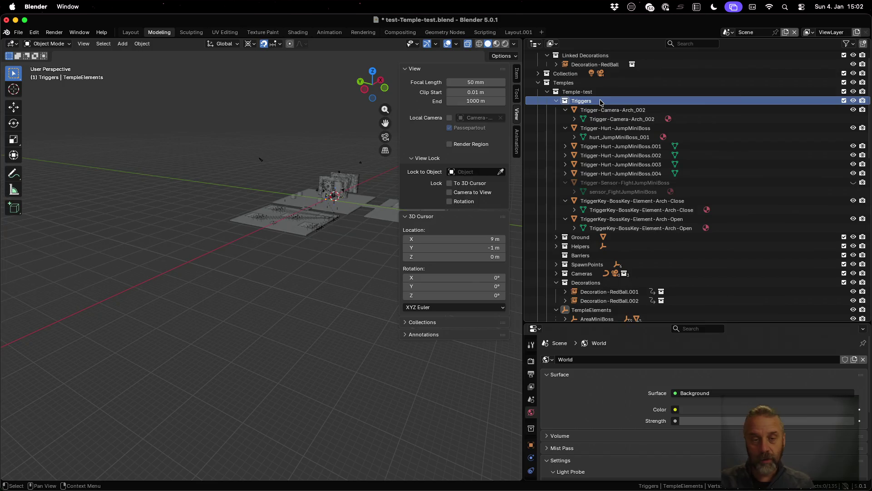
pyautogui.press('super+Tab')
pyautogui.hotkey('ctrl', 'Up')
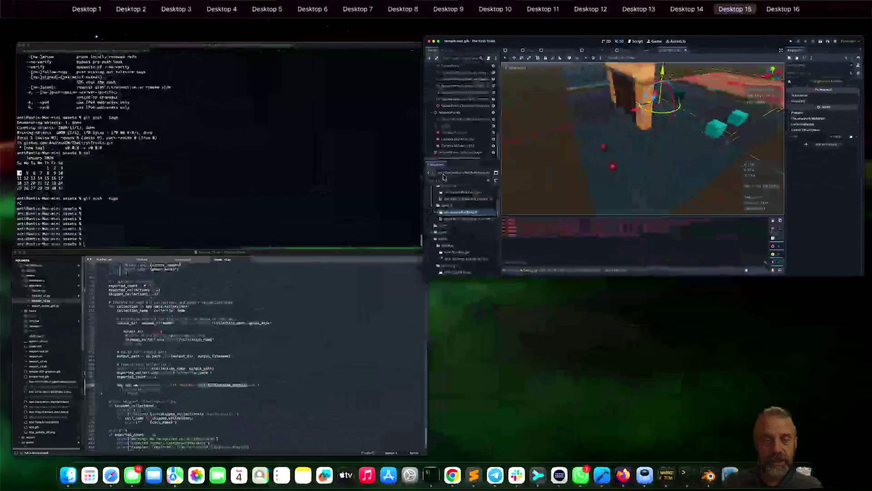
# Review line 464 and the export_collection docstring in blender_v3.py.
pyautogui.click(319, 314)
pyautogui.click(386, 255)
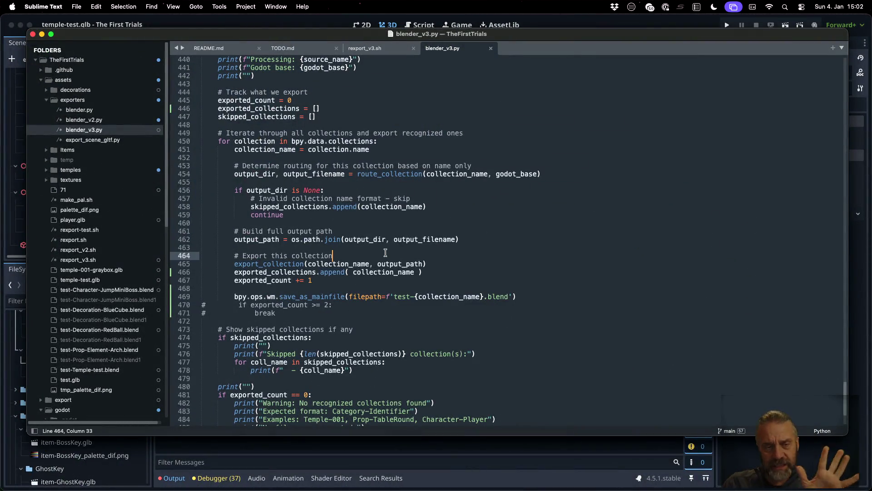
pyautogui.scroll(2, 386, 254)
pyautogui.scroll(5, 386, 254)
pyautogui.scroll(4, 386, 254)
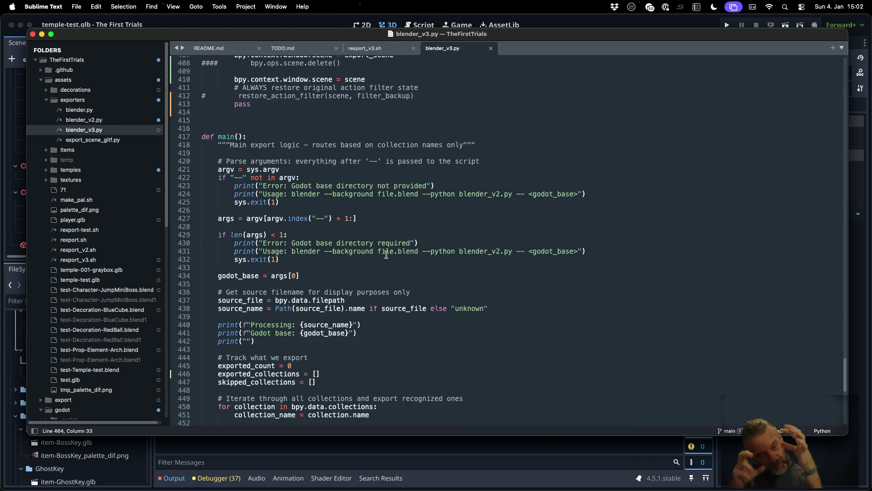
pyautogui.scroll(3, 379, 246)
pyautogui.scroll(5, 377, 244)
pyautogui.scroll(5, 371, 240)
pyautogui.scroll(5, 366, 236)
pyautogui.scroll(5, 366, 235)
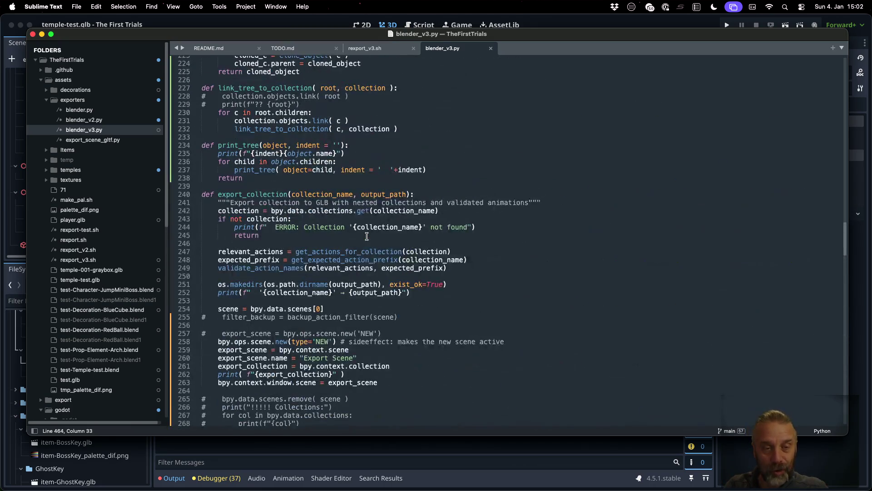
pyautogui.scroll(-2, 334, 213)
pyautogui.click(306, 168)
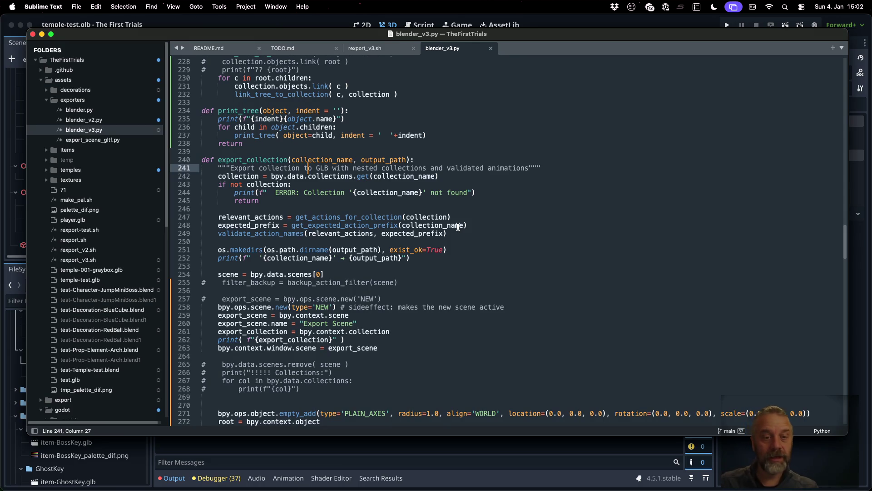
pyautogui.scroll(-3, 475, 240)
pyautogui.scroll(-1, 475, 239)
pyautogui.scroll(-1, 464, 238)
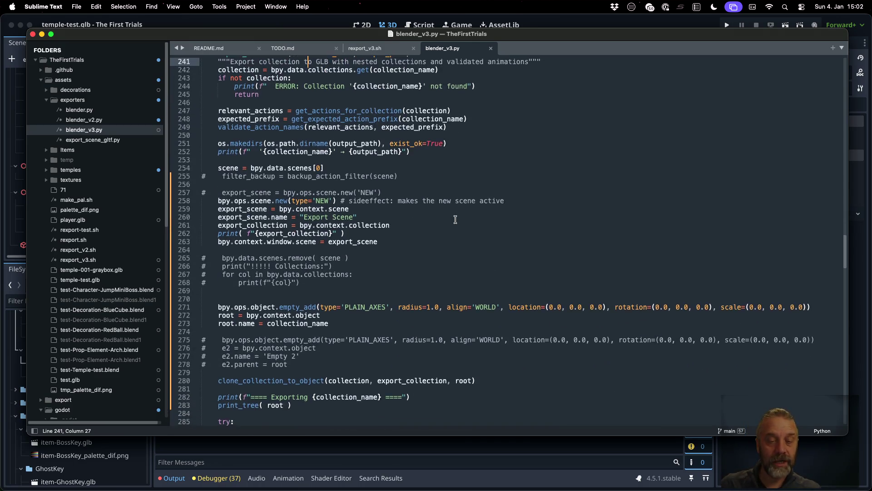
pyautogui.scroll(-2, 441, 235)
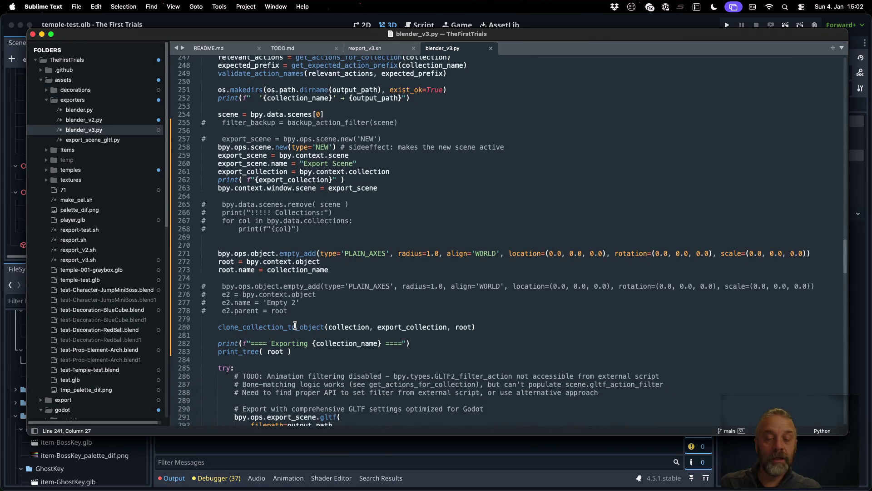
# Jump to the clone_collection_to_object definition on line 194, then show all windows.
pyautogui.rightClick(294, 327)
pyautogui.click(332, 303)
pyautogui.scroll(-2, 386, 259)
pyautogui.click(317, 210)
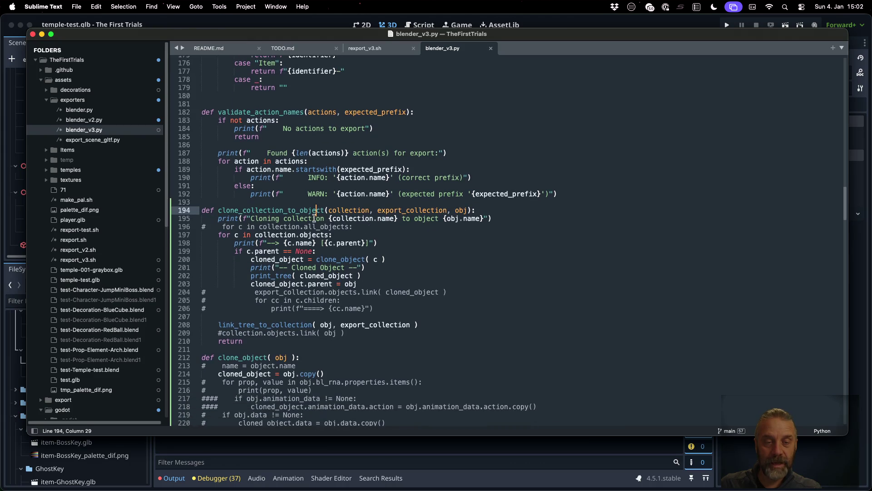
pyautogui.hotkey('ctrl', 'Up')
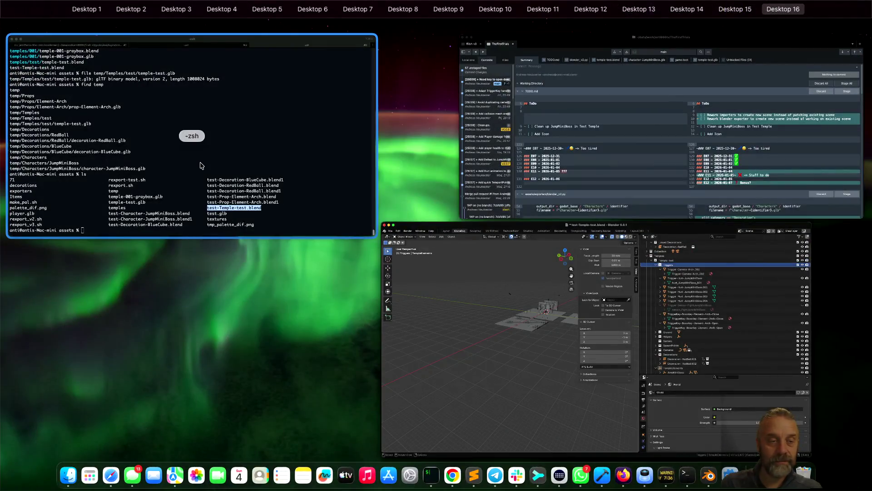
# Clear the terminal and run ./rexport_v3.sh temples/test/temple-test.blend temp.
pyautogui.click(200, 162)
pyautogui.hotkey('ctrl', 'l')
pyautogui.write('./rexport_v3.sh temples/test/temple-test.blend temp')
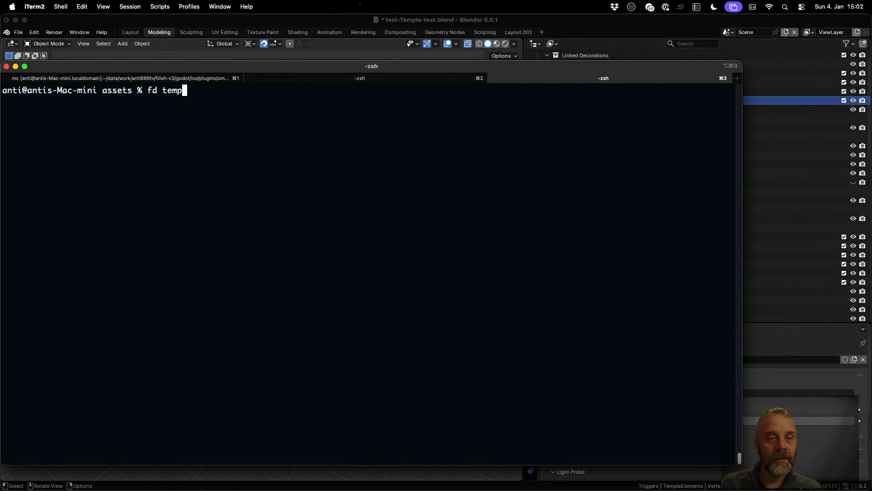
pyautogui.press('Return')
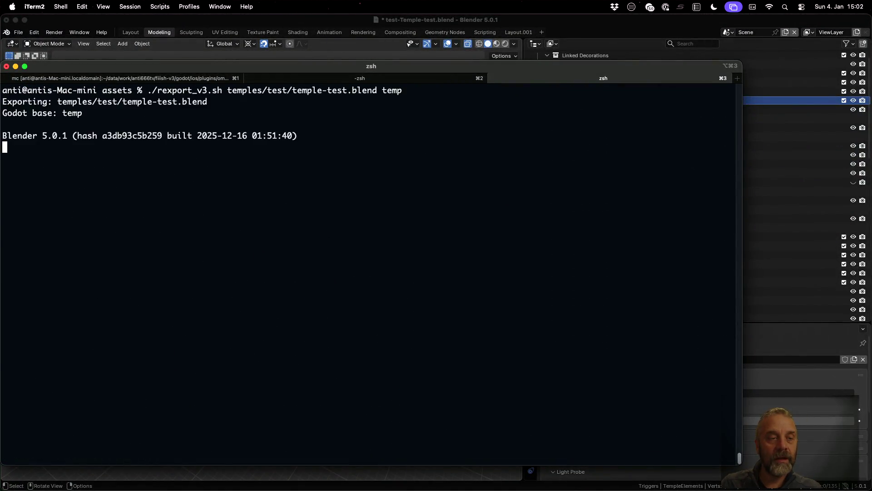
pyautogui.scroll(5, 176, 214)
pyautogui.scroll(3, 177, 216)
pyautogui.scroll(3, 179, 218)
pyautogui.scroll(3, 180, 220)
pyautogui.scroll(5, 180, 220)
pyautogui.scroll(3, 180, 220)
pyautogui.scroll(3, 180, 221)
pyautogui.scroll(3, 180, 220)
pyautogui.scroll(3, 180, 220)
pyautogui.scroll(3, 180, 220)
pyautogui.scroll(1, 180, 220)
pyautogui.scroll(3, 180, 222)
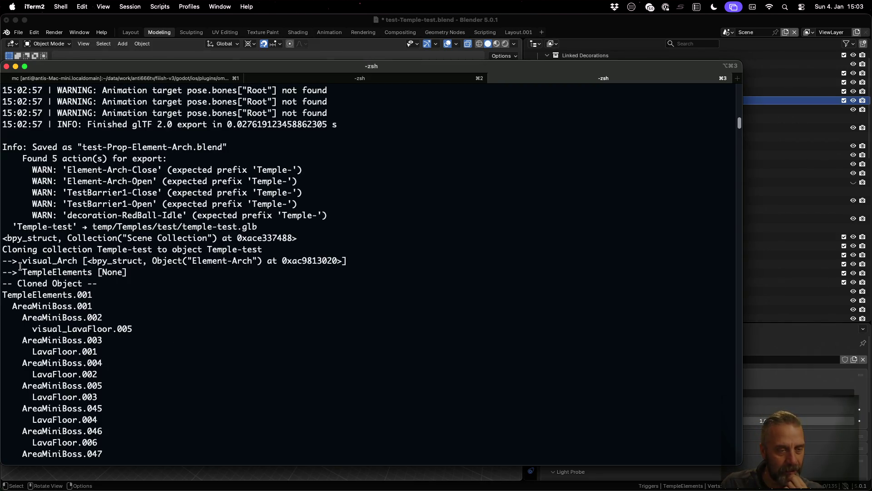
# Mark Temple-test, visual_Arch and TempleElements in the cloning log, then switch to Blender.
pyautogui.moveTo(97, 249); pyautogui.dragTo(164, 251)
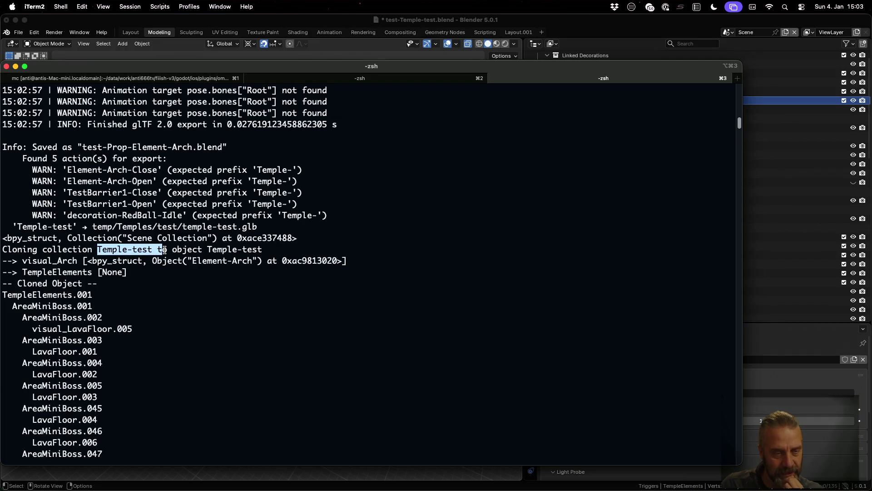
pyautogui.click(74, 258)
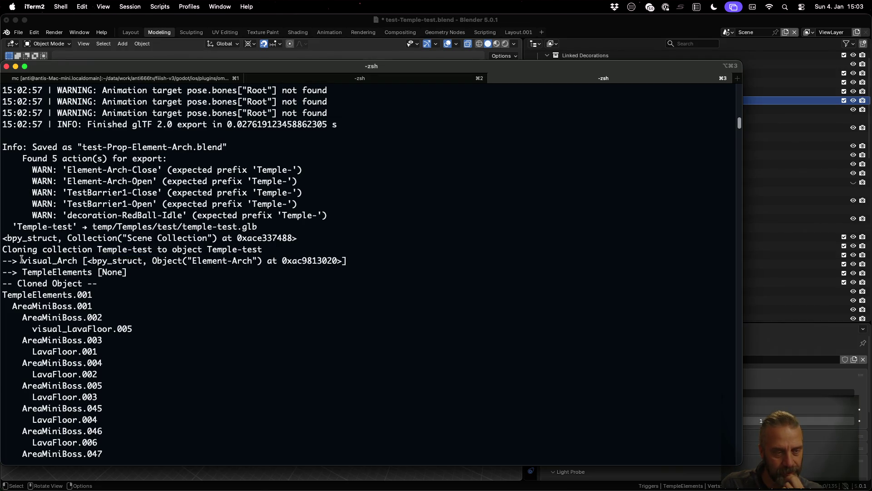
pyautogui.moveTo(25, 261); pyautogui.dragTo(86, 263)
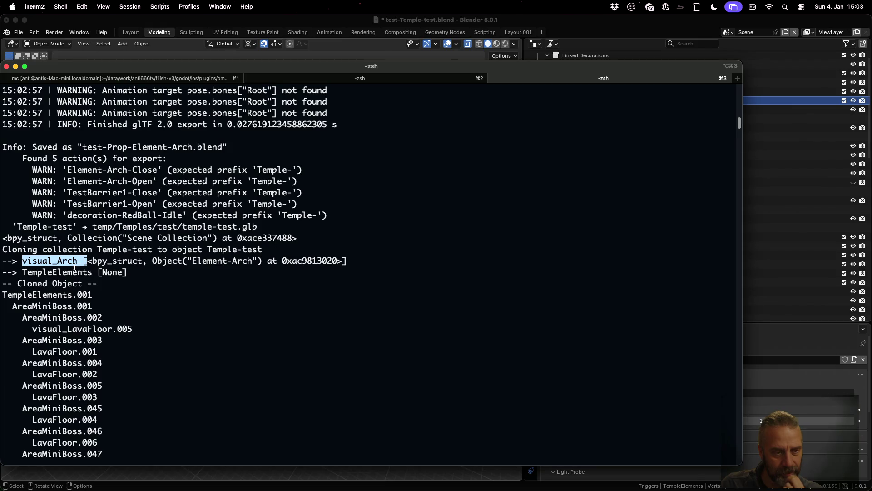
pyautogui.moveTo(21, 271); pyautogui.dragTo(91, 271)
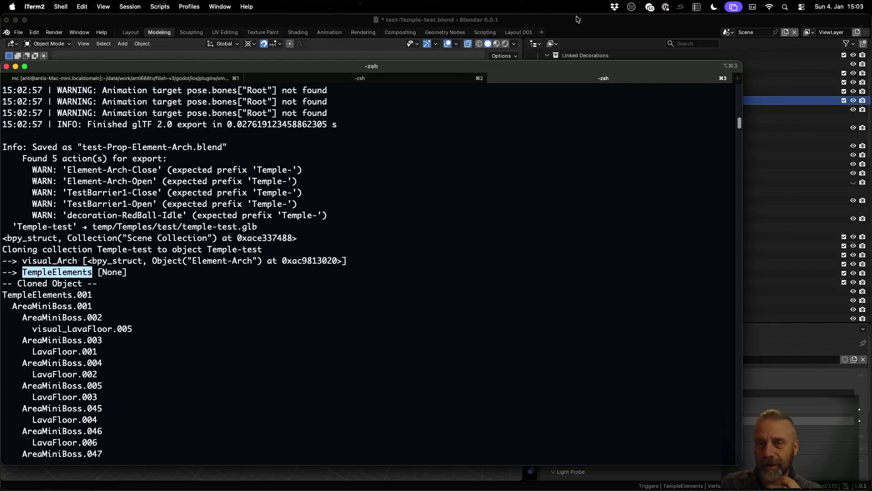
pyautogui.press('super+Tab')
pyautogui.scroll(-1, 625, 263)
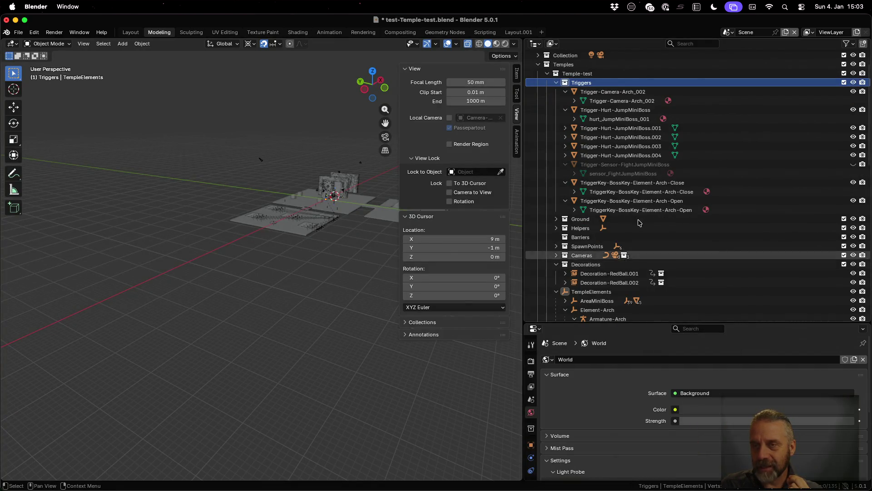
# Collapse the Triggers and Decorations collections and bring the terminal log back in front.
pyautogui.click(557, 82)
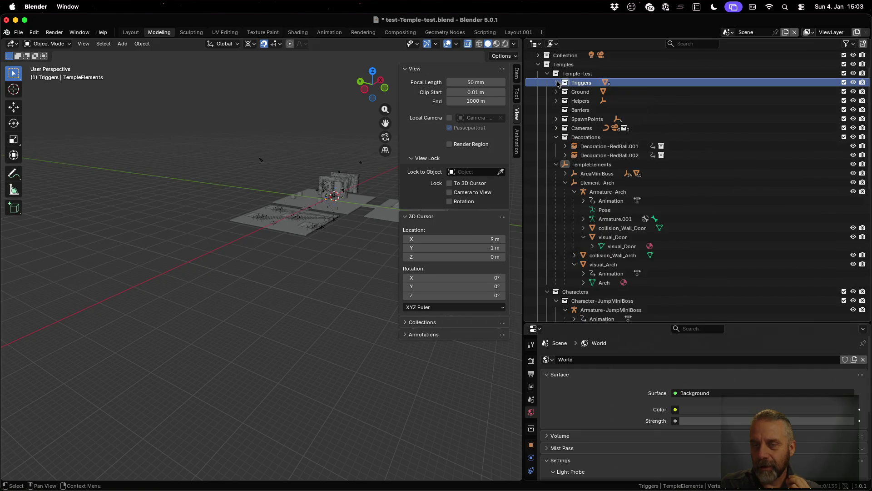
pyautogui.click(557, 138)
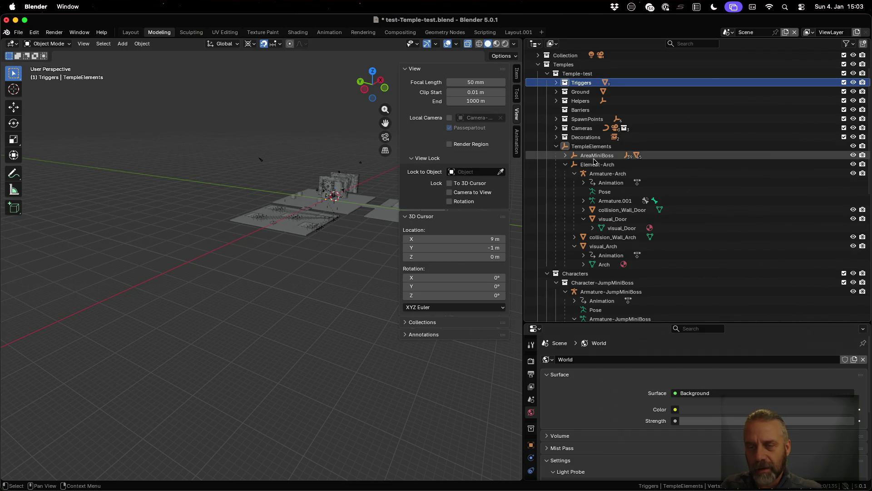
pyautogui.hotkey('ctrl', 'Up')
pyautogui.click(259, 153)
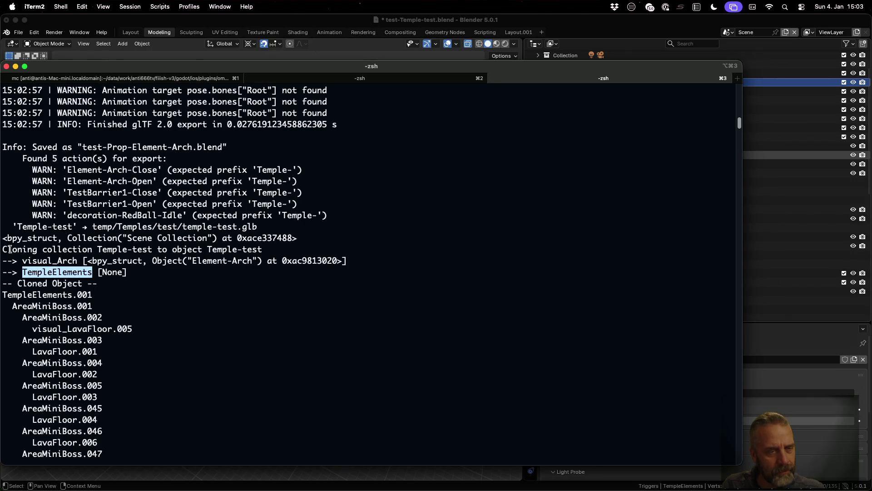
# Review the cloning log around visual_Arch, glance at Blender, then return to blender_v3.py.
pyautogui.moveTo(21, 261); pyautogui.dragTo(80, 260)
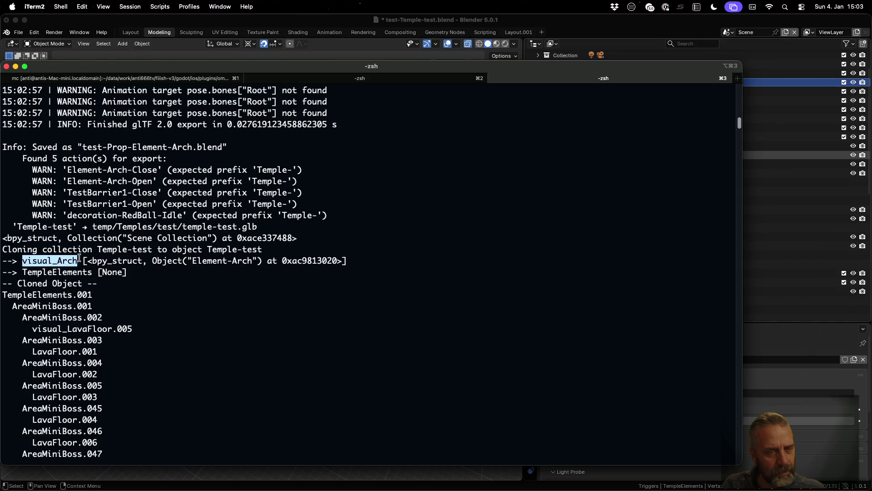
pyautogui.scroll(-2, 69, 273)
pyautogui.scroll(-10, 35, 272)
pyautogui.scroll(-10, 34, 272)
pyautogui.scroll(-10, 35, 272)
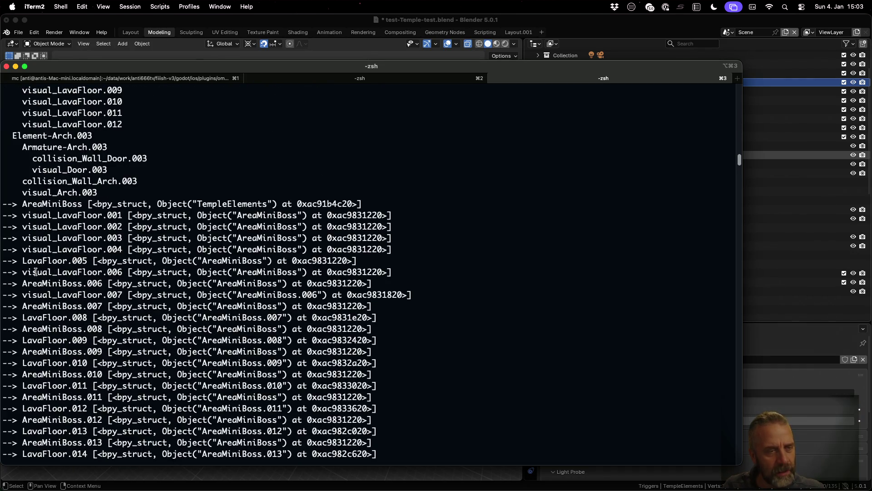
pyautogui.scroll(-5, 58, 140)
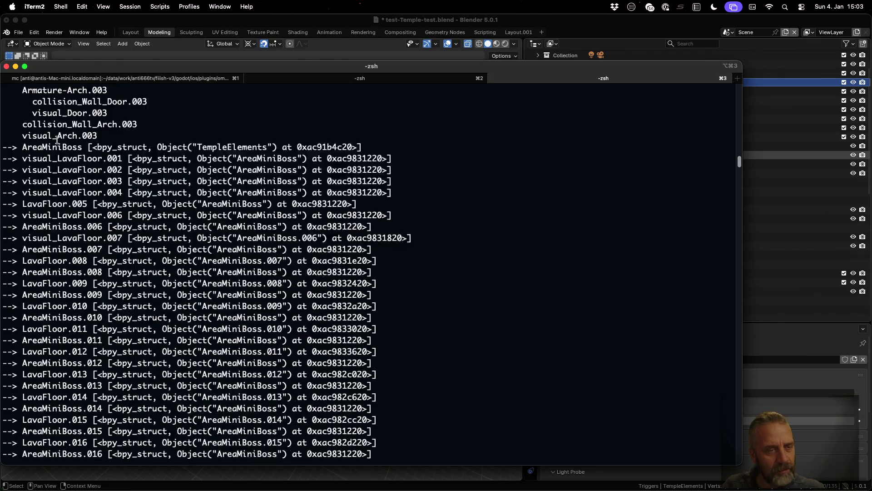
pyautogui.click(783, 154)
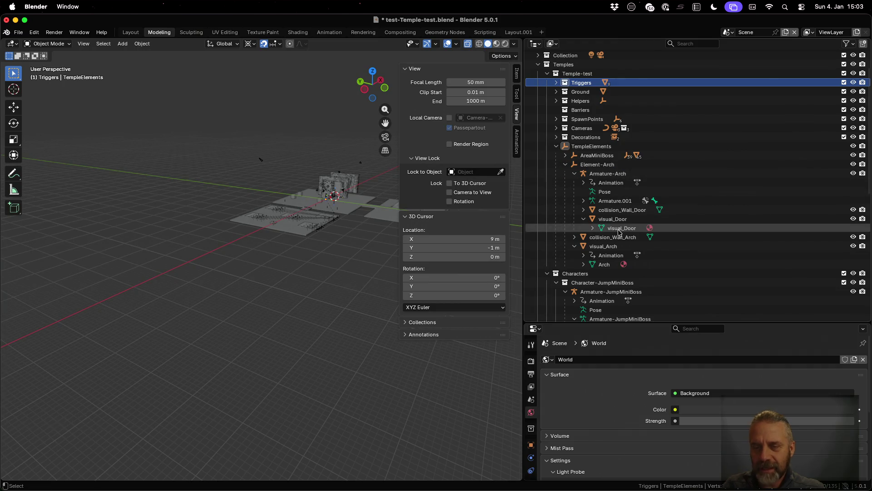
pyautogui.hotkey('ctrl', 'Up')
pyautogui.click(361, 197)
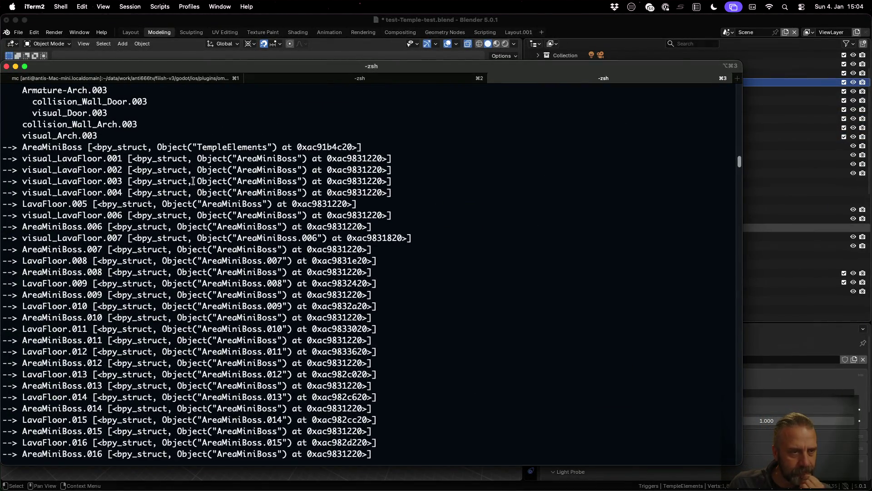
pyautogui.scroll(-5, 193, 181)
pyautogui.scroll(-5, 193, 180)
pyautogui.scroll(-5, 193, 181)
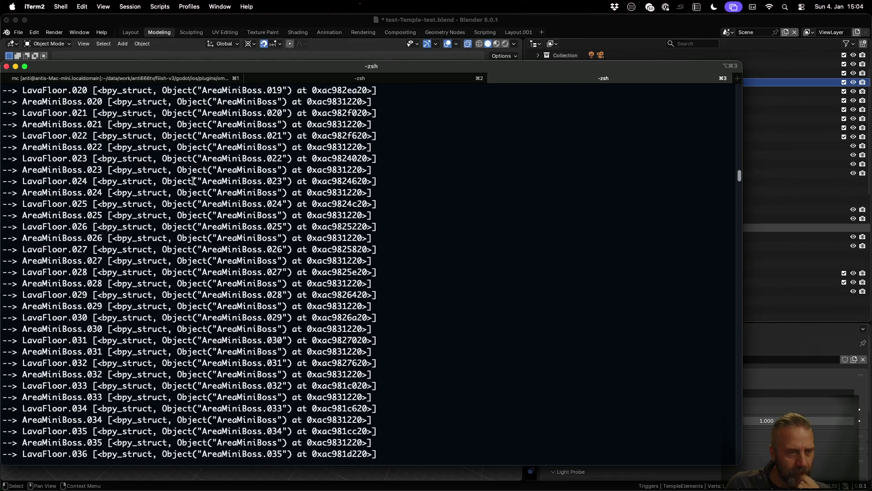
pyautogui.scroll(-5, 193, 180)
pyautogui.scroll(-1, 193, 181)
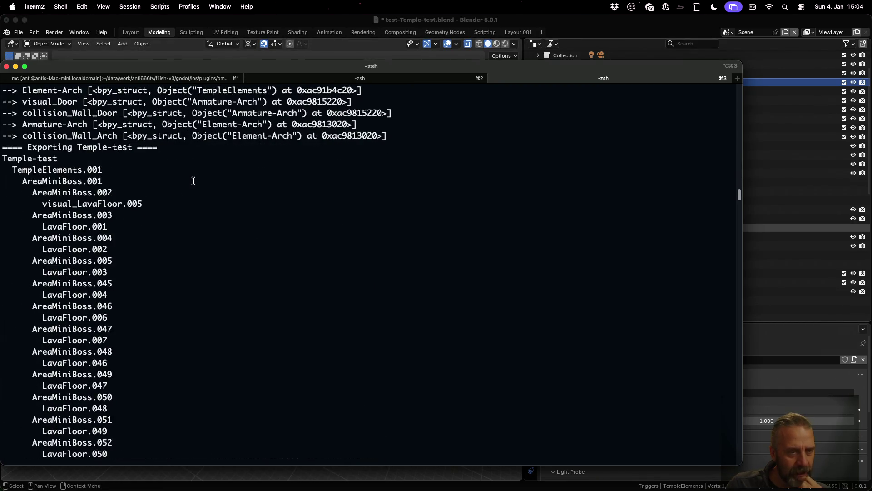
pyautogui.scroll(-6, 33, 163)
pyautogui.scroll(-6, 33, 162)
pyautogui.scroll(-6, 32, 162)
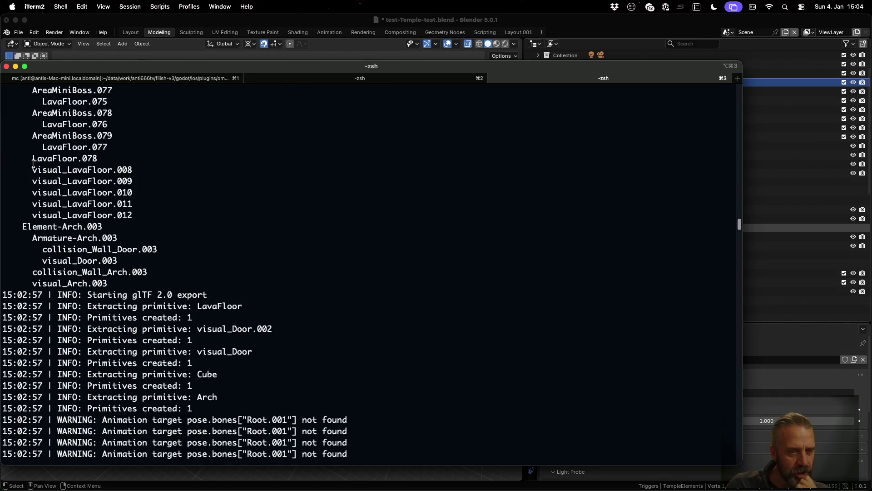
pyautogui.scroll(3, 190, 164)
pyautogui.press('super+Tab')
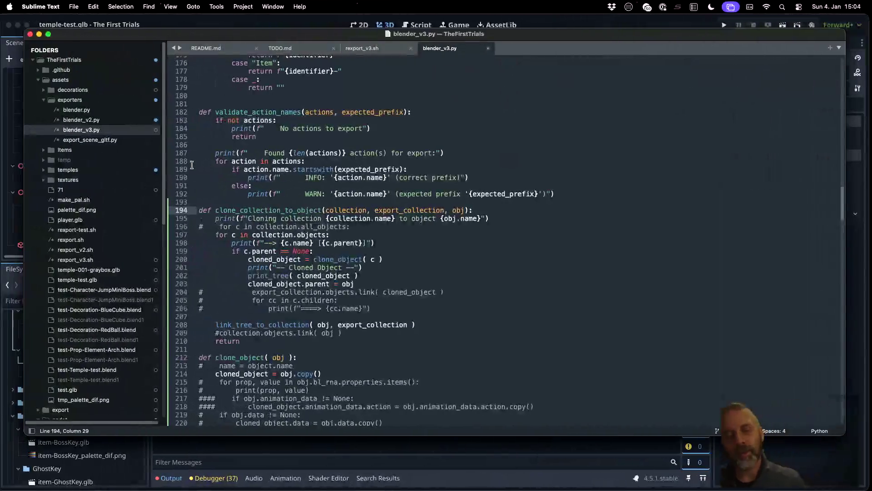
# Add 'for col in collection.children:' printing '???? Child Collection{col}' at the end of clone_collection_to_object.
pyautogui.click(382, 236)
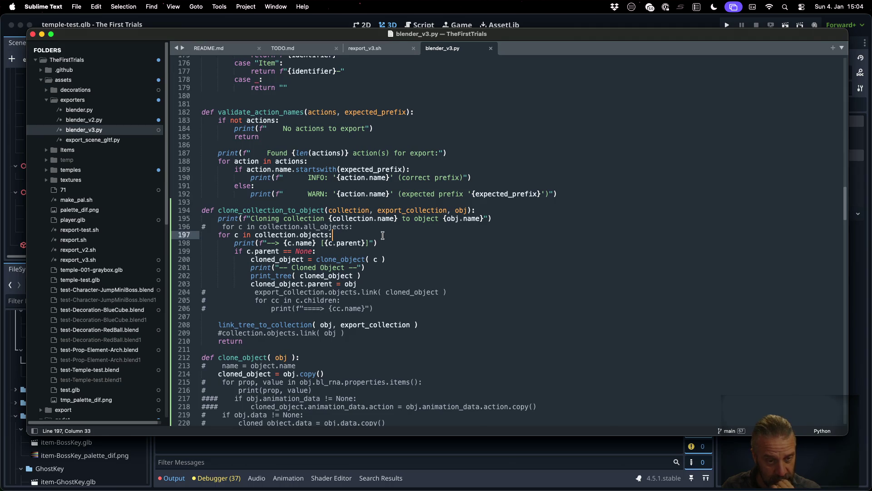
pyautogui.press('Down')
pyautogui.press('Down')
pyautogui.press('Down')
pyautogui.press('Down')
pyautogui.press('Down')
pyautogui.press('Down')
pyautogui.press('Down')
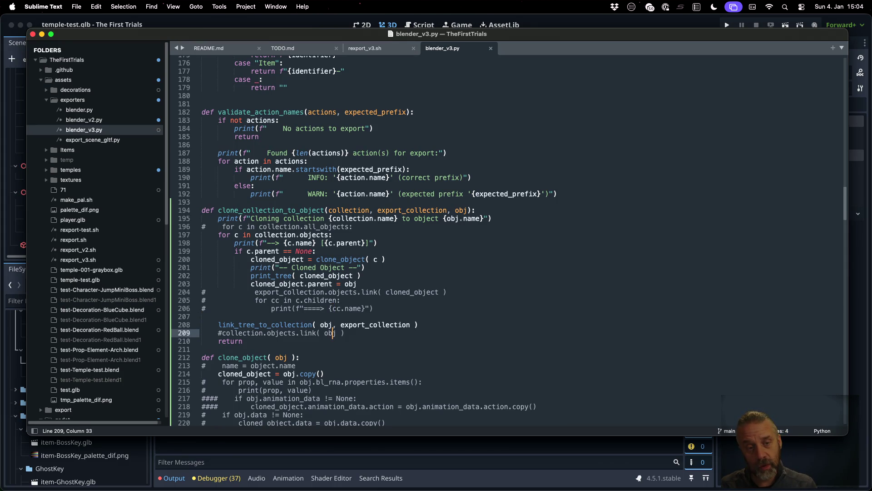
pyautogui.press('Return')
pyautogui.press('Return')
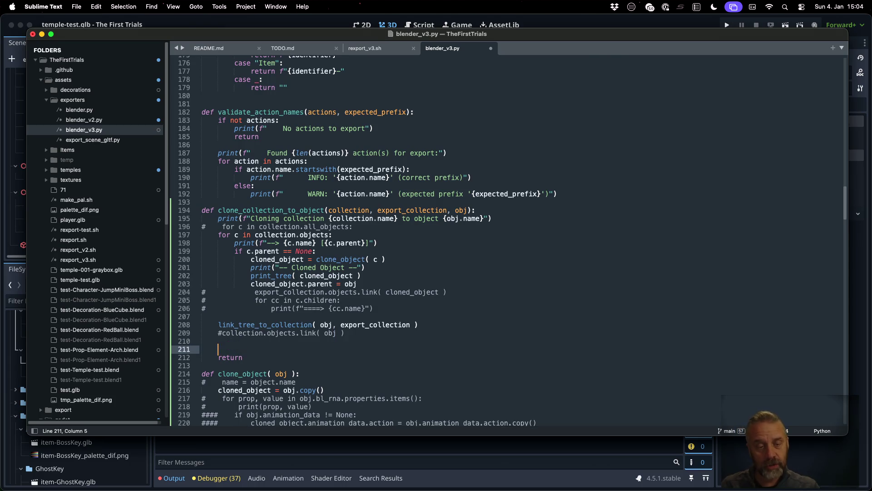
pyautogui.write('for col in co')
pyautogui.press('Return')
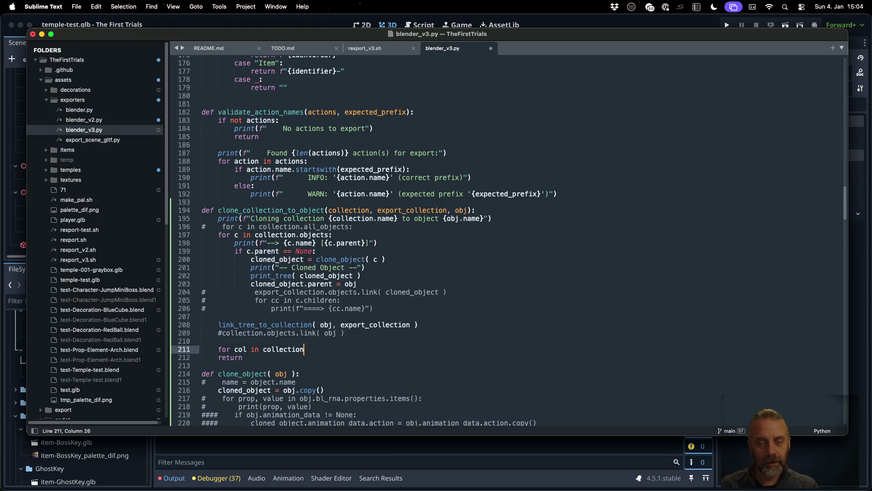
pyautogui.write('.ch')
pyautogui.press('Return')
pyautogui.write(':')
pyautogui.press('Return')
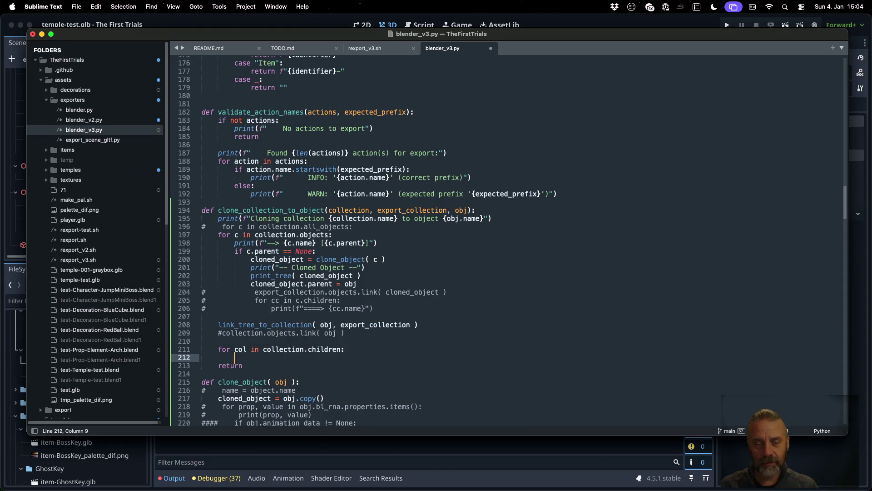
pyautogui.write('prin')
pyautogui.press('Return')
pyautogui.write('(f"???? {col')
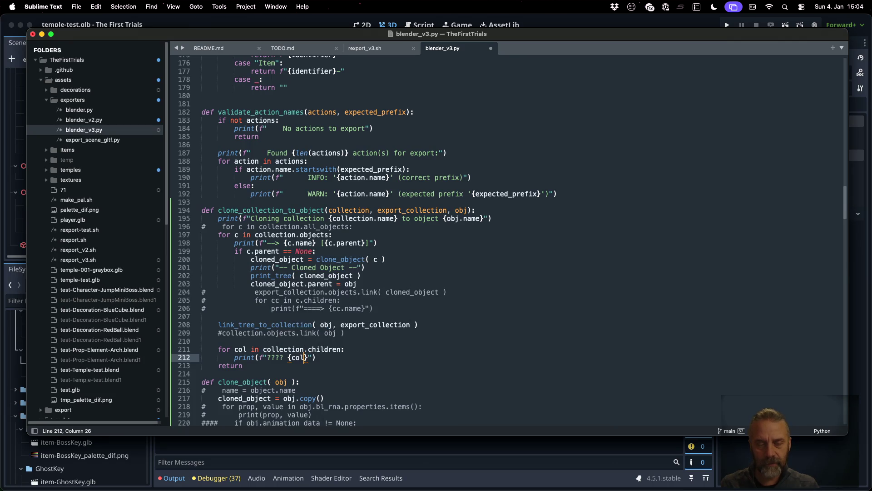
pyautogui.write('C')
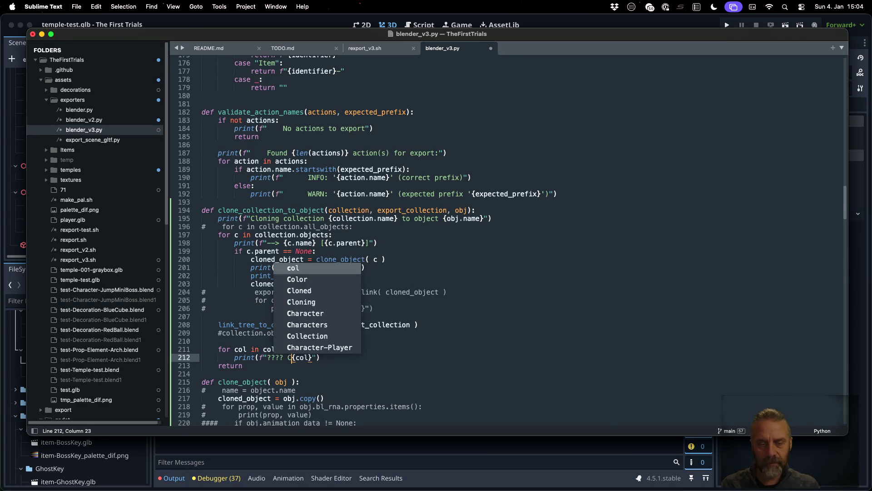
pyautogui.write('hild Collection')
pyautogui.click(246, 357)
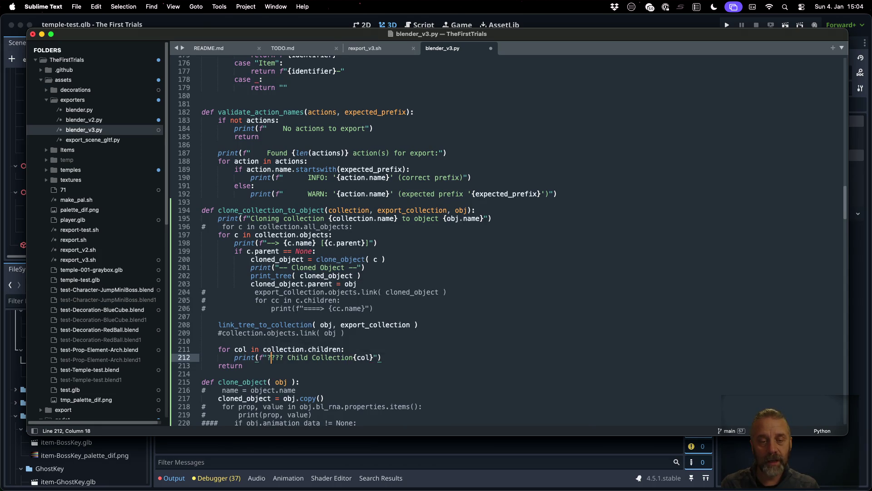
pyautogui.write('.')
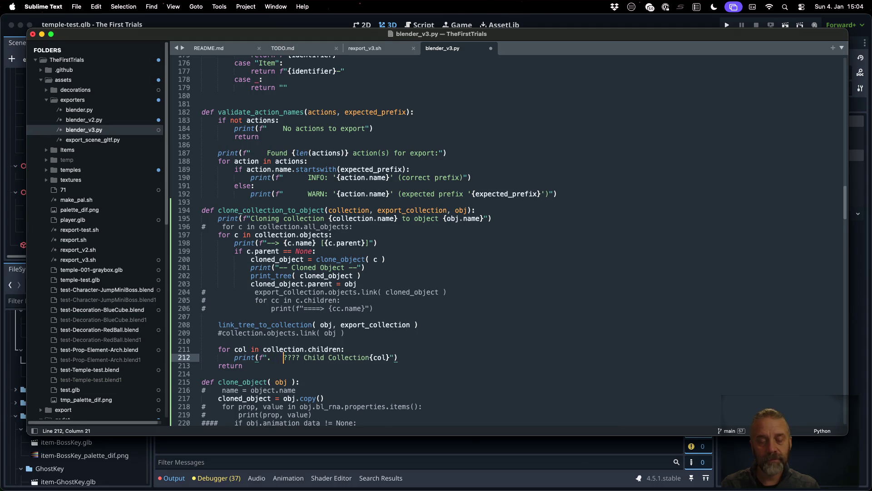
# Save the script and rerun the export command in the terminal.
pyautogui.press('super+s')
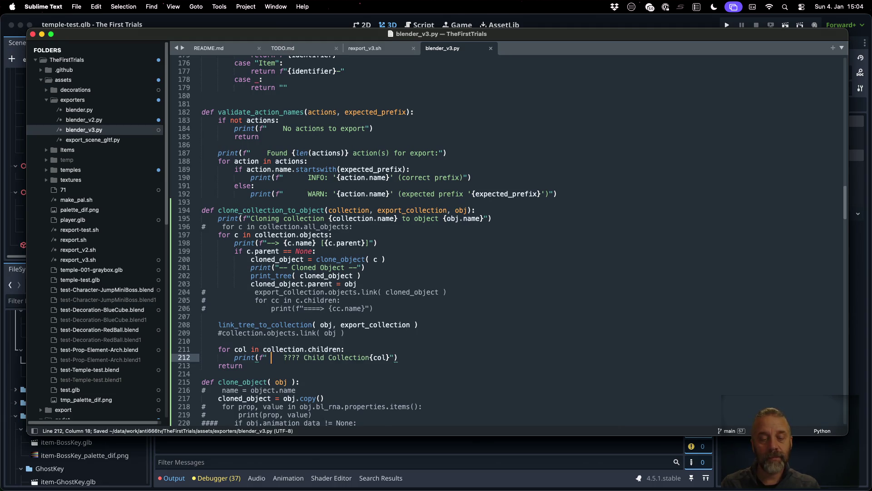
pyautogui.press('super+Tab')
pyautogui.press('Up')
pyautogui.press('Return')
pyautogui.scroll(5, 355, 334)
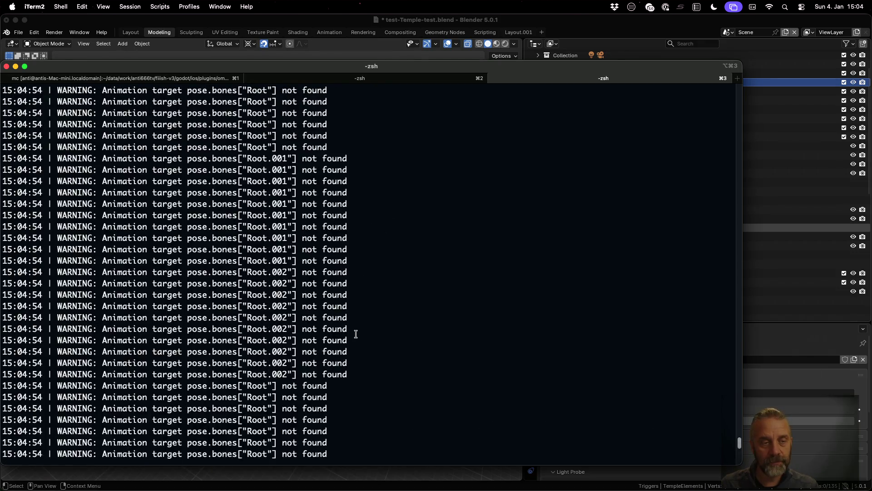
pyautogui.scroll(5, 355, 334)
pyautogui.scroll(5, 355, 333)
pyautogui.scroll(5, 355, 333)
pyautogui.scroll(-10, 355, 333)
pyautogui.scroll(1, 354, 333)
pyautogui.scroll(10, 355, 333)
pyautogui.scroll(3, 355, 333)
pyautogui.scroll(5, 355, 333)
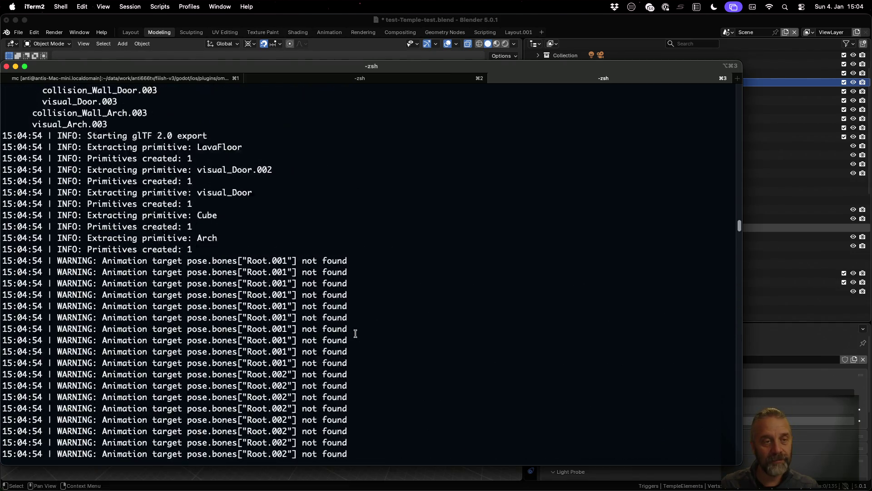
pyautogui.scroll(10, 355, 334)
pyautogui.scroll(-6, 355, 333)
pyautogui.scroll(-4, 355, 333)
pyautogui.scroll(-4, 355, 333)
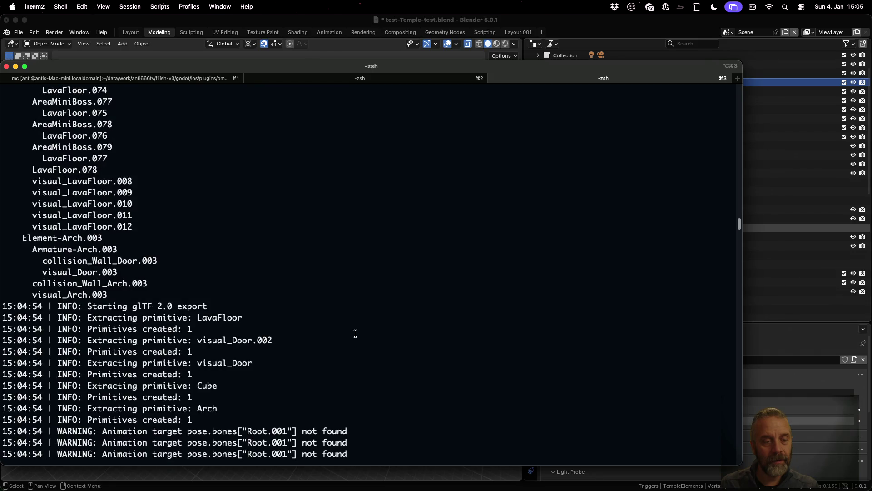
pyautogui.scroll(10, 355, 333)
pyautogui.scroll(15, 355, 333)
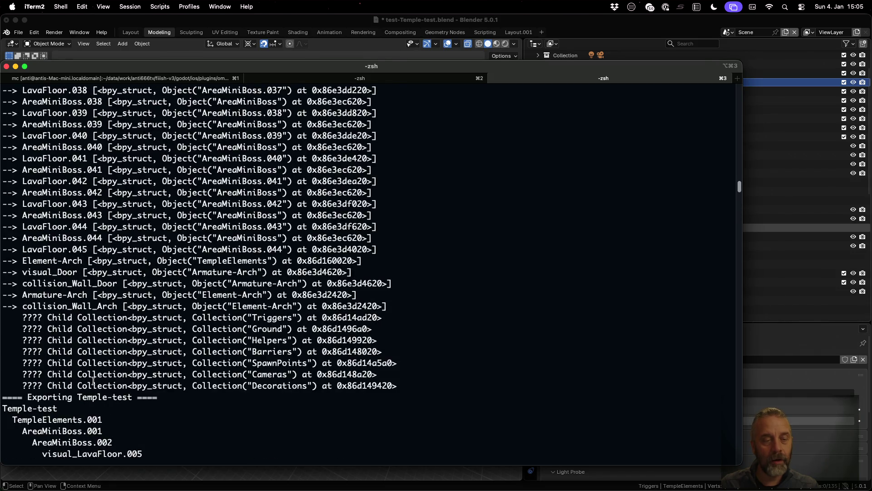
# Inspect the '???? Child Collection' lines listing Temple-test's child collections in the log.
pyautogui.doubleClick(50, 317)
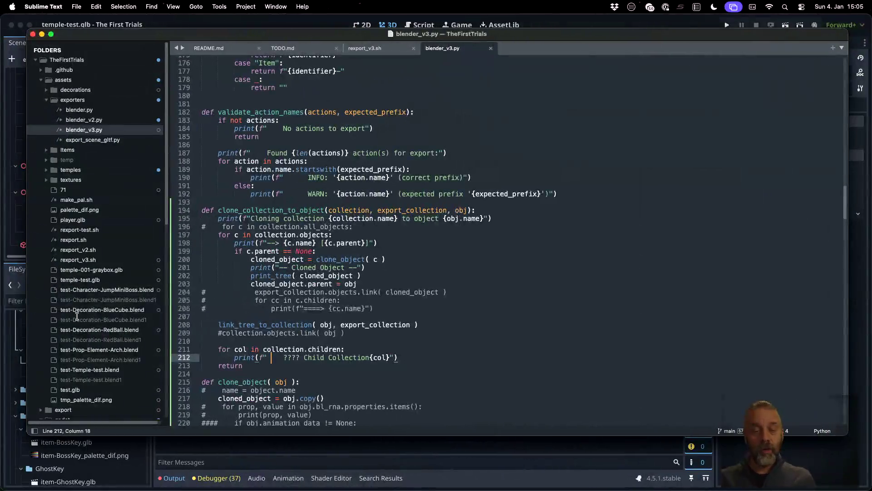
# Add child_collection = bpy.data.collections.get(col) inside the child loop, adapted from the existing lookup line.
pyautogui.click(355, 265)
pyautogui.scroll(-5, 355, 266)
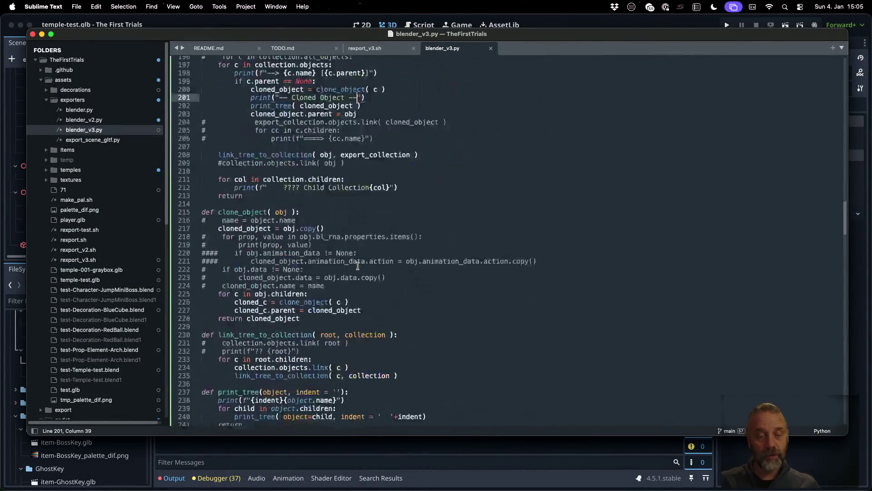
pyautogui.scroll(-5, 355, 265)
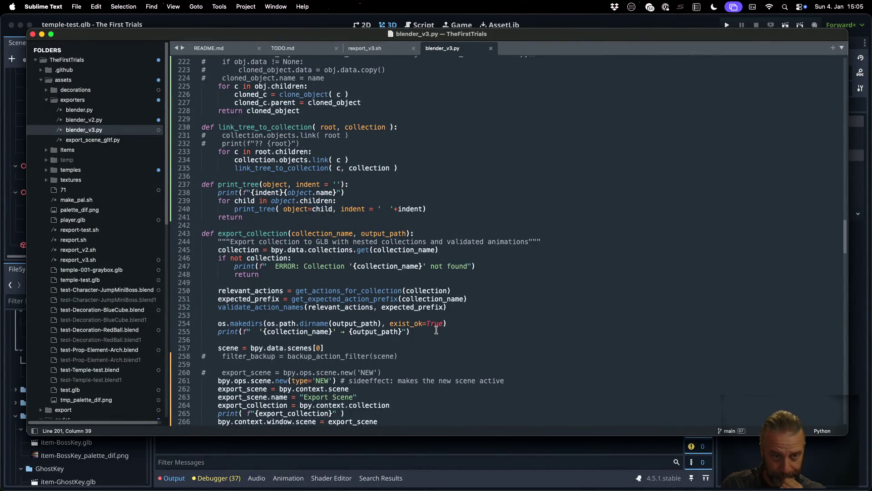
pyautogui.scroll(-3, 436, 330)
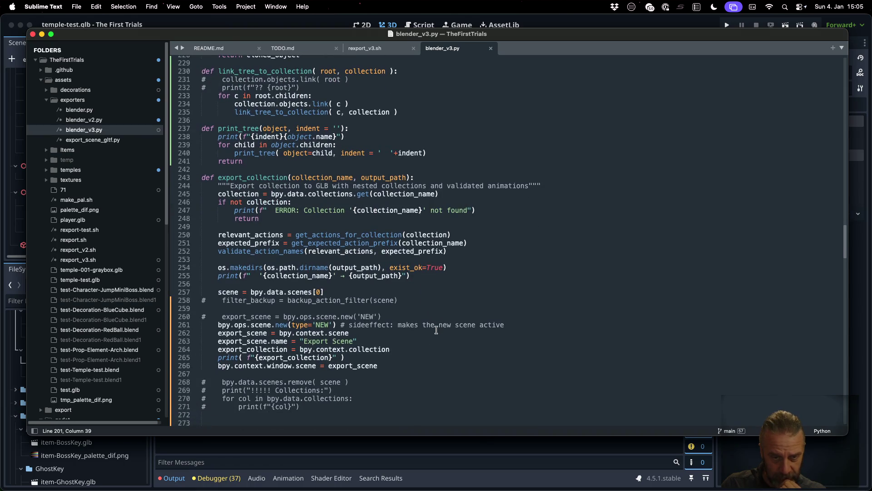
pyautogui.click(289, 202)
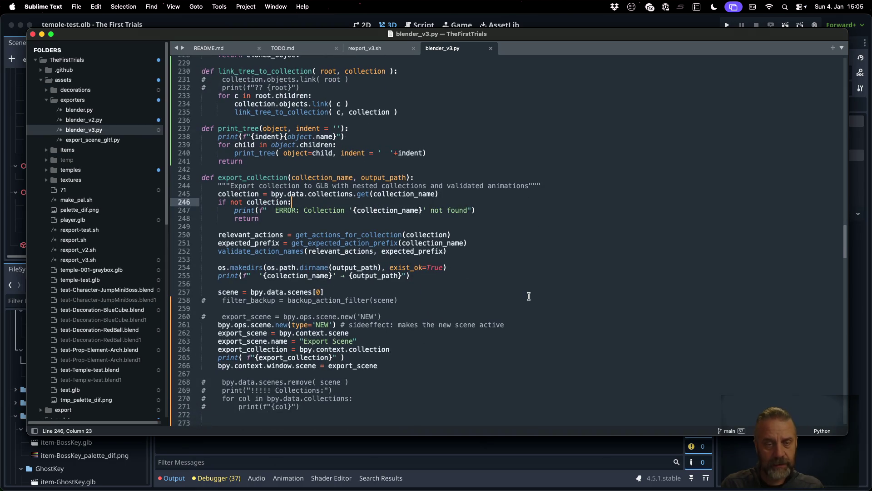
pyautogui.click(289, 194)
pyautogui.hotkey('shift', 'Down')
pyautogui.press('super+c')
pyautogui.scroll(5, 474, 241)
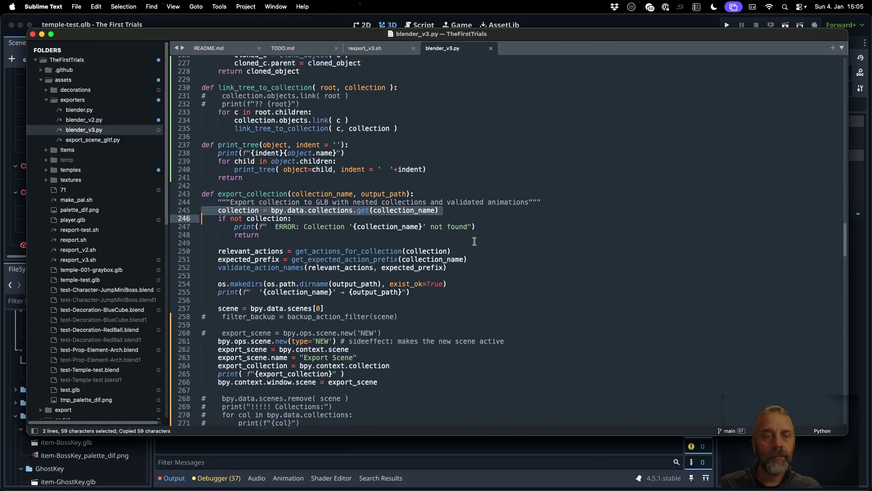
pyautogui.click(379, 114)
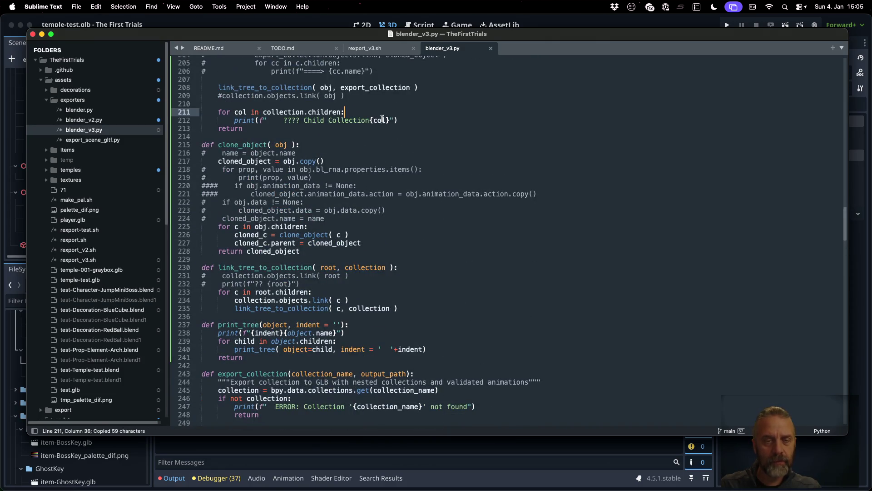
pyautogui.press('Down')
pyautogui.press('Down')
pyautogui.press('super+v')
pyautogui.press('Up')
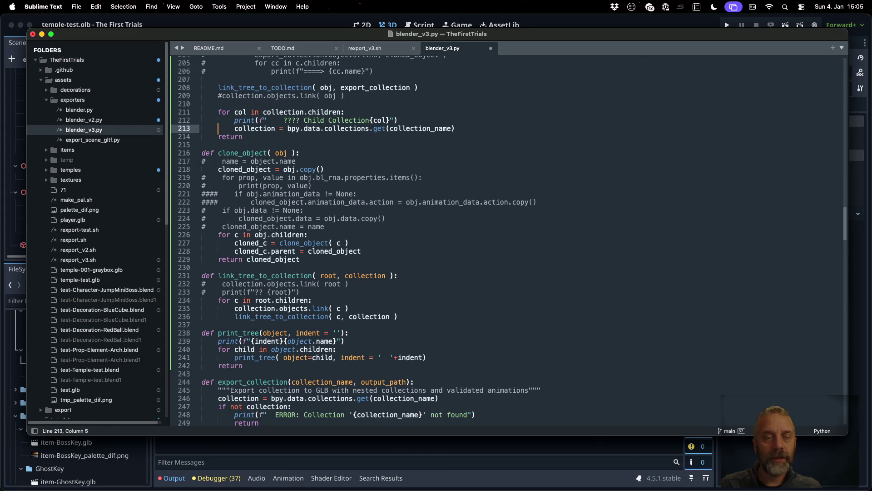
pyautogui.write('child_')
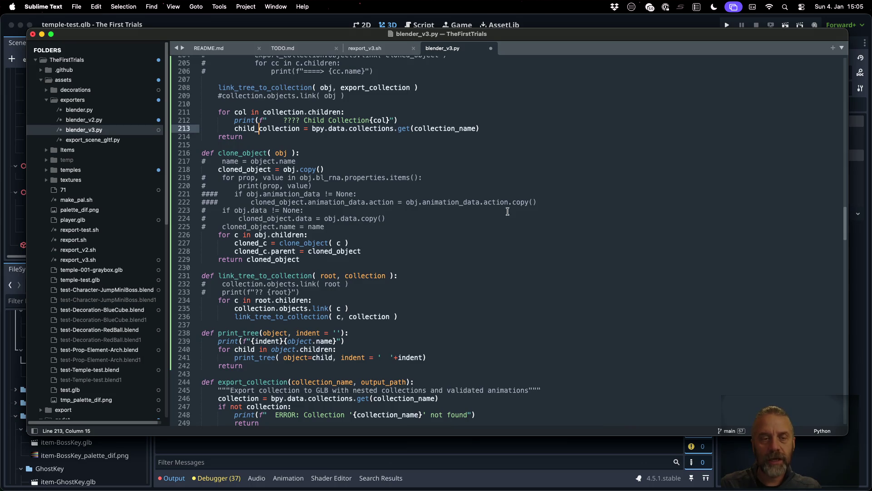
pyautogui.doubleClick(238, 112)
pyautogui.press('super+c')
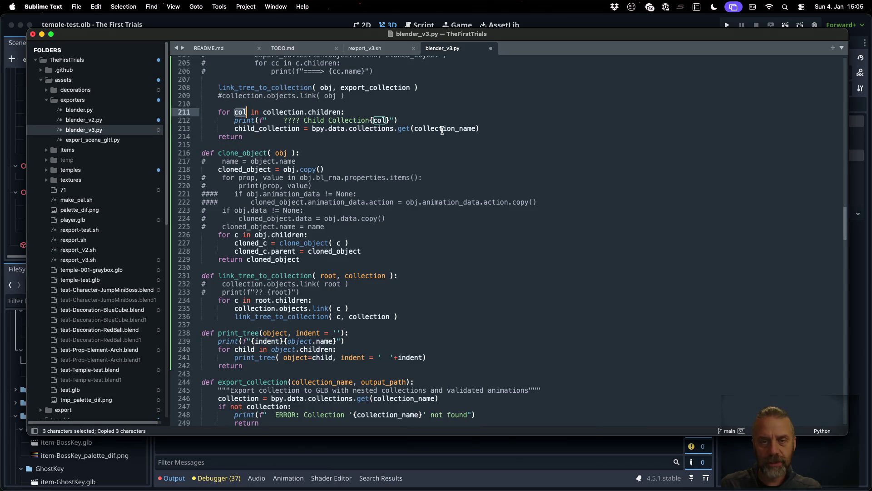
pyautogui.doubleClick(444, 128)
pyautogui.press('super+v')
pyautogui.scroll(4, 510, 202)
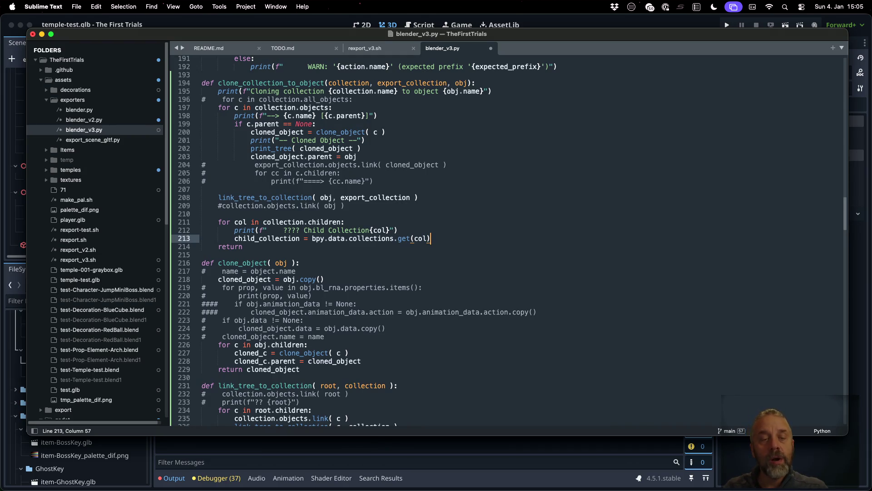
# Add the recursive call clone_collection_to_object( child_collection, export_collection, obj ) and save.
pyautogui.press('Return')
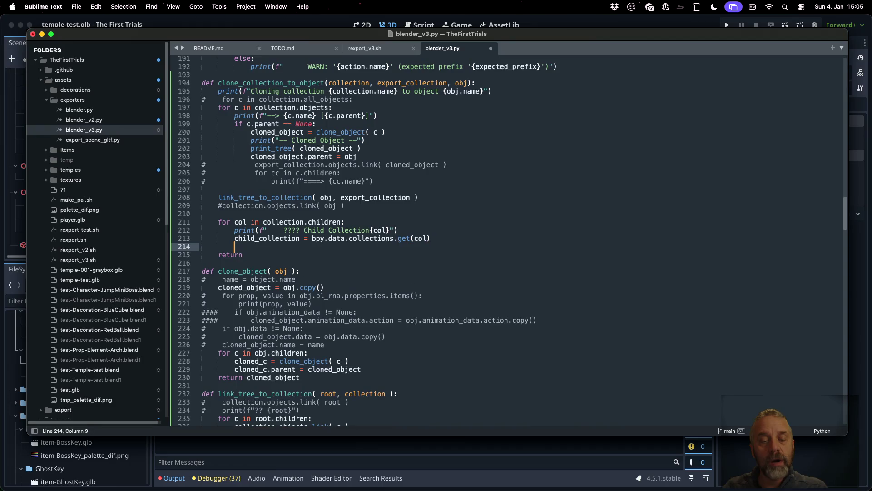
pyautogui.write('clon')
pyautogui.press('Down')
pyautogui.press('Down')
pyautogui.press('Down')
pyautogui.press('Return')
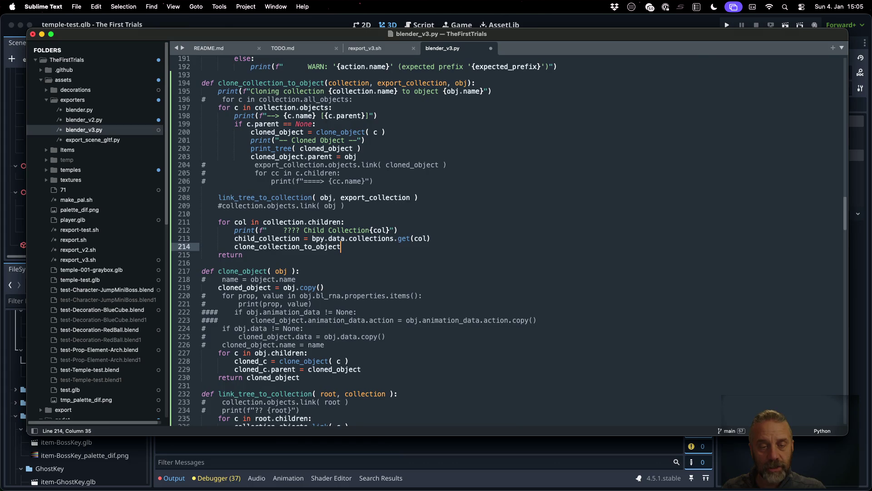
pyautogui.write('(')
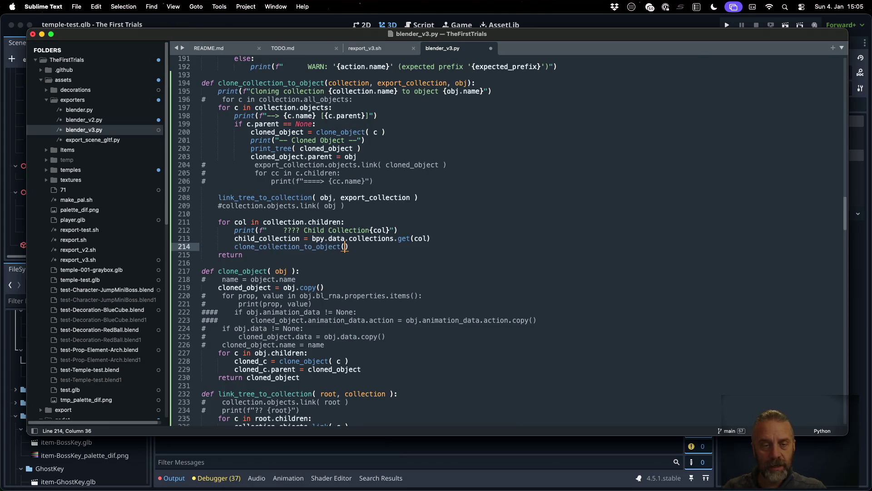
pyautogui.write(' chi')
pyautogui.press('Down')
pyautogui.press('Down')
pyautogui.press('Return')
pyautogui.write('exp')
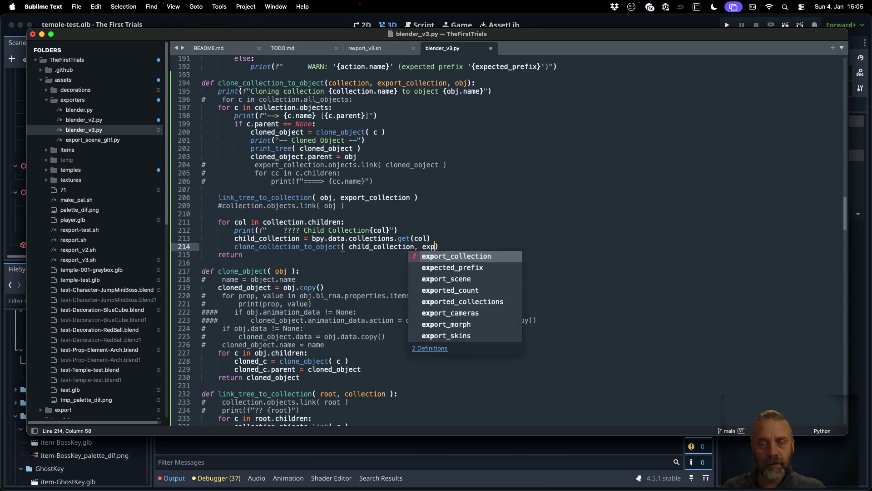
pyautogui.press('Return')
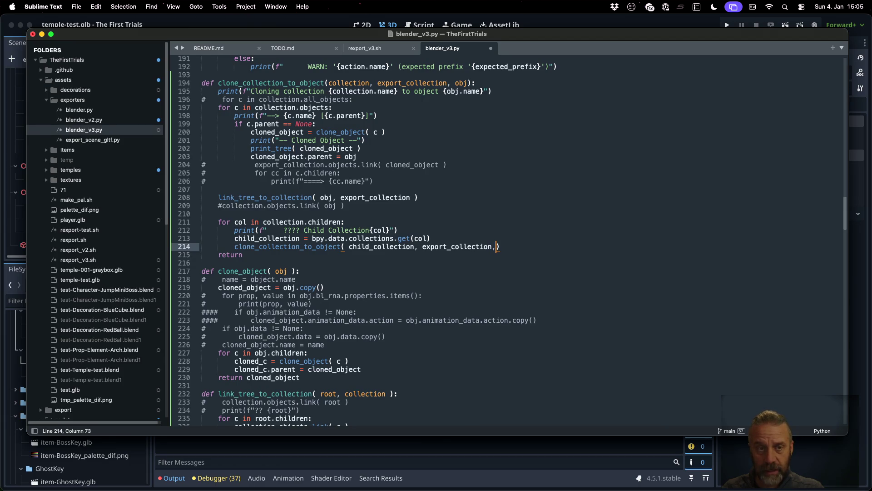
pyautogui.write('obj')
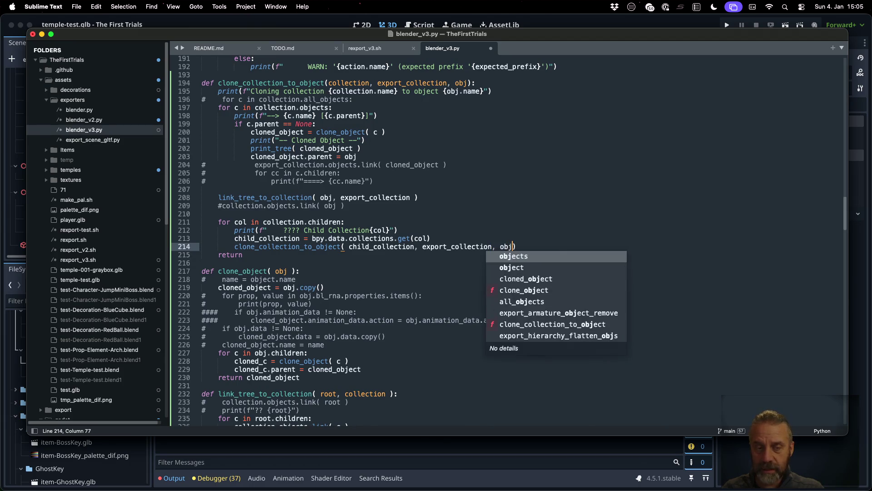
pyautogui.hotkey('ctrl', 's')
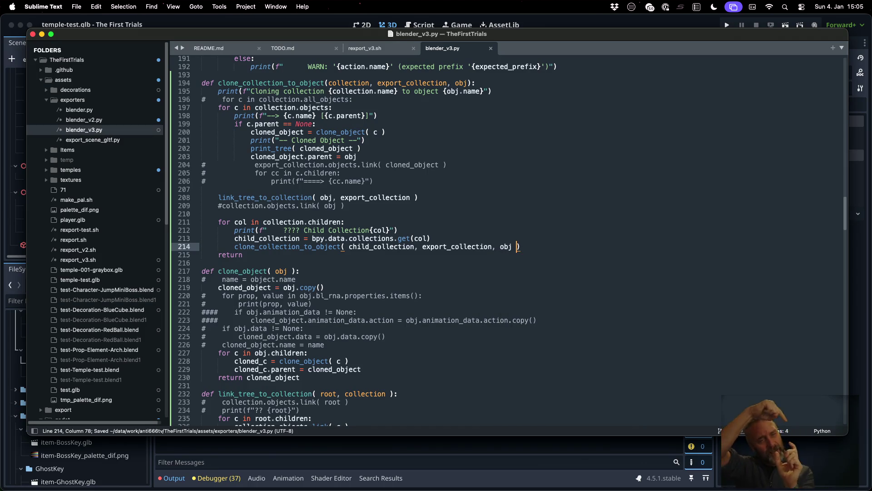
pyautogui.press('super+Tab')
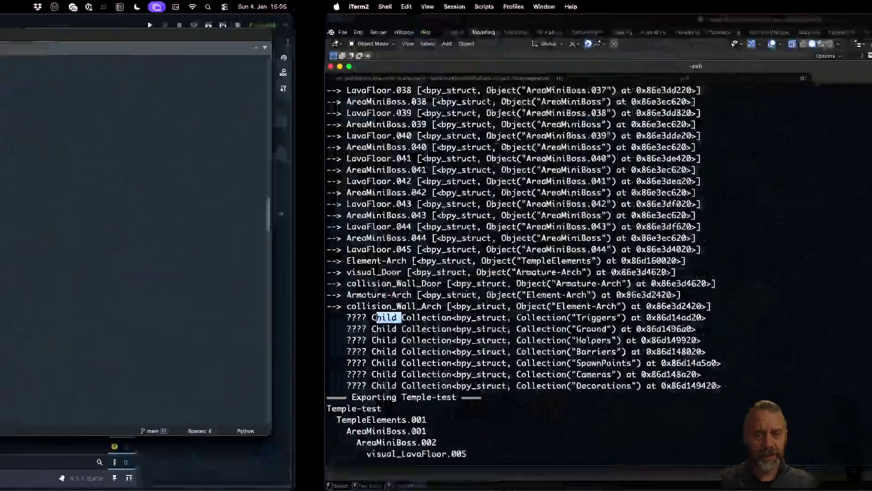
# Rerun the export, read the KeyError traceback, and return to blender_v3.py.
pyautogui.press('Up')
pyautogui.press('Return')
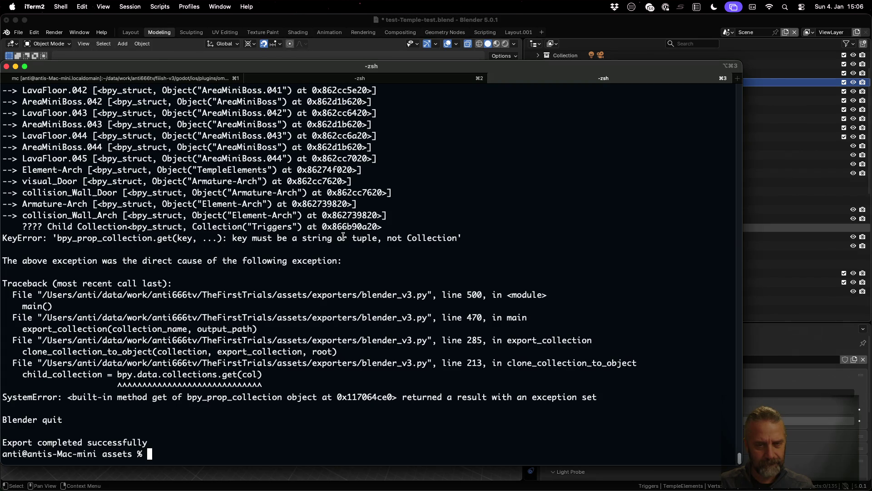
pyautogui.press('super+Tab')
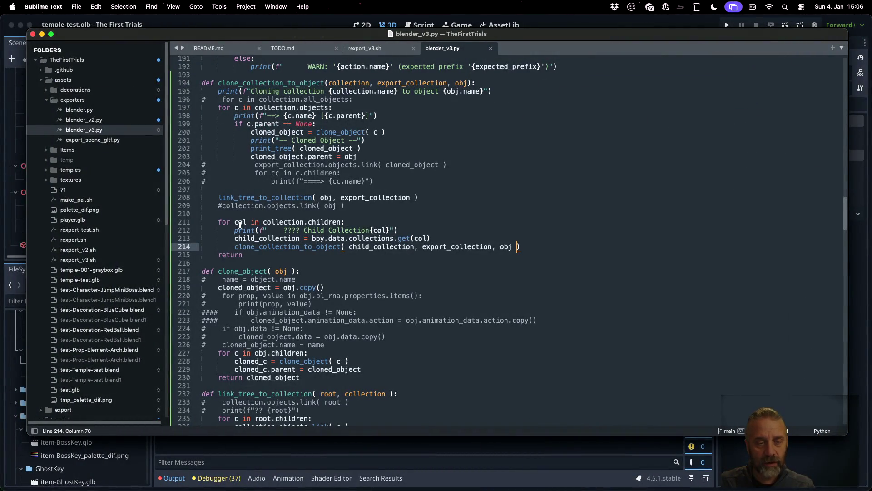
# Iterate child_collection directly in the for loop, comment out the collections lookup line, and save.
pyautogui.doubleClick(257, 238)
pyautogui.press('super+c')
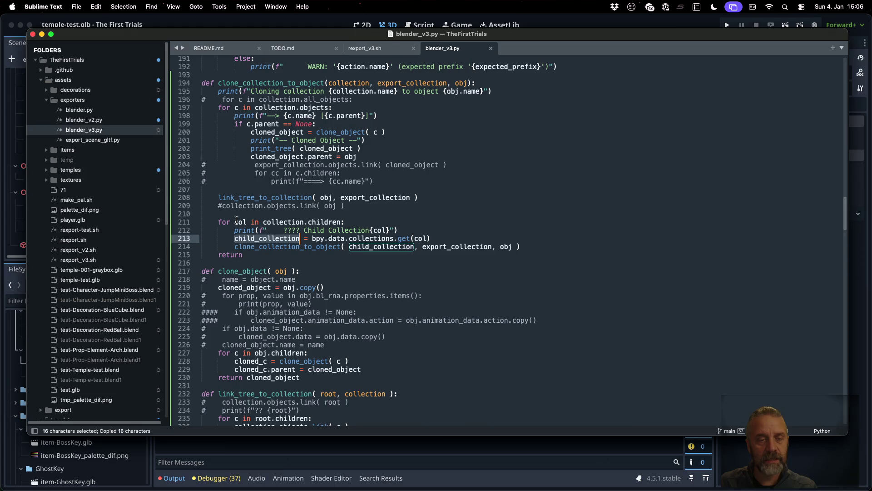
pyautogui.doubleClick(239, 222)
pyautogui.press('super+v')
pyautogui.click(392, 229)
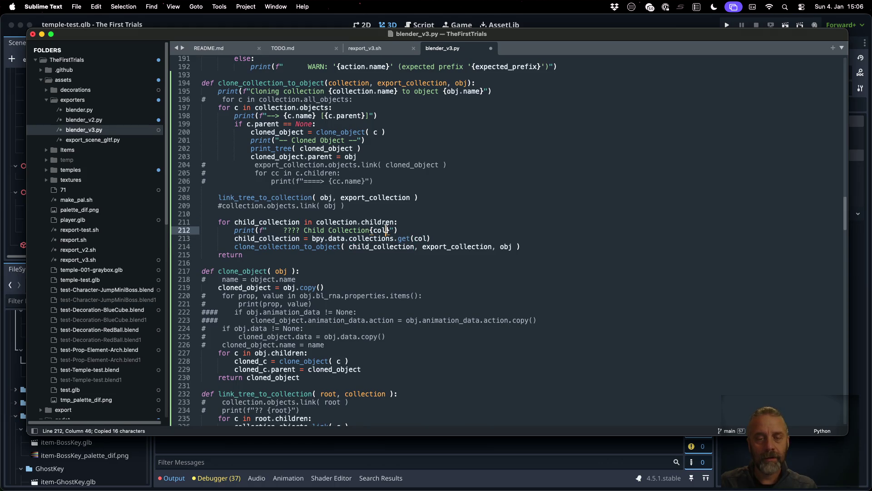
pyautogui.write('.name')
pyautogui.press('Escape')
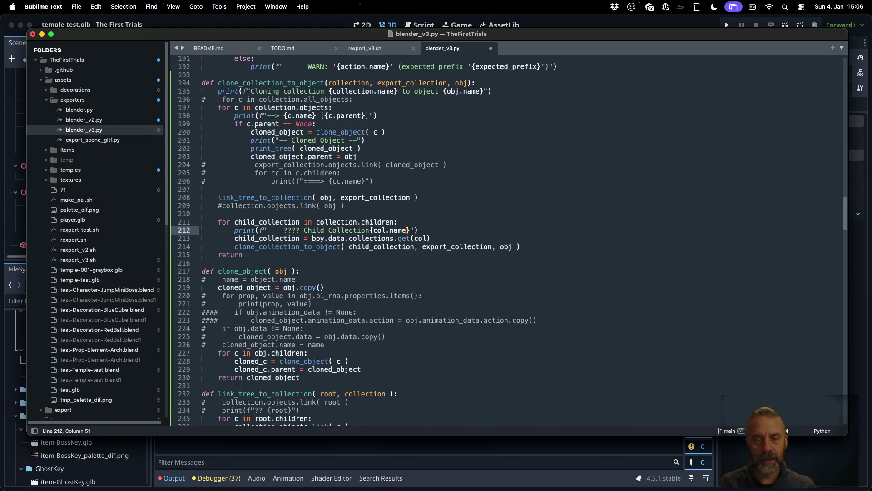
pyautogui.press('Down')
pyautogui.press('super+Left')
pyautogui.press('super+s')
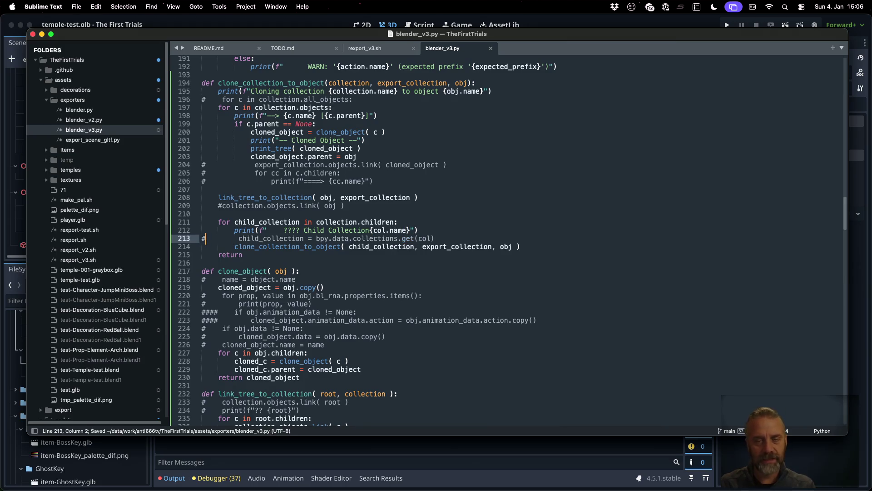
# Rerun the export in a cleared terminal and come back to the editor after it fails on undefined 'col'.
pyautogui.press('super+Tab')
pyautogui.press('super+k')
pyautogui.press('Up')
pyautogui.press('Return')
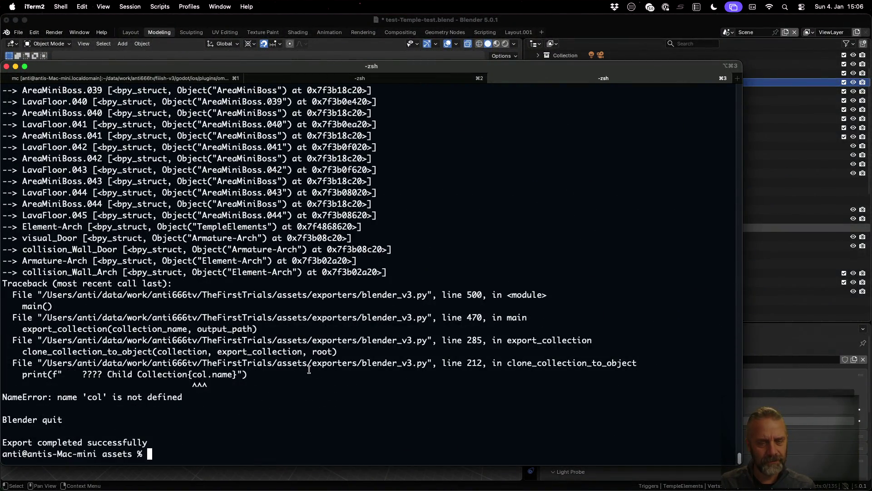
pyautogui.press('super+Tab')
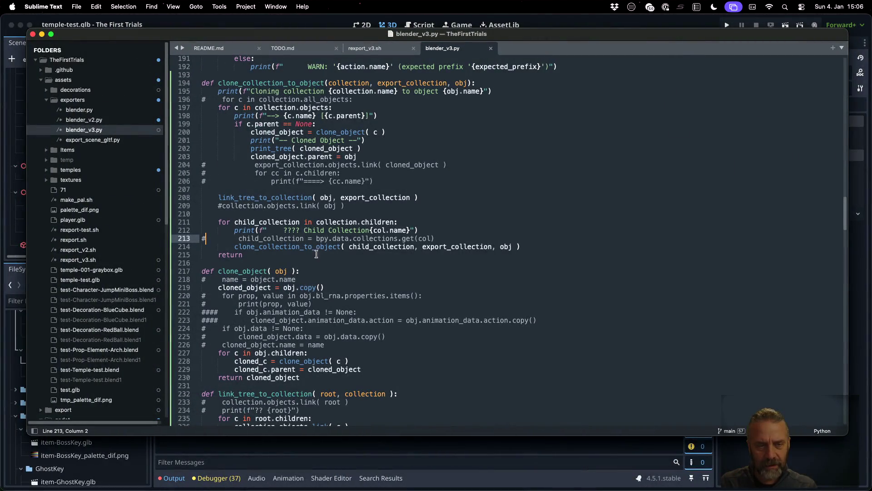
# Make the print use child_collection instead of col and delete the commented lookup line.
pyautogui.doubleClick(266, 223)
pyautogui.press('super+c')
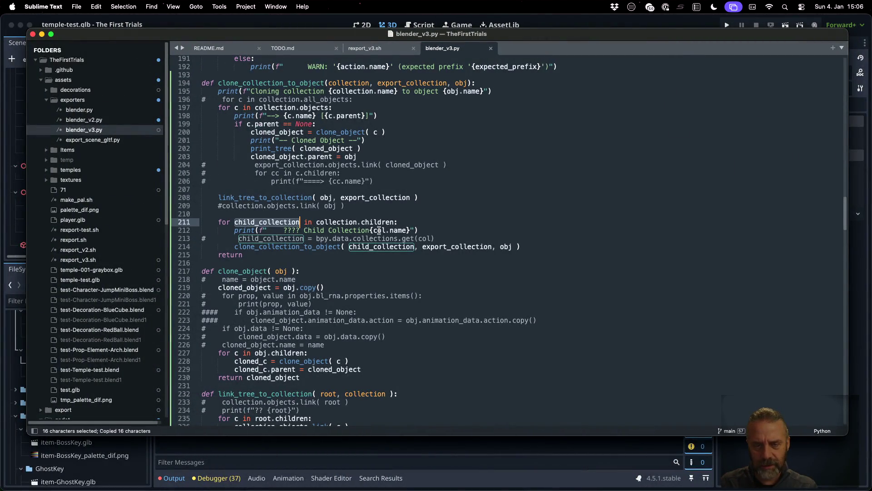
pyautogui.doubleClick(380, 230)
pyautogui.press('super+v')
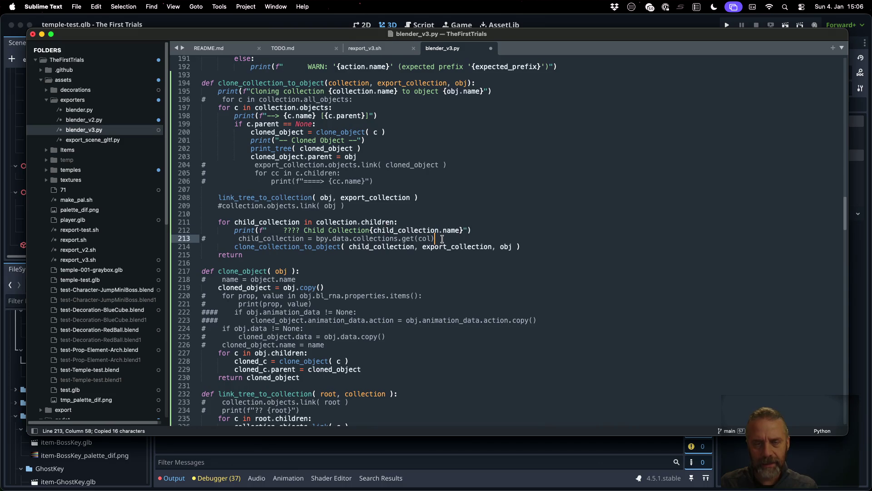
pyautogui.click(202, 238)
pyautogui.hotkey('ctrl', 'shift', 'k')
pyautogui.press('super+Tab')
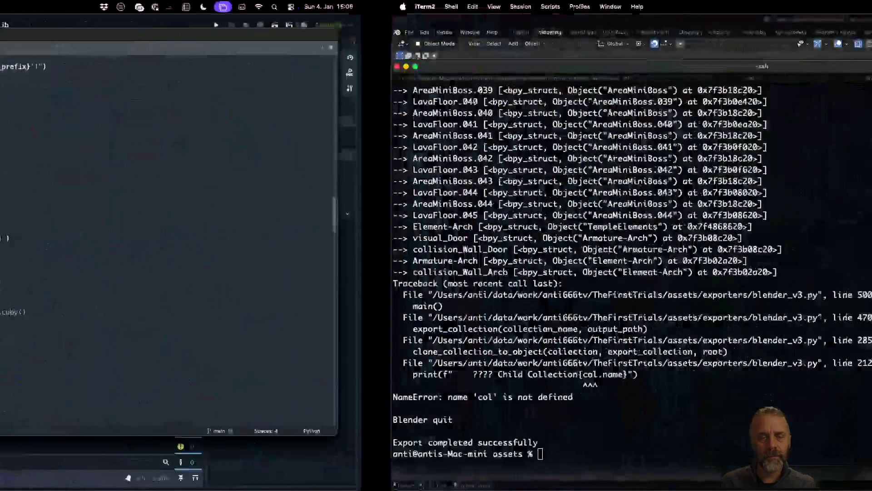
# Rerun export_v3.sh in a cleared terminal, note the Triggers cloning and TempleElements.001 error, then bring Blender forward.
pyautogui.press('super+k')
pyautogui.press('Up')
pyautogui.press('Return')
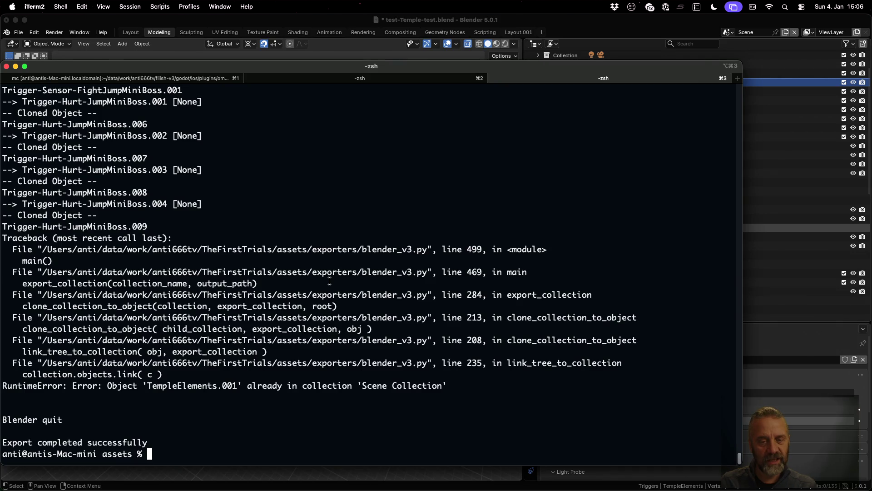
pyautogui.scroll(5, 329, 280)
pyautogui.scroll(5, 328, 280)
pyautogui.scroll(5, 329, 281)
pyautogui.scroll(5, 329, 280)
pyautogui.scroll(3, 329, 280)
pyautogui.scroll(5, 330, 280)
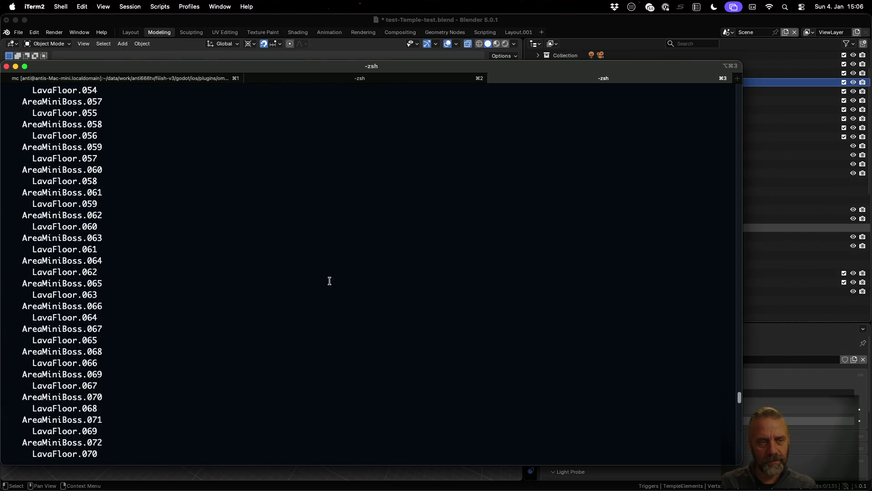
pyautogui.scroll(5, 329, 280)
pyautogui.scroll(3, 330, 281)
pyautogui.scroll(-10, 330, 280)
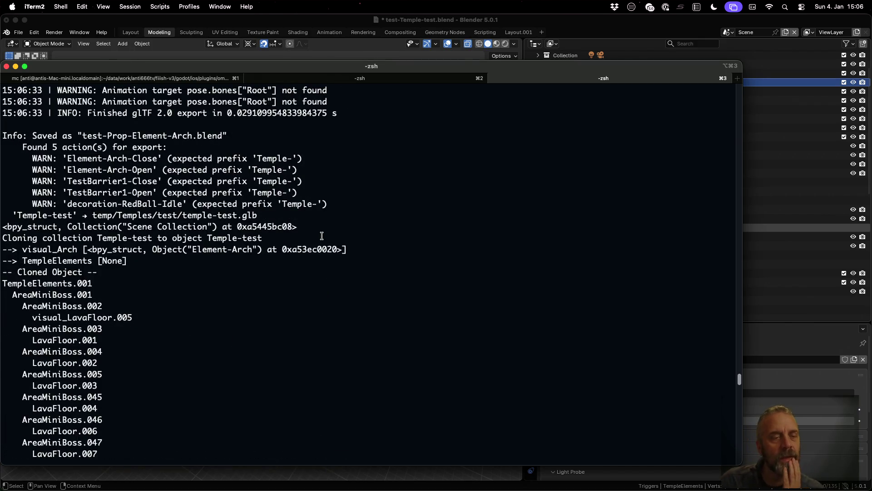
pyautogui.scroll(-5, 429, 279)
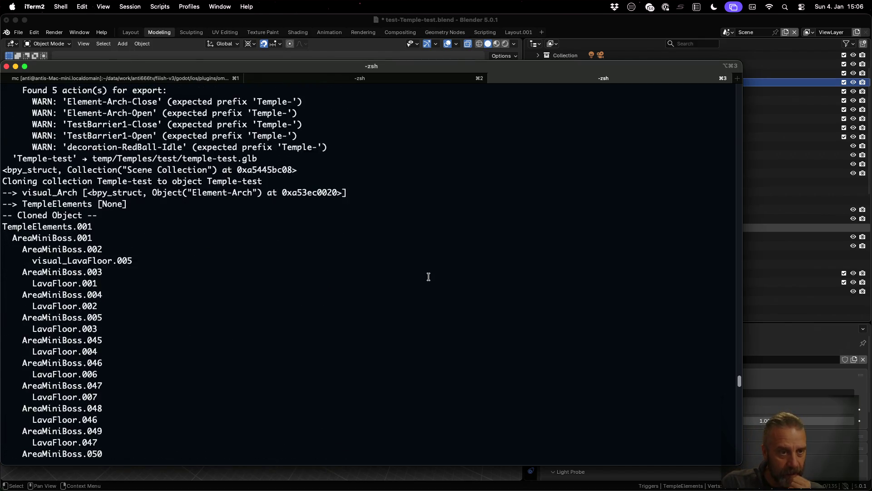
pyautogui.scroll(-3, 428, 276)
pyautogui.scroll(-4, 428, 276)
pyautogui.scroll(-8, 428, 276)
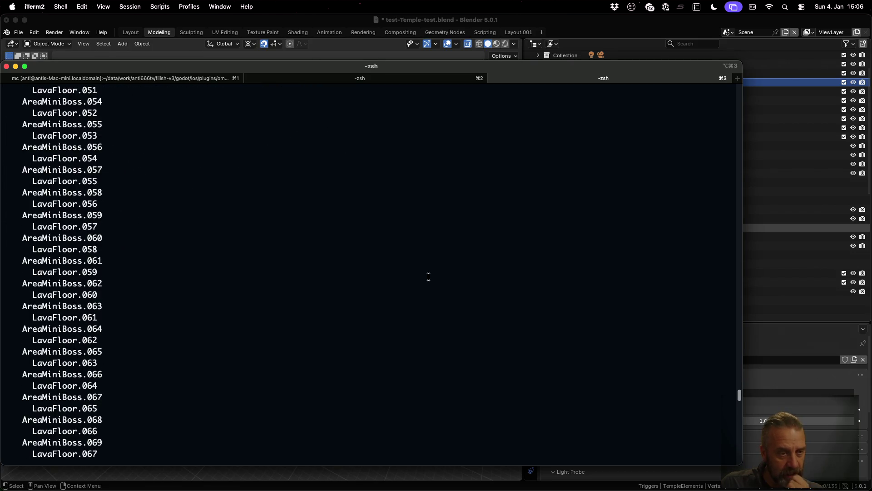
pyautogui.scroll(-8, 429, 276)
pyautogui.scroll(-6, 428, 276)
pyautogui.scroll(-6, 428, 275)
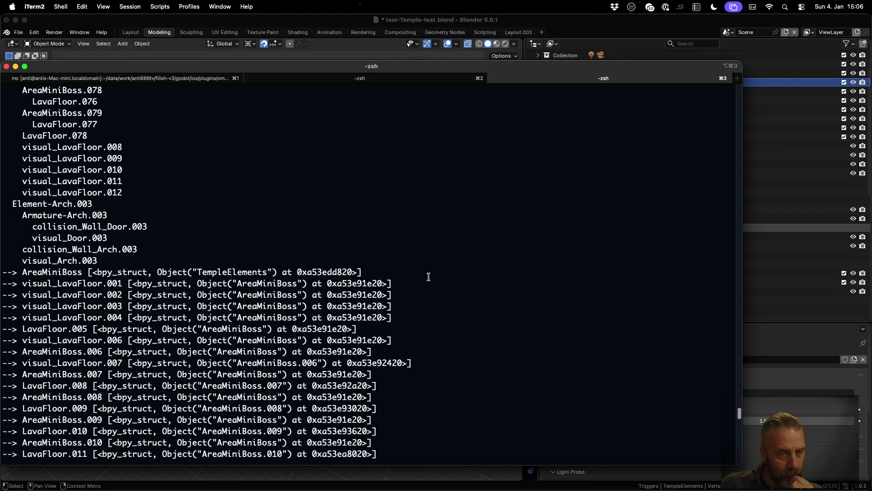
pyautogui.scroll(-8, 428, 276)
pyautogui.scroll(-8, 428, 275)
pyautogui.scroll(-10, 428, 276)
pyautogui.scroll(-4, 428, 276)
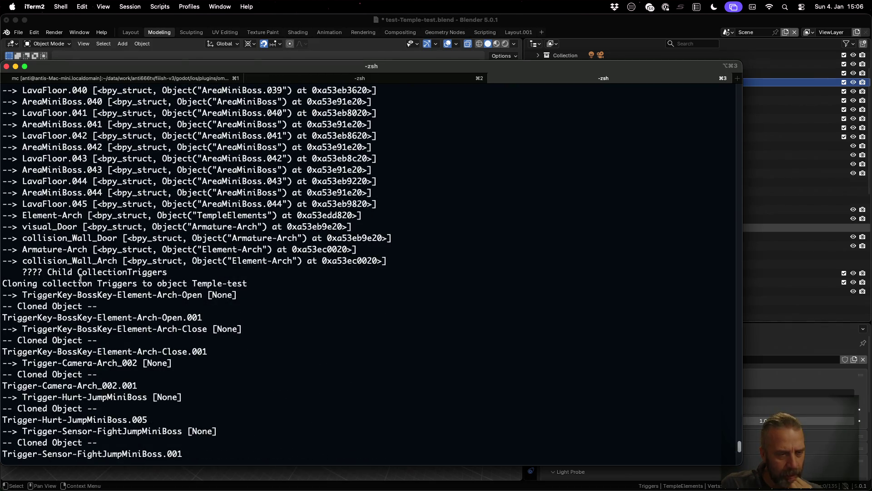
pyautogui.moveTo(98, 283); pyautogui.dragTo(128, 283)
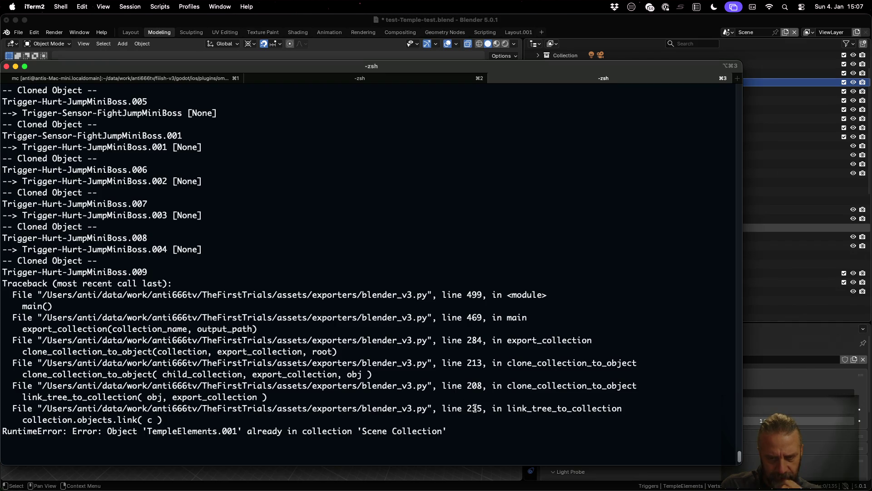
pyautogui.press('super+Tab')
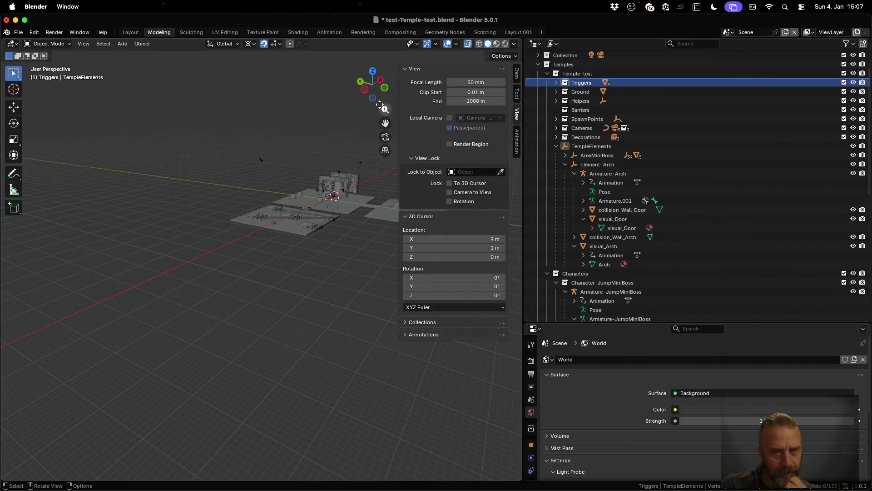
# Check link_tree_to_collection's failing objects line 235 in Sublime, then return to the terminal.
pyautogui.hotkey('ctrl', 'Up')
pyautogui.click(368, 109)
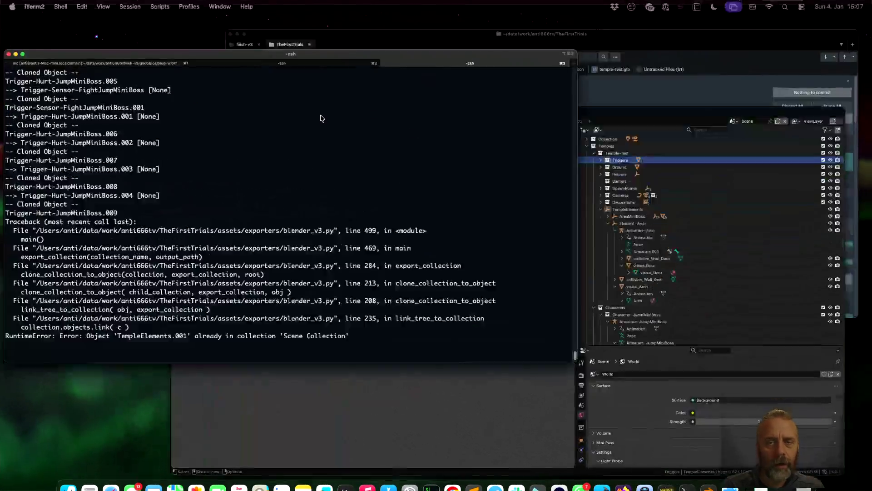
pyautogui.press('super+Tab')
pyautogui.scroll(-5, 359, 197)
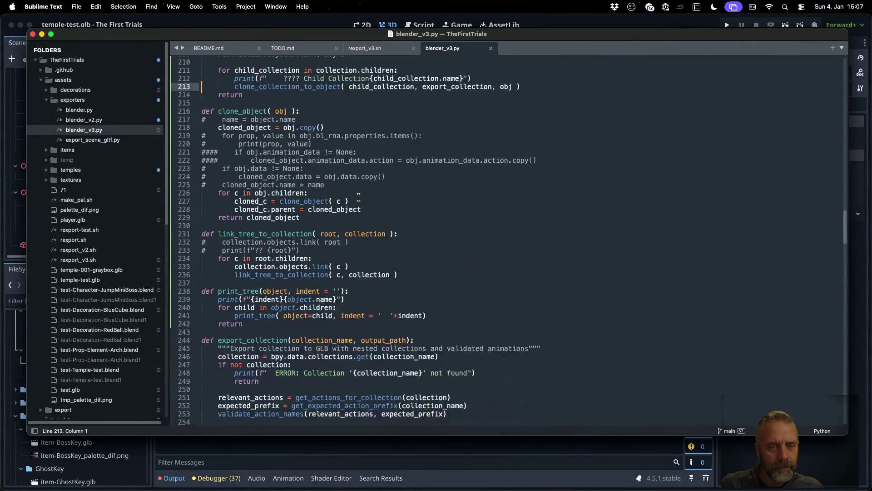
pyautogui.doubleClick(295, 267)
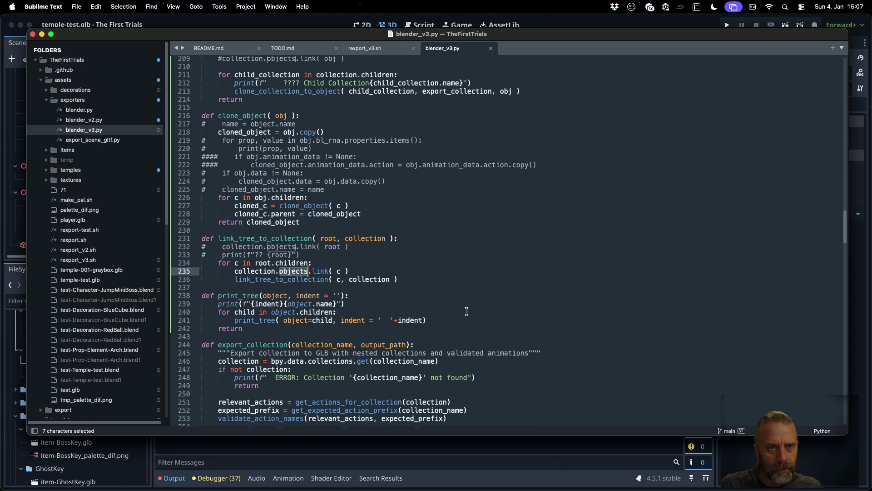
pyautogui.scroll(1, 467, 311)
pyautogui.press('super+Tab')
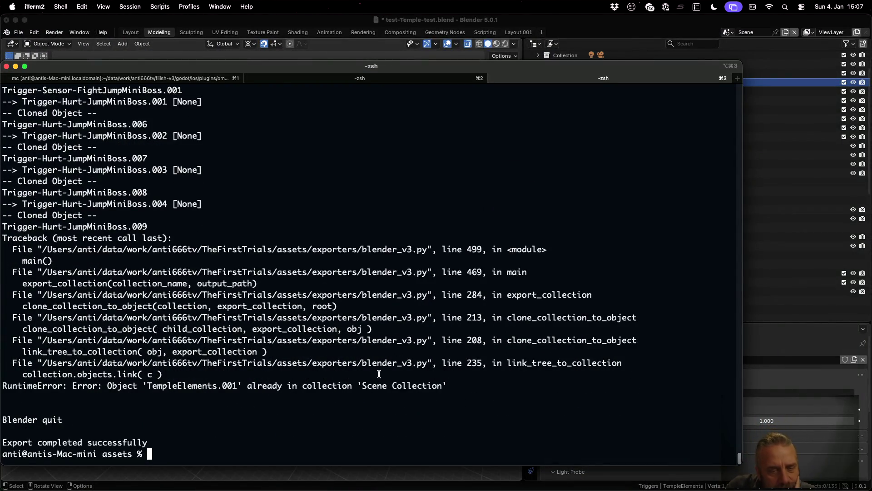
# Examine TempleElements.001 in the RuntimeError line, then go back to blender_v3.py.
pyautogui.moveTo(148, 386); pyautogui.dragTo(234, 385)
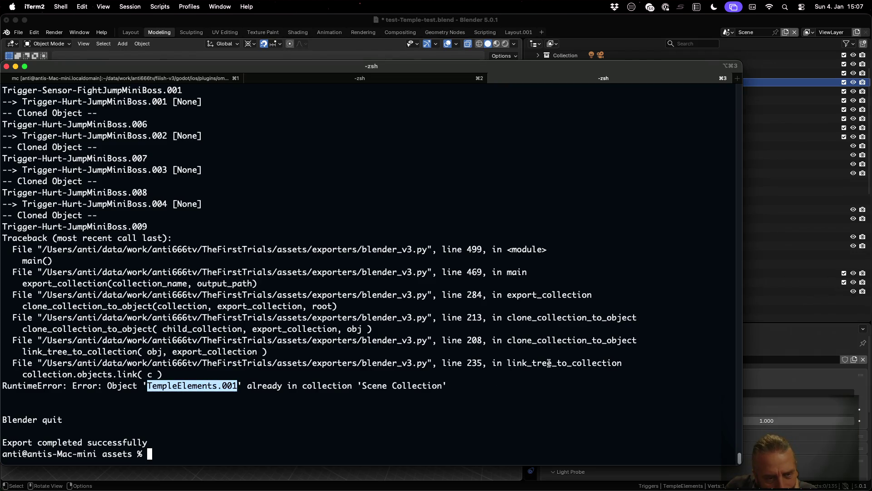
pyautogui.scroll(1, 549, 363)
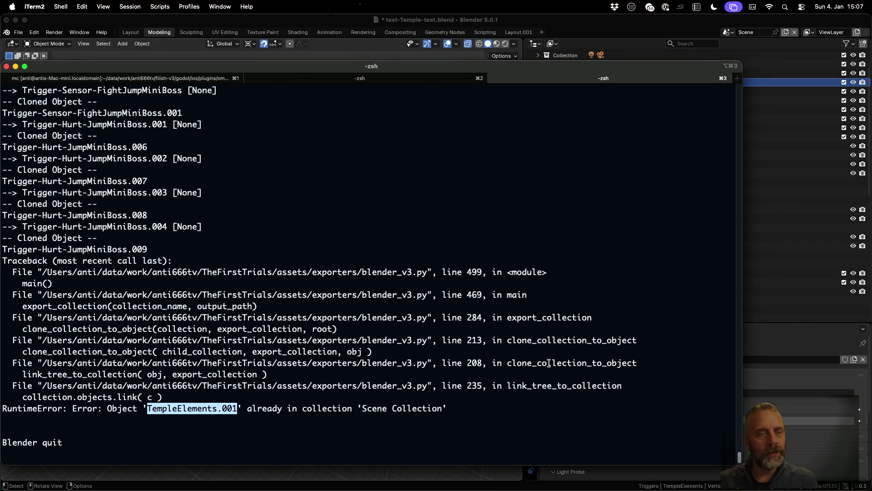
pyautogui.press('super+Tab')
pyautogui.click(423, 184)
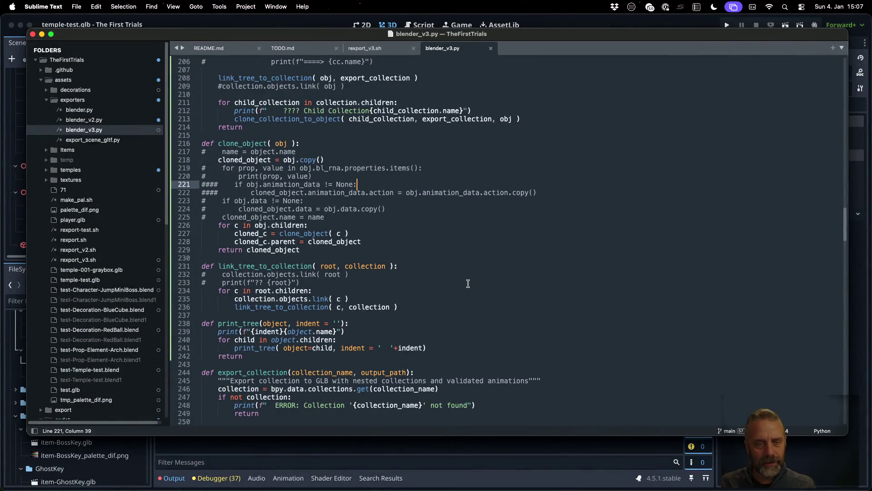
pyautogui.scroll(3, 436, 302)
pyautogui.scroll(2, 426, 305)
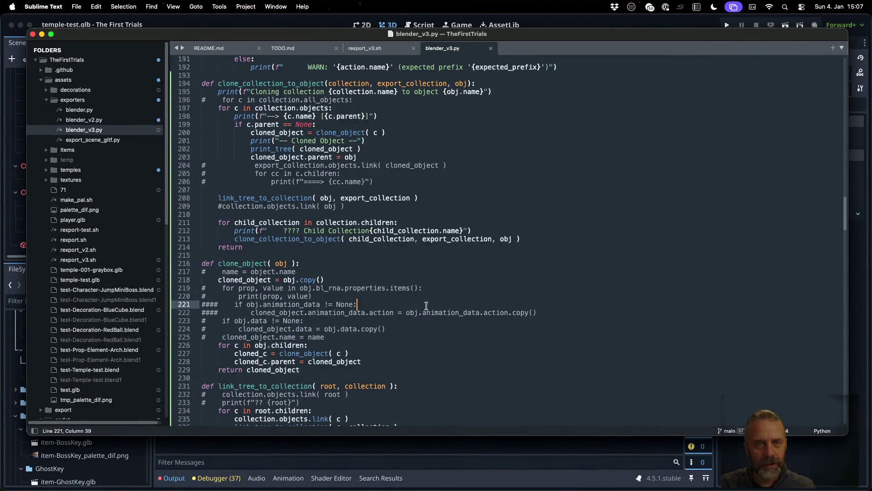
# Comment out the per-object, Cloned Object and print_tree debug lines in clone_collection_to_object and save.
pyautogui.click(362, 116)
pyautogui.press('super+Left')
pyautogui.press('Up')
pyautogui.press('Up')
pyautogui.press('Up')
pyautogui.press('Down')
pyautogui.press('Down')
pyautogui.press('Down')
pyautogui.press('super+slash')
pyautogui.press('Down')
pyautogui.press('Down')
pyautogui.press('Down')
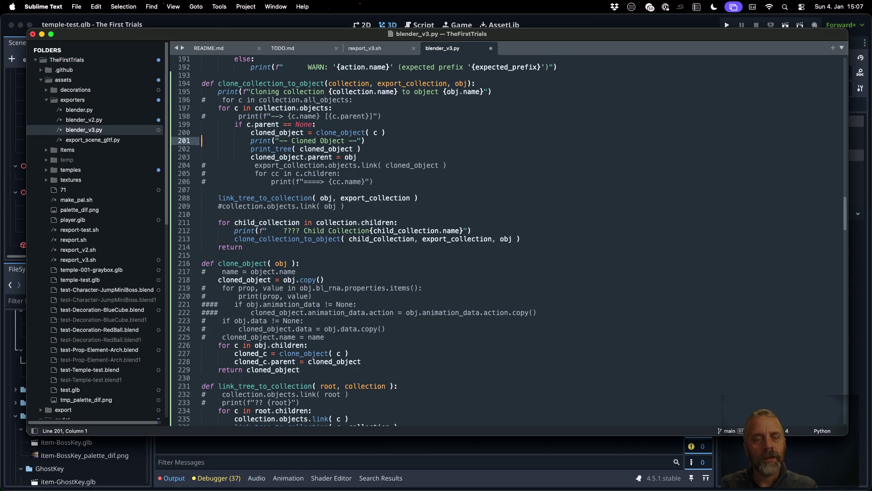
pyautogui.press('super+slash')
pyautogui.press('Down')
pyautogui.press('super+slash')
pyautogui.press('super+s')
pyautogui.press('super+Tab')
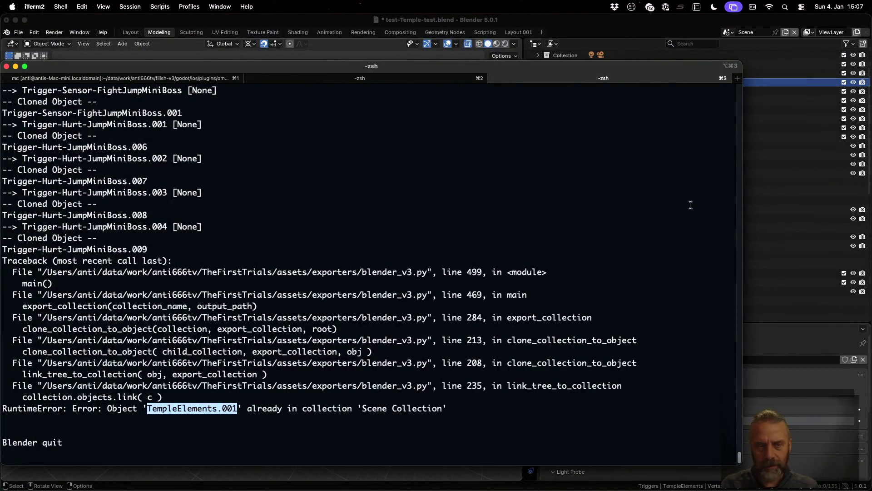
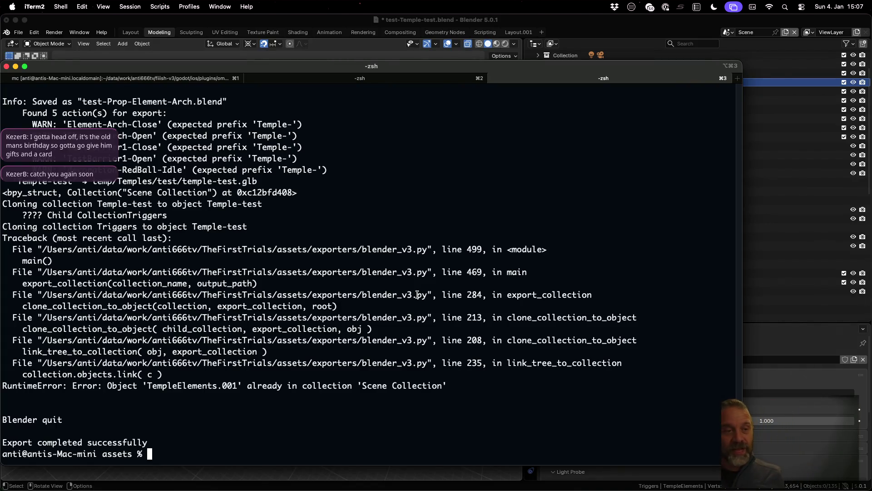
pyautogui.scroll(-1, 417, 295)
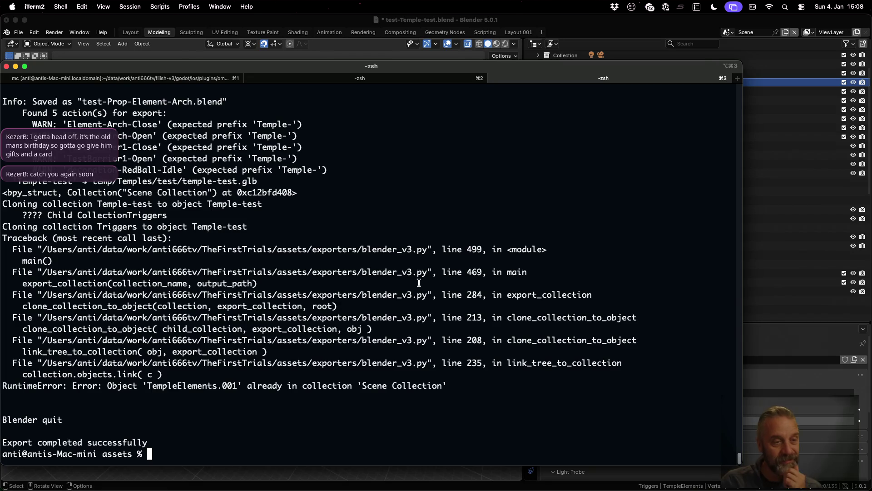
pyautogui.scroll(1, 316, 305)
pyautogui.scroll(1, 317, 306)
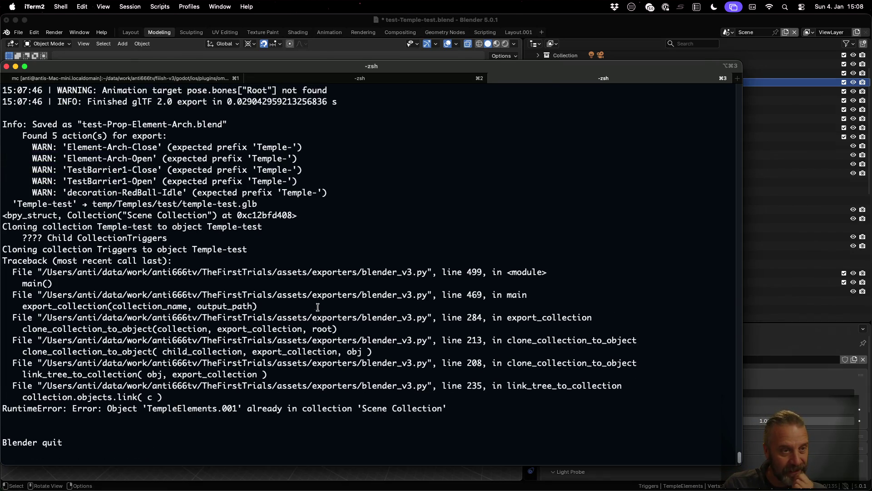
pyautogui.scroll(1, 317, 306)
pyautogui.scroll(5, 316, 305)
pyautogui.scroll(5, 316, 306)
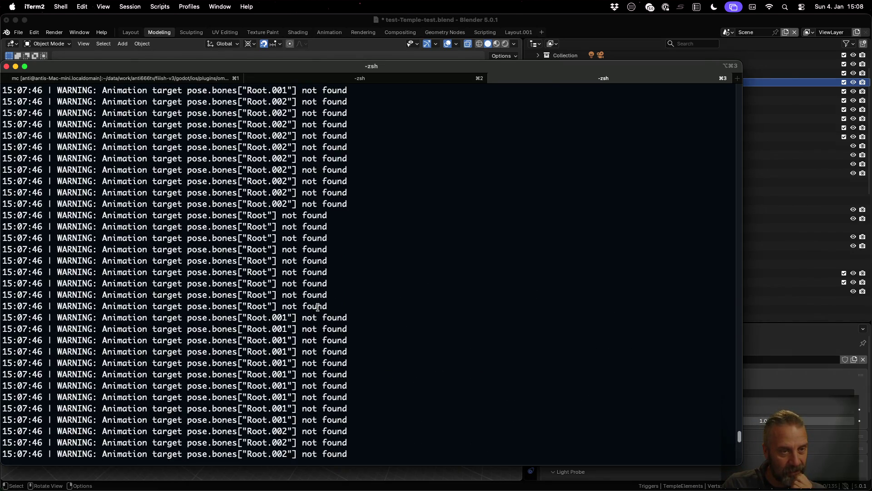
pyautogui.scroll(-15, 317, 306)
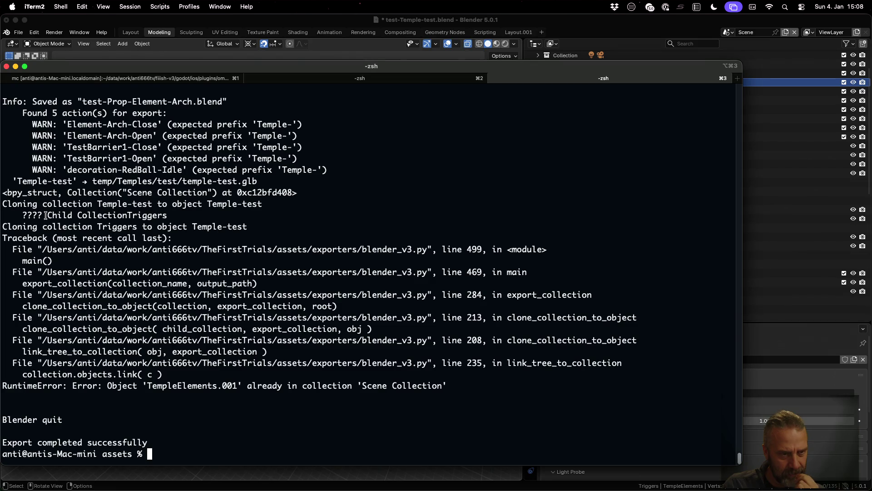
# Review the export log: CollectionTriggers message, Character-JumpMiniBoss heading, bone animation warning, saved file name.
pyautogui.moveTo(48, 215); pyautogui.dragTo(167, 215)
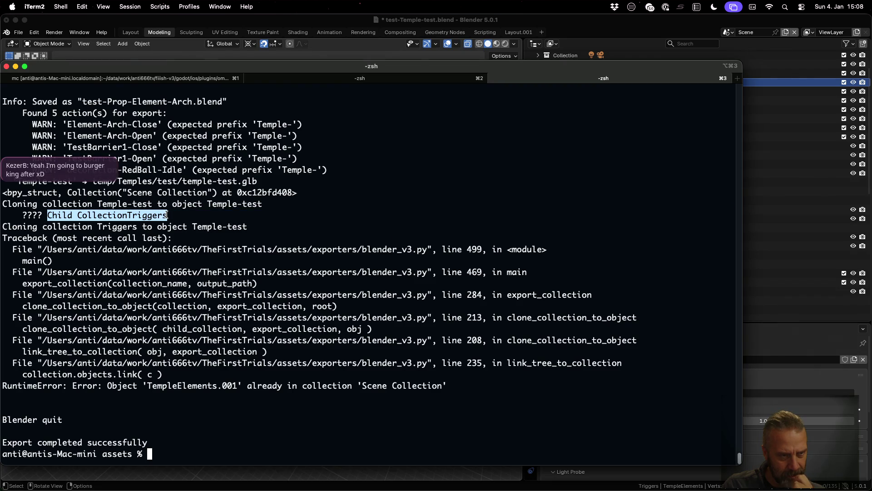
pyautogui.scroll(2, 220, 249)
pyautogui.scroll(5, 225, 255)
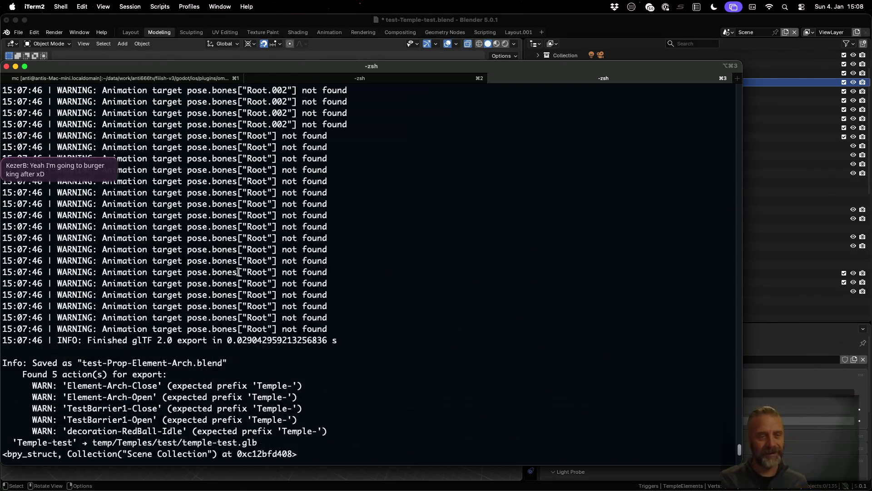
pyautogui.scroll(5, 231, 266)
pyautogui.scroll(3, 237, 273)
pyautogui.scroll(5, 237, 272)
pyautogui.scroll(5, 236, 269)
pyautogui.scroll(5, 236, 267)
pyautogui.scroll(3, 235, 264)
pyautogui.scroll(5, 235, 264)
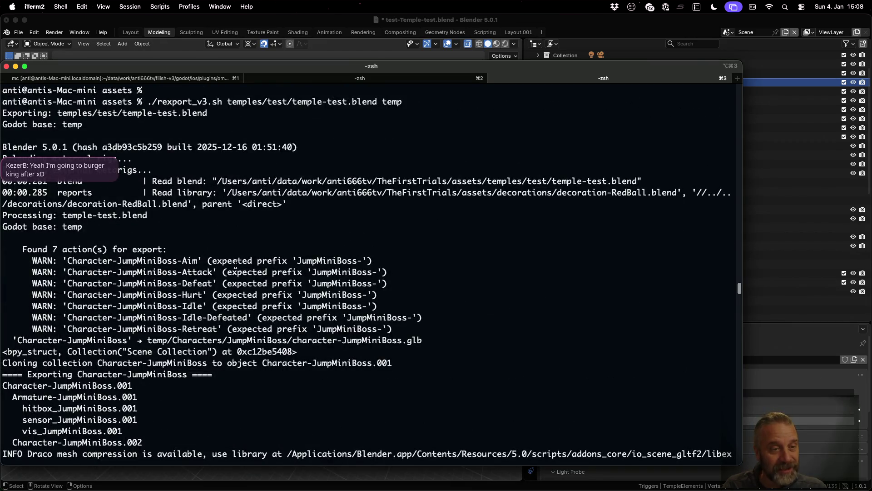
pyautogui.scroll(1, 234, 264)
pyautogui.scroll(3, 235, 264)
pyautogui.scroll(-1, 236, 264)
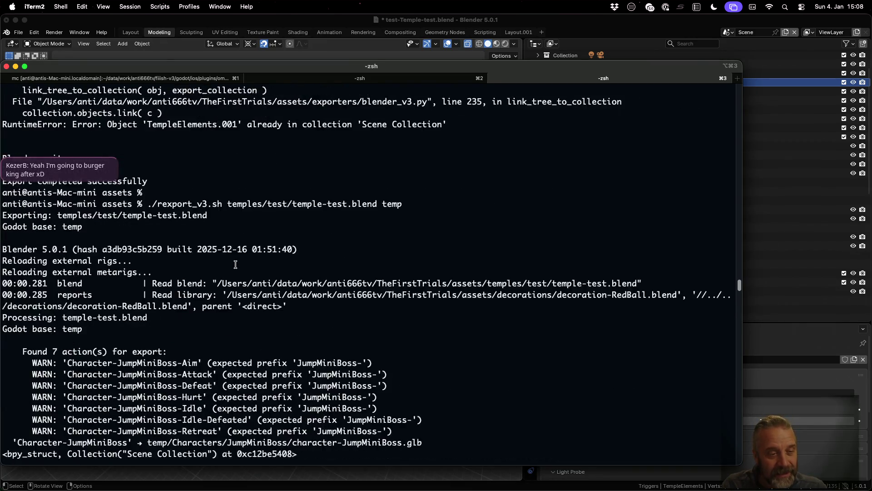
pyautogui.scroll(-2, 235, 263)
pyautogui.scroll(-10, 164, 272)
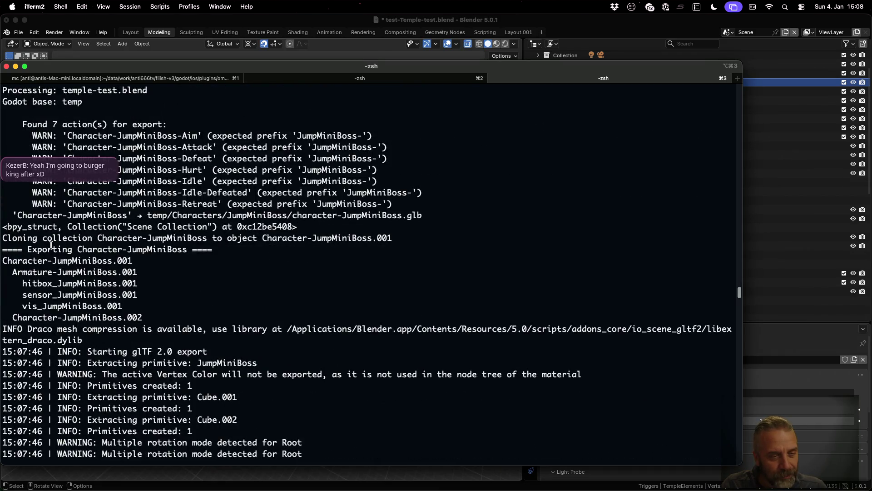
pyautogui.moveTo(27, 249); pyautogui.dragTo(188, 250)
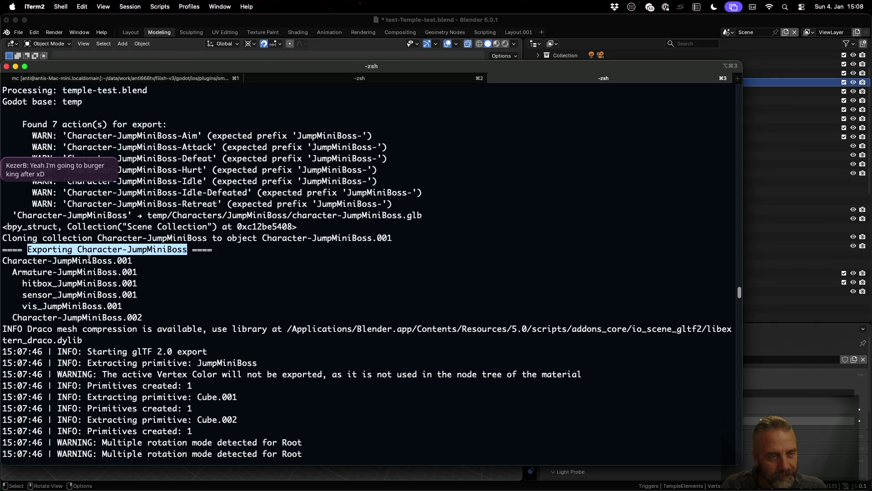
pyautogui.scroll(-1, 92, 276)
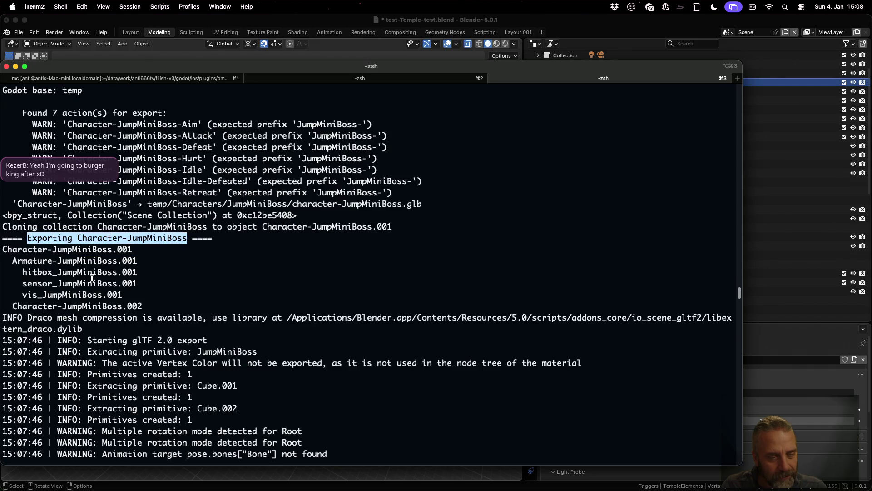
pyautogui.scroll(-3, 92, 276)
pyautogui.scroll(-2, 91, 276)
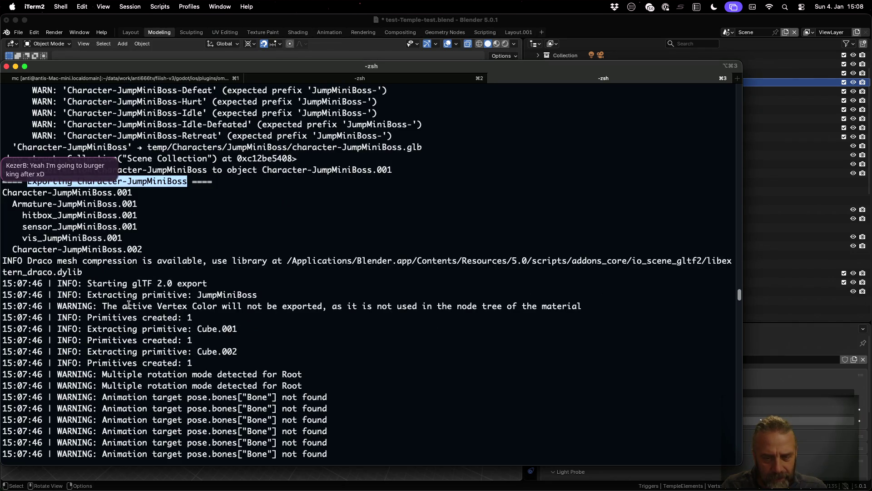
pyautogui.scroll(-9, 129, 305)
pyautogui.scroll(-5, 128, 305)
pyautogui.scroll(-15, 129, 304)
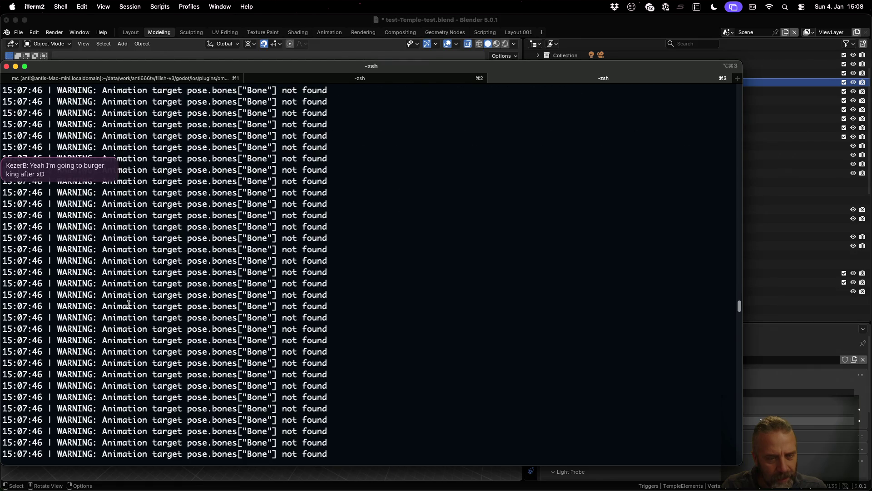
pyautogui.moveTo(112, 260); pyautogui.dragTo(282, 261)
pyautogui.click(280, 260)
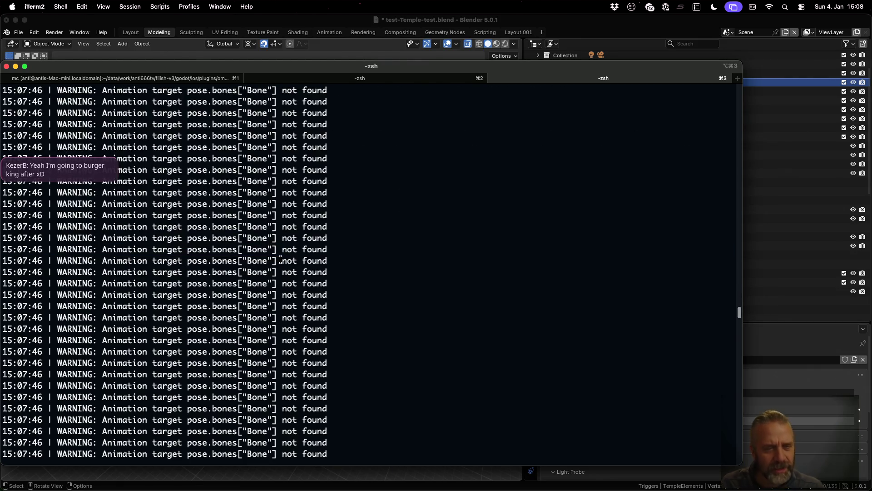
pyautogui.scroll(-4, 280, 258)
pyautogui.scroll(-7, 279, 259)
pyautogui.scroll(3, 280, 260)
pyautogui.scroll(1, 152, 241)
pyautogui.moveTo(84, 238); pyautogui.dragTo(217, 237)
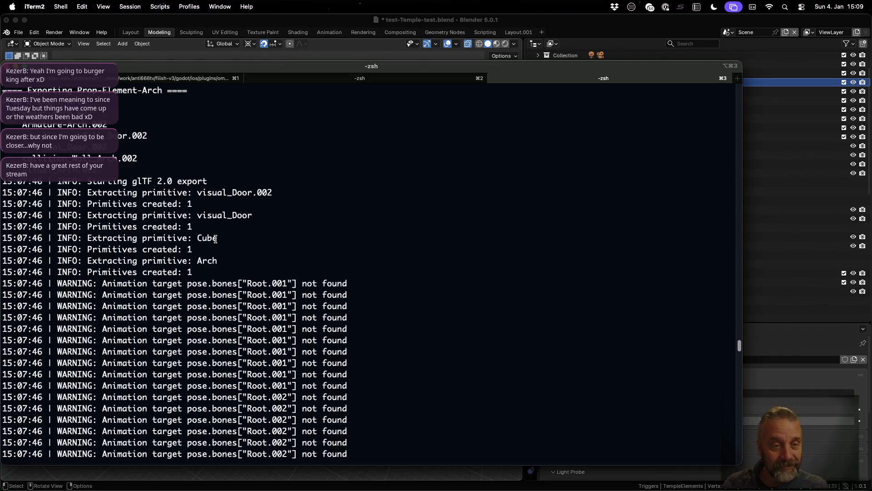
pyautogui.scroll(-2, 215, 238)
pyautogui.scroll(-8, 214, 239)
pyautogui.scroll(-5, 216, 238)
pyautogui.scroll(-5, 215, 237)
pyautogui.scroll(-5, 215, 237)
pyautogui.scroll(-5, 215, 238)
pyautogui.scroll(-5, 215, 239)
pyautogui.scroll(-5, 215, 239)
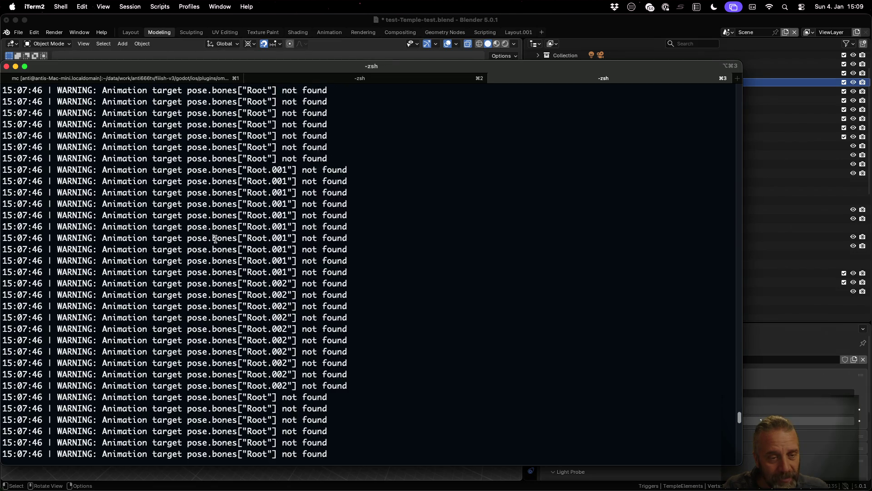
pyautogui.scroll(-5, 216, 238)
pyautogui.scroll(-5, 215, 238)
pyautogui.scroll(-10, 215, 238)
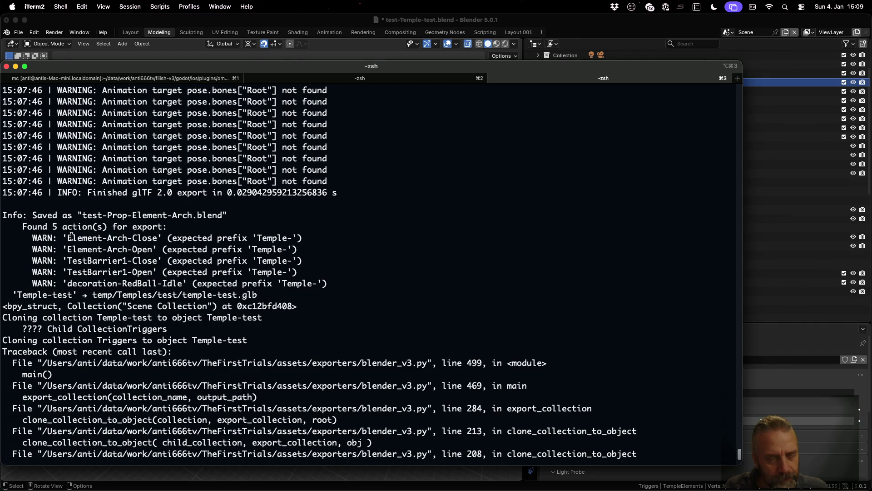
# Check the Element-Arch-Close and CollectionTriggers entries, then return to the Blender window.
pyautogui.moveTo(67, 238); pyautogui.dragTo(158, 238)
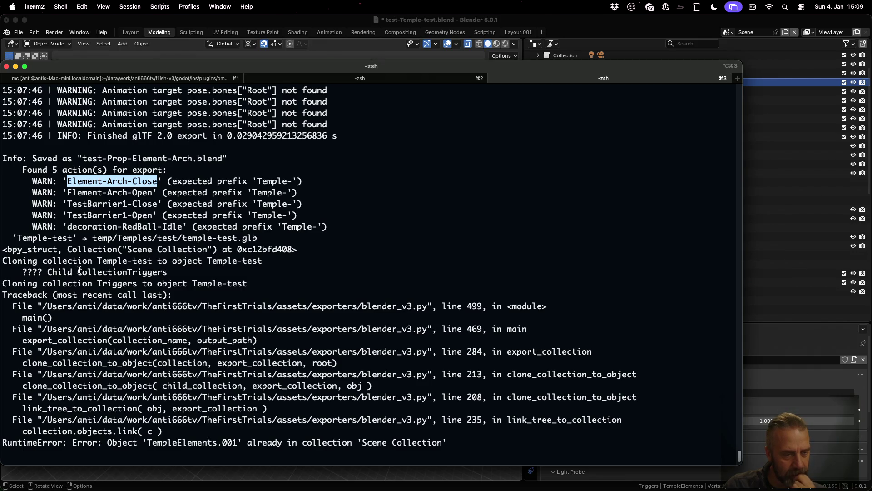
pyautogui.moveTo(78, 271); pyautogui.dragTo(171, 271)
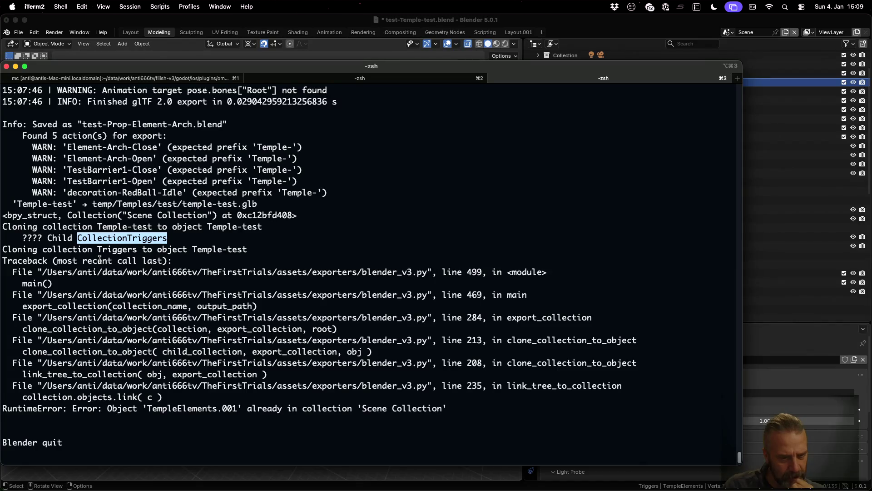
pyautogui.scroll(1, 99, 260)
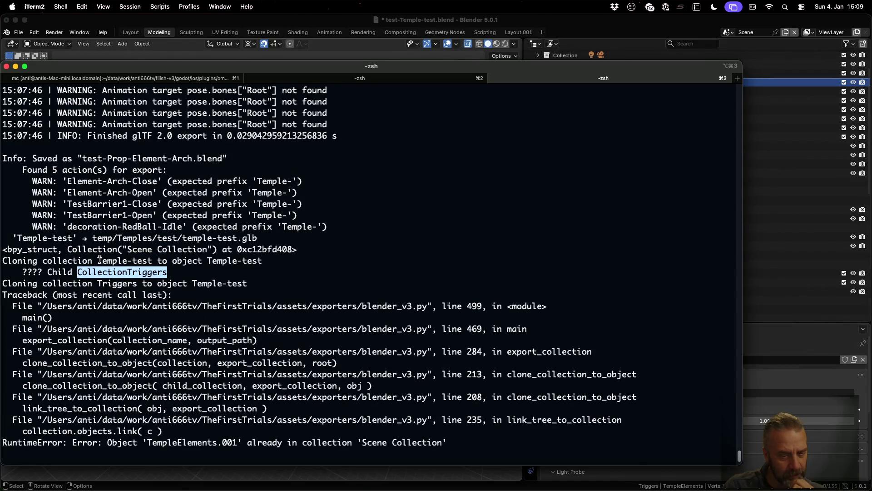
pyautogui.scroll(5, 100, 259)
pyautogui.scroll(5, 100, 259)
pyautogui.scroll(3, 100, 260)
pyautogui.scroll(3, 100, 259)
pyautogui.scroll(5, 100, 260)
pyautogui.scroll(2, 100, 260)
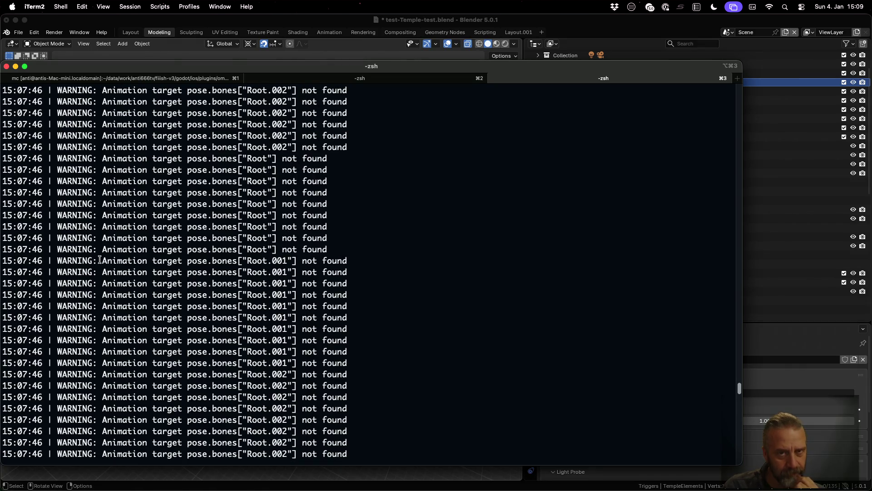
pyautogui.click(539, 26)
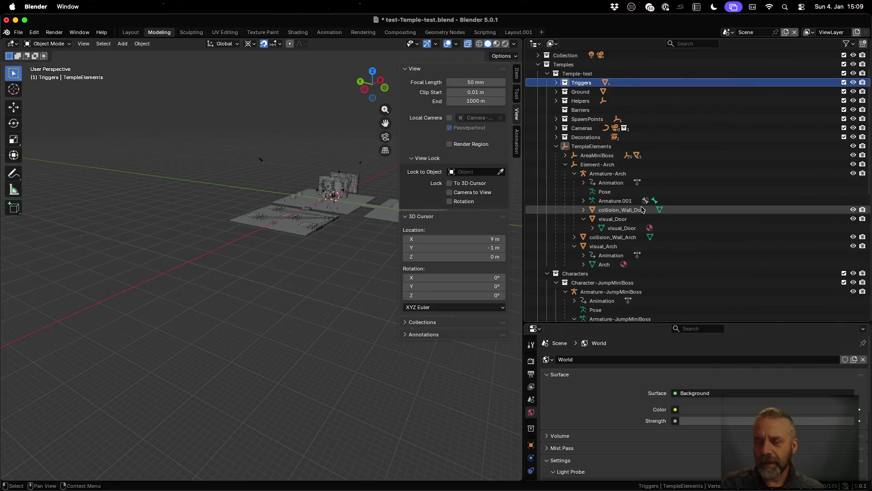
pyautogui.scroll(-5, 642, 210)
pyautogui.scroll(-3, 641, 209)
pyautogui.scroll(3, 641, 209)
pyautogui.scroll(3, 641, 209)
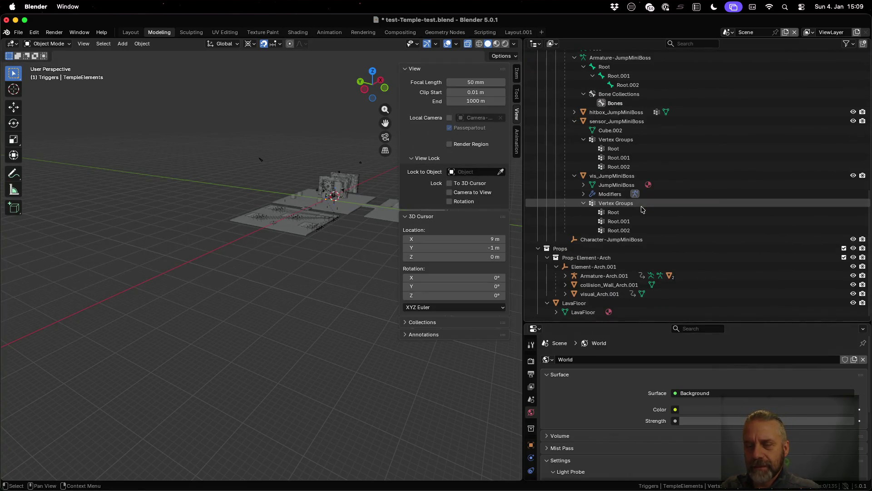
pyautogui.scroll(5, 642, 210)
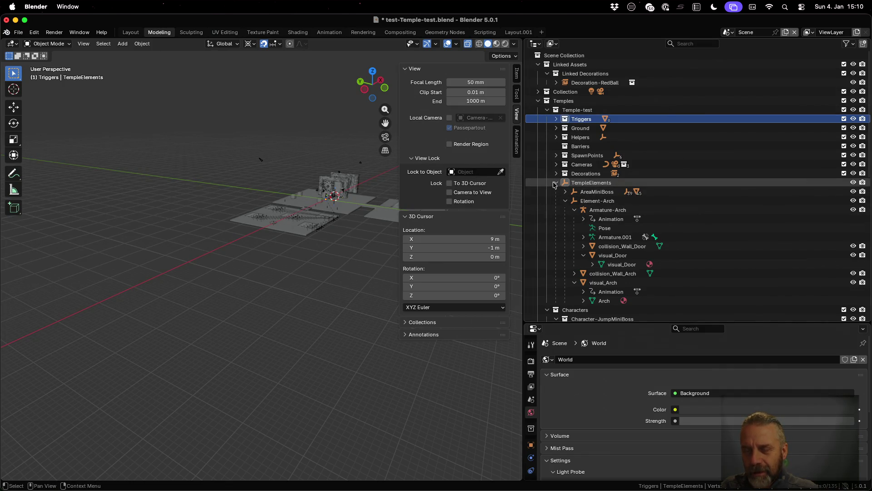
# Switch to Export Scene.002, select its TempleElements.001 collection, and move to Sublime Text.
pyautogui.click(591, 184)
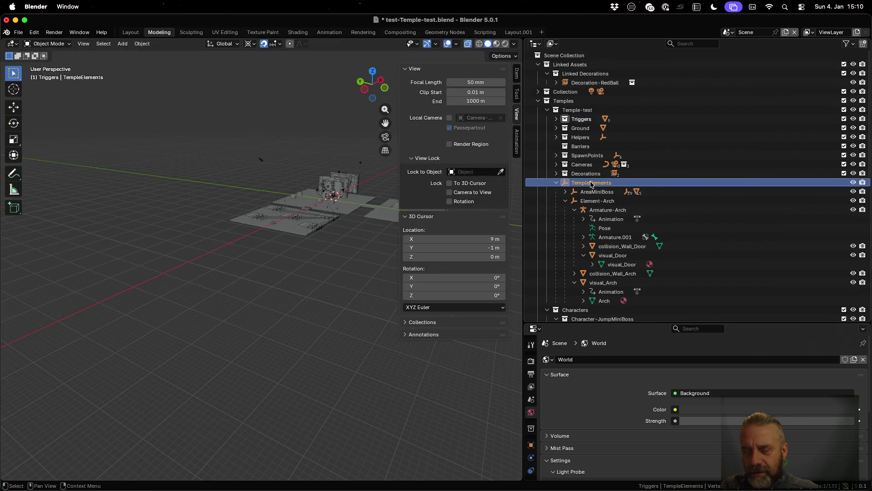
pyautogui.click(728, 32)
pyautogui.click(748, 64)
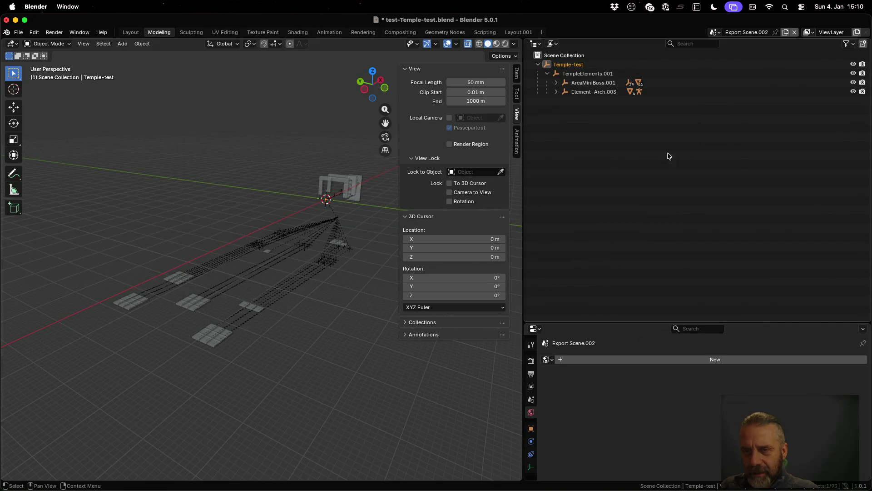
pyautogui.click(570, 73)
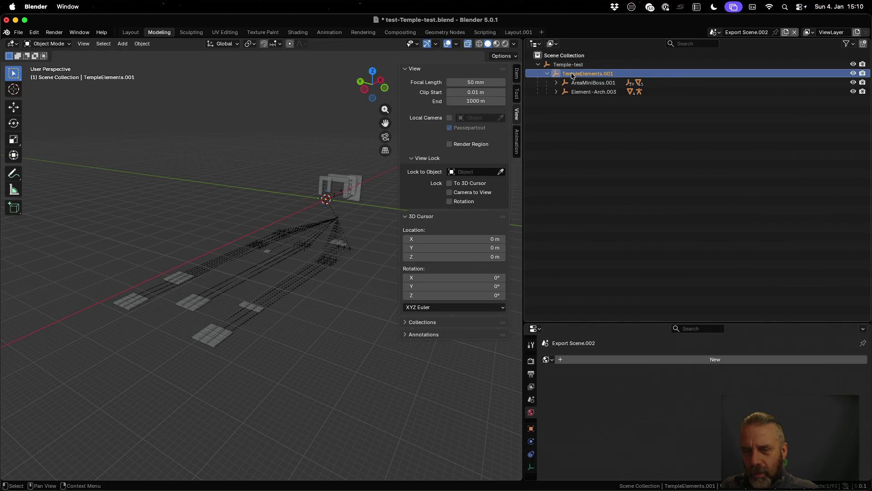
pyautogui.press('super+Tab')
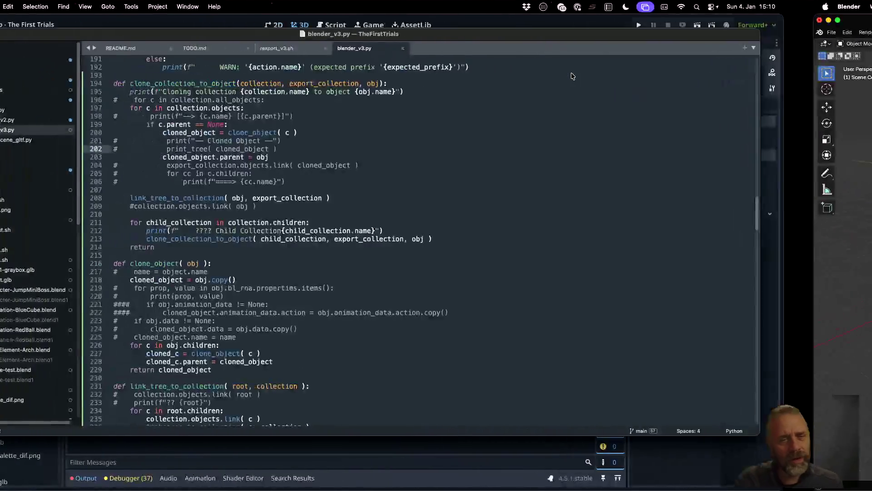
# Revisit the terminal traceback's 'Scene Collection' error, then switch to the blender_v3.py script.
pyautogui.press('super+Tab')
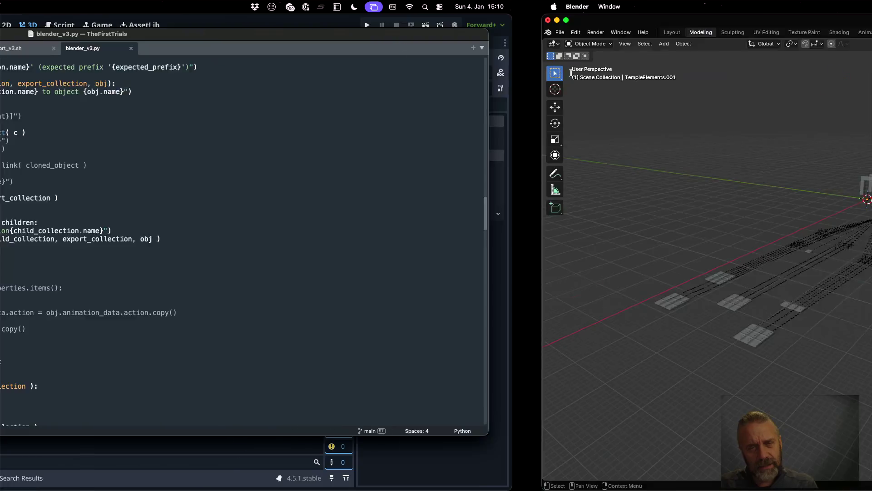
pyautogui.hotkey('ctrl', 'Up')
pyautogui.click(252, 231)
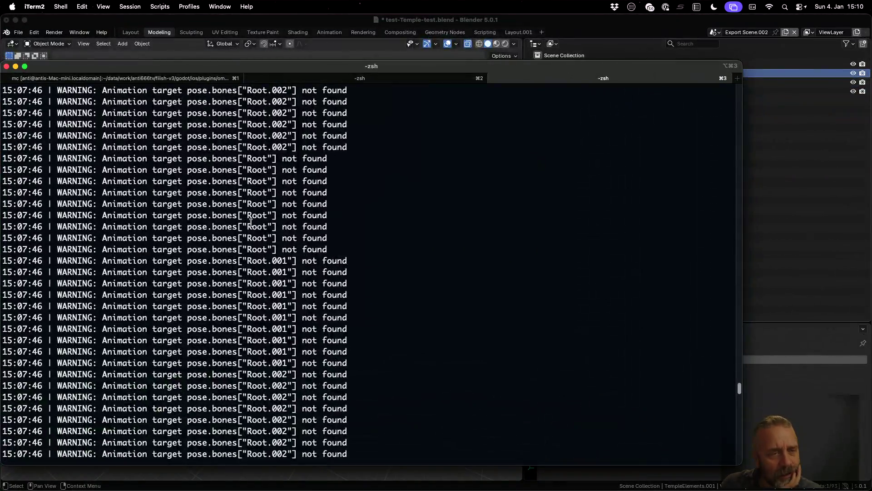
pyautogui.scroll(-5, 252, 231)
pyautogui.scroll(-10, 253, 232)
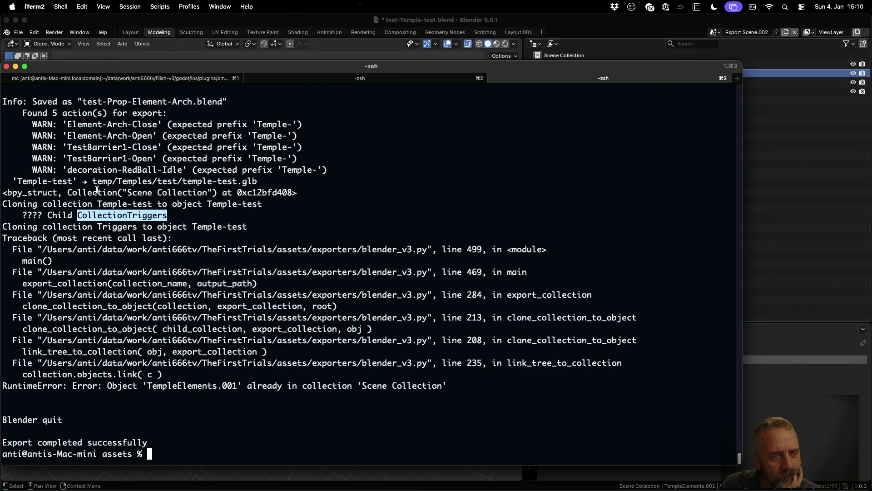
pyautogui.moveTo(126, 192); pyautogui.dragTo(207, 193)
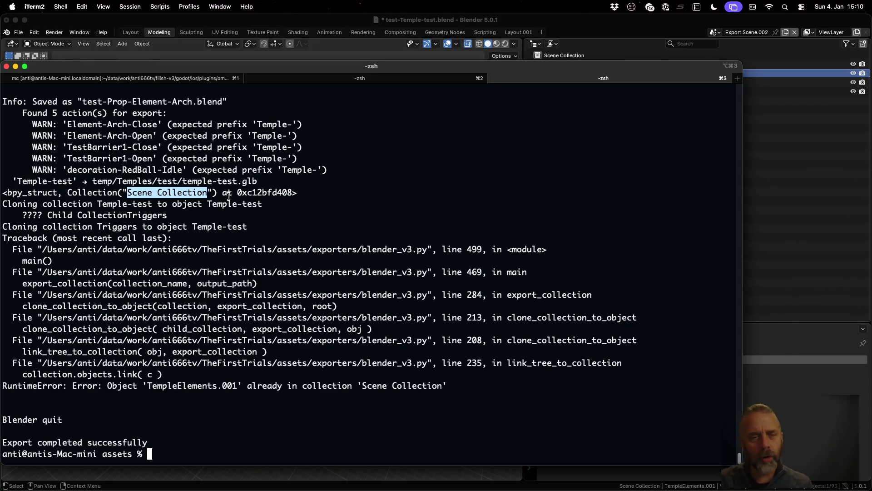
pyautogui.hotkey('ctrl', 'Left')
pyautogui.scroll(-5, 356, 206)
pyautogui.scroll(-4, 409, 211)
pyautogui.scroll(-4, 423, 215)
pyautogui.scroll(-5, 438, 218)
pyautogui.scroll(1, 437, 218)
pyautogui.scroll(4, 438, 218)
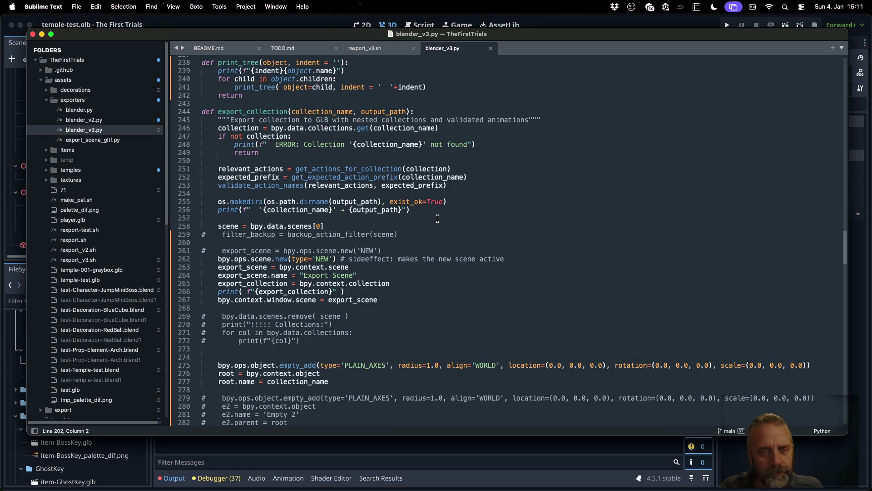
pyautogui.scroll(10, 437, 218)
pyautogui.scroll(2, 437, 218)
pyautogui.scroll(5, 437, 218)
pyautogui.scroll(6, 438, 218)
pyautogui.scroll(-10, 438, 218)
pyautogui.scroll(-10, 437, 218)
pyautogui.scroll(-10, 437, 218)
pyautogui.scroll(-10, 437, 219)
pyautogui.scroll(-10, 438, 218)
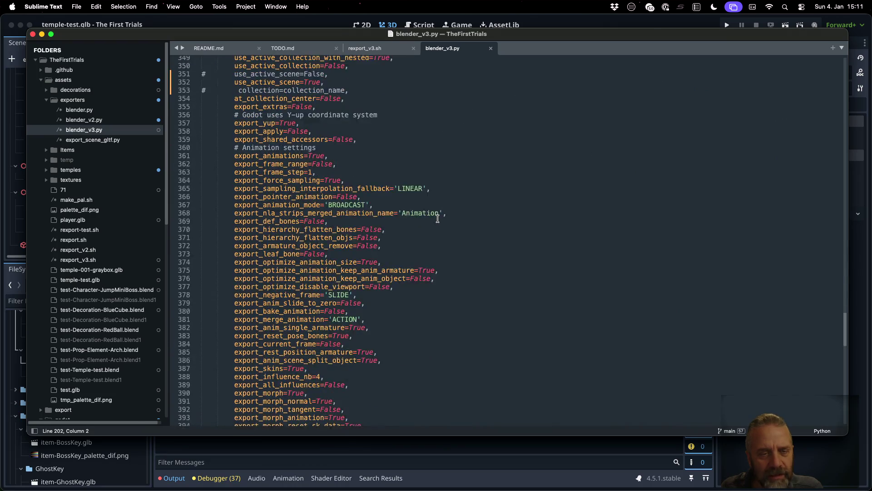
pyautogui.scroll(-10, 438, 219)
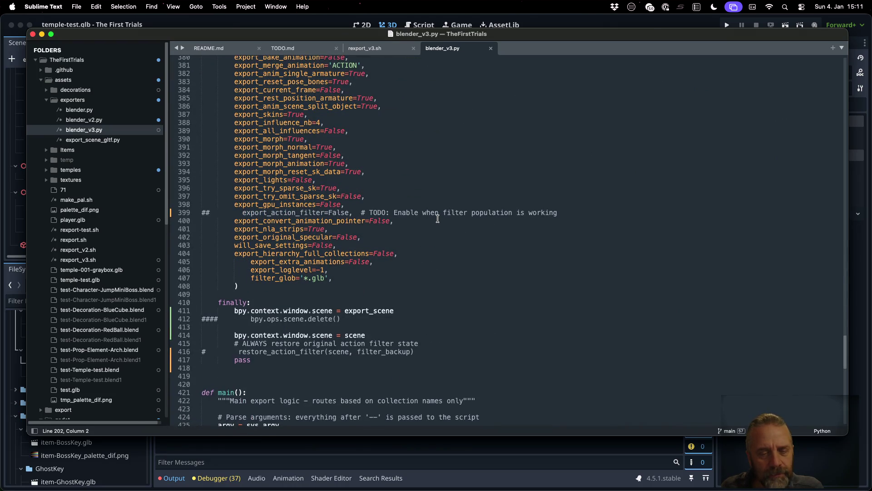
# Highlight uses of 'scene' in the export code, check the terminal, then start a new default Blender file.
pyautogui.doubleClick(372, 333)
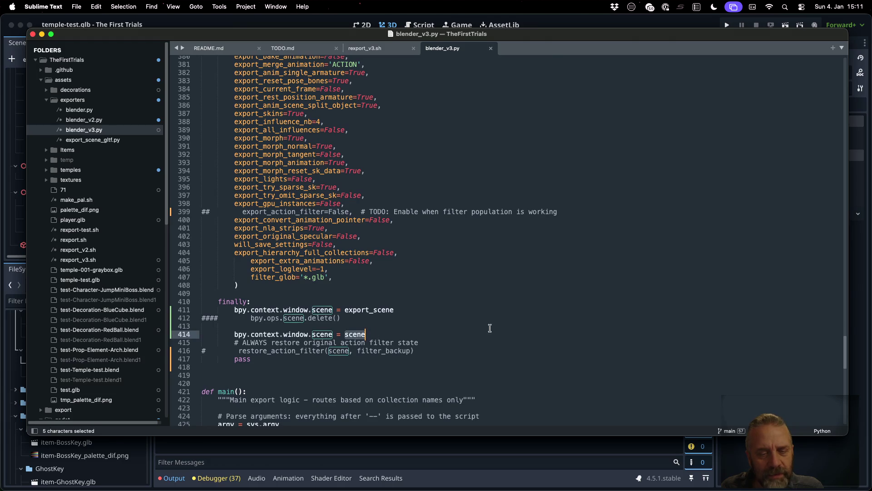
pyautogui.scroll(-5, 467, 315)
pyautogui.scroll(-5, 467, 314)
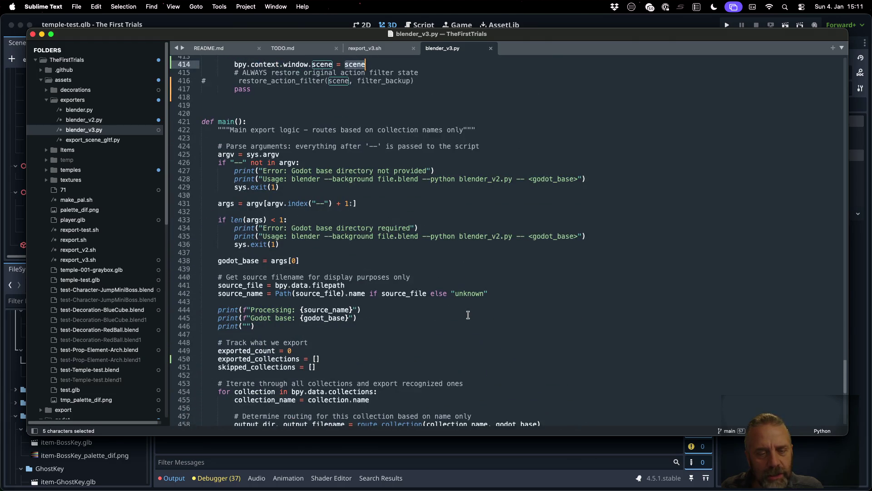
pyautogui.scroll(-1, 468, 315)
pyautogui.scroll(-3, 467, 314)
pyautogui.scroll(-3, 468, 315)
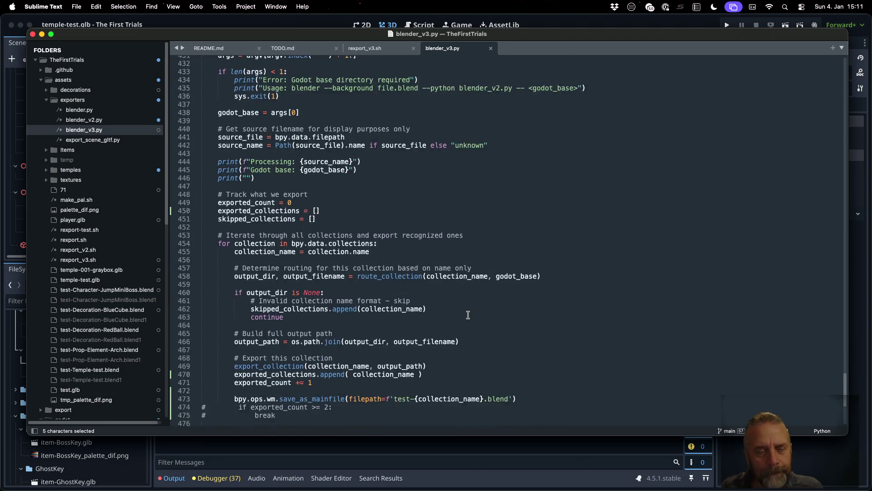
pyautogui.press('super+Tab')
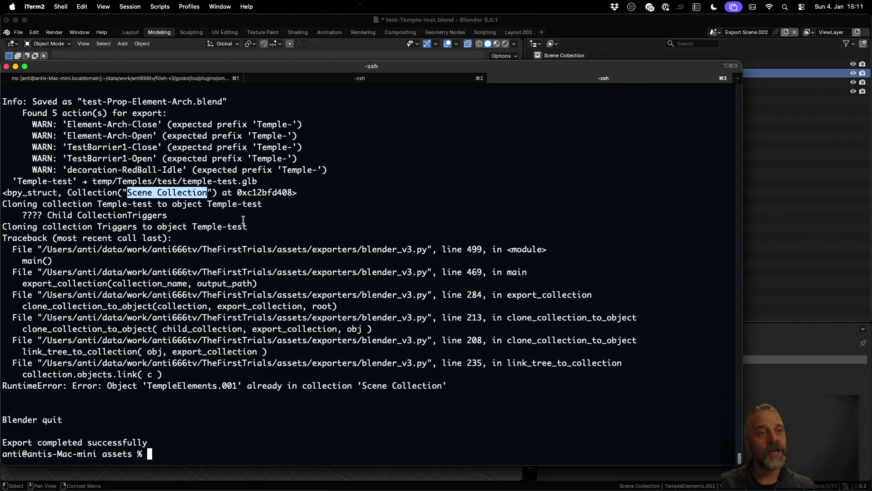
pyautogui.click(19, 32)
pyautogui.moveTo(30, 43)
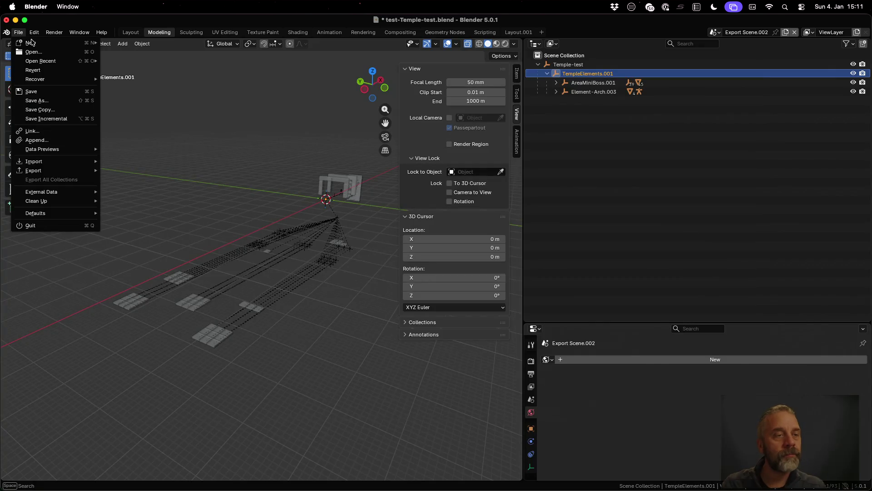
pyautogui.click(129, 43)
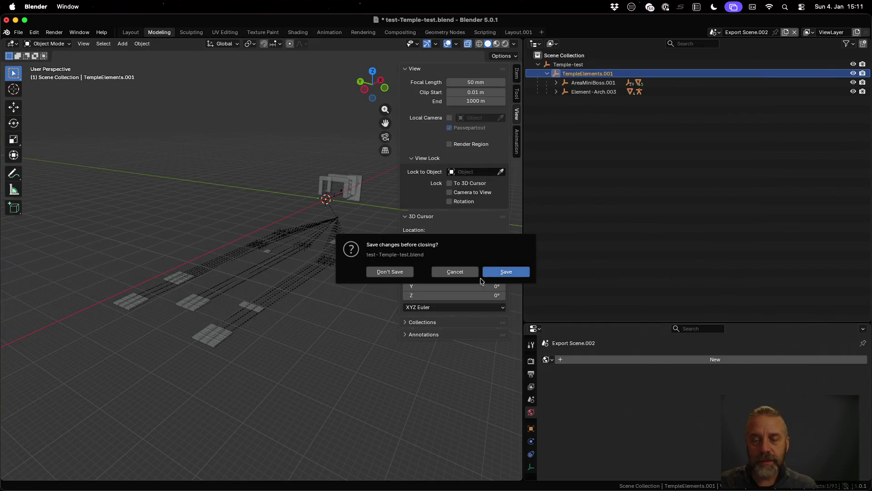
# Discard the old file and add a new top-level collection named Temples in the fresh scene.
pyautogui.click(395, 272)
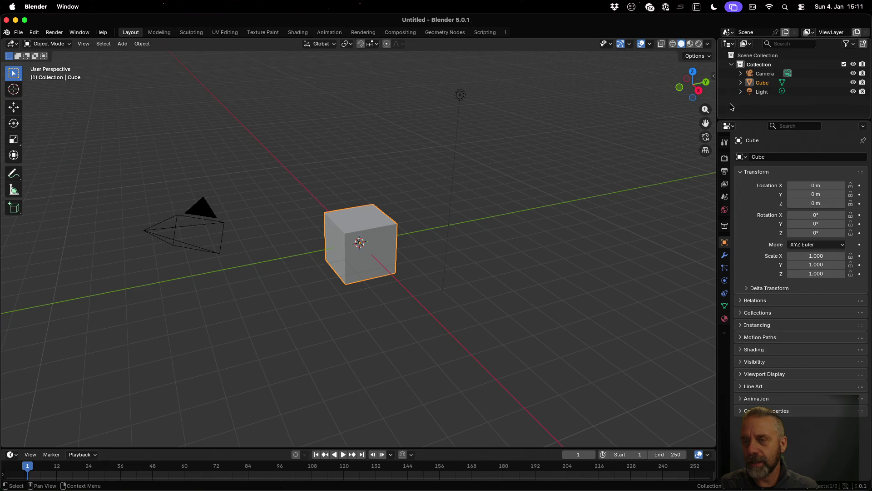
pyautogui.moveTo(717, 102); pyautogui.dragTo(374, 102)
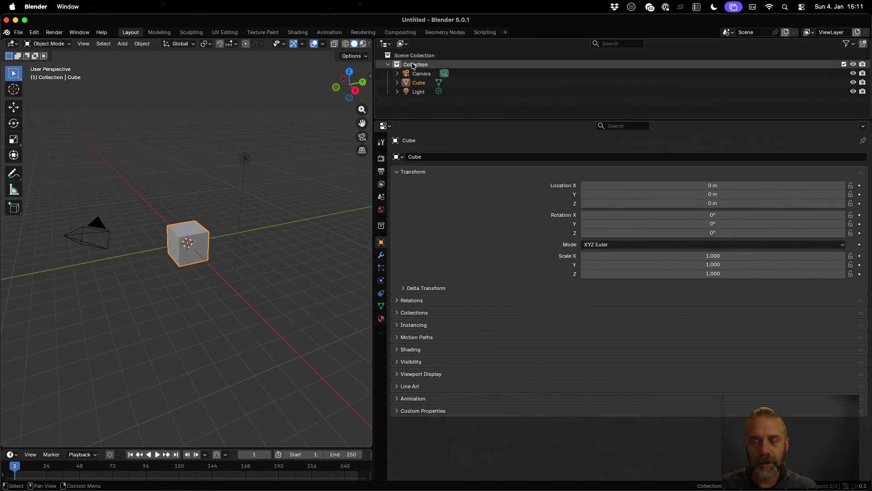
pyautogui.rightClick(412, 58)
pyautogui.click(417, 58)
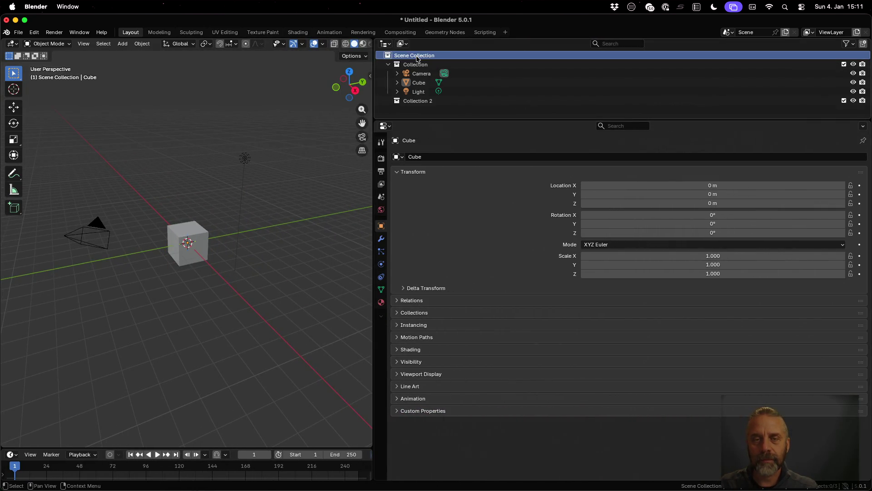
pyautogui.doubleClick(416, 102)
pyautogui.write('Temples')
pyautogui.press('Return')
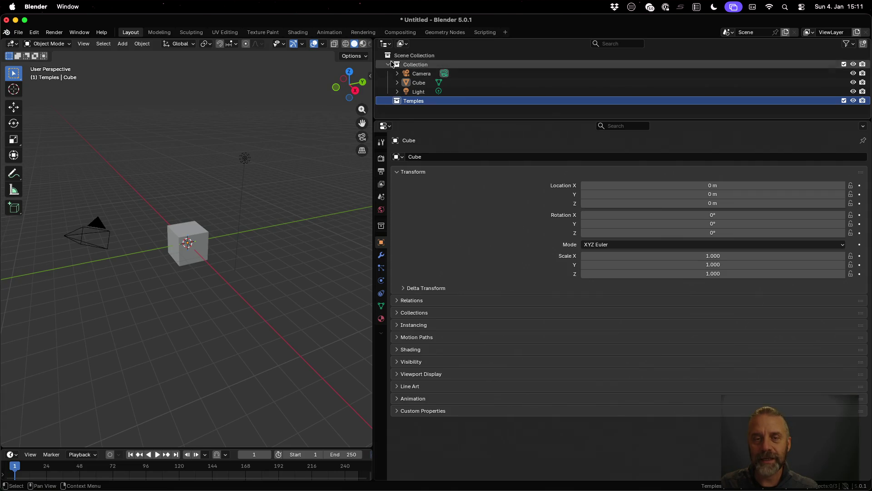
pyautogui.click(388, 64)
# Nest a Temple-Test-Collections collection under Temples, move the Cube into it, and start Save As.
pyautogui.rightClick(423, 75)
pyautogui.click(410, 72)
pyautogui.click(455, 86)
pyautogui.doubleClick(442, 83)
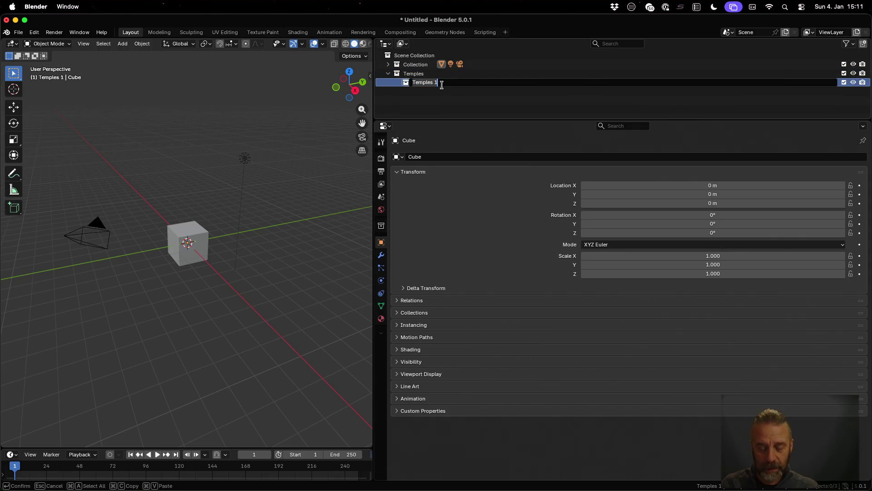
pyautogui.write('Te')
pyautogui.write('e-Test-Collectio')
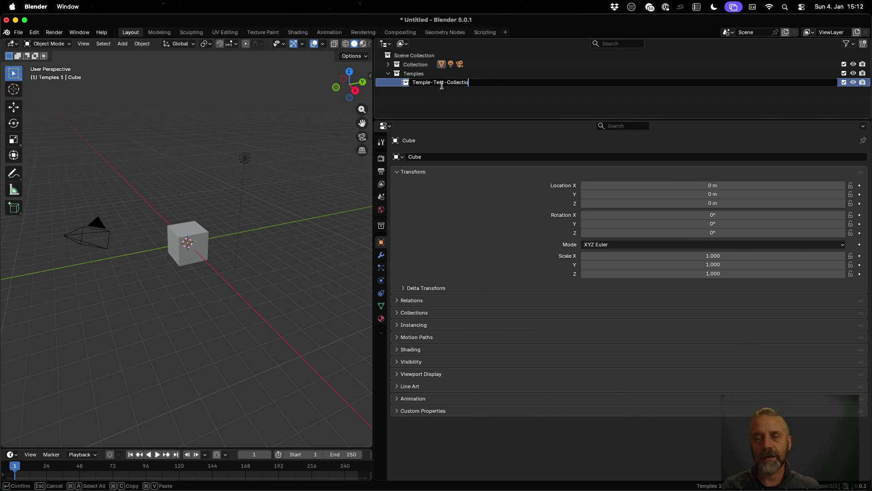
pyautogui.write('ns')
pyautogui.press('Return')
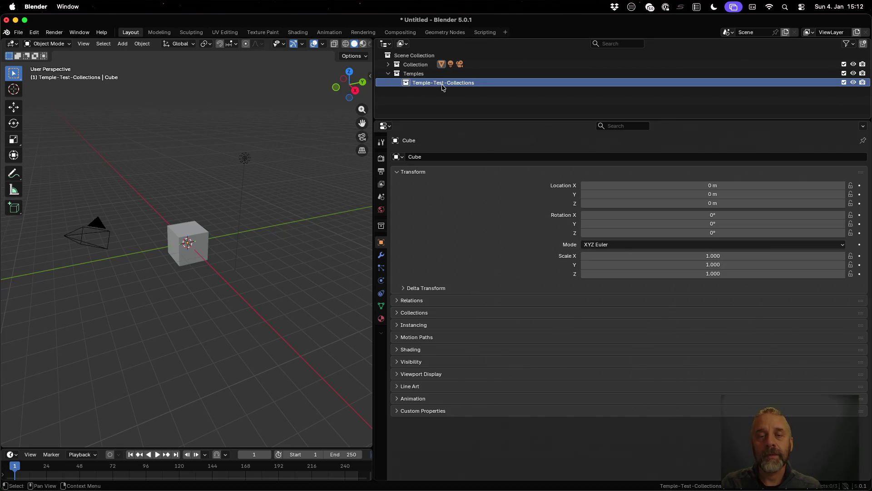
pyautogui.click(388, 65)
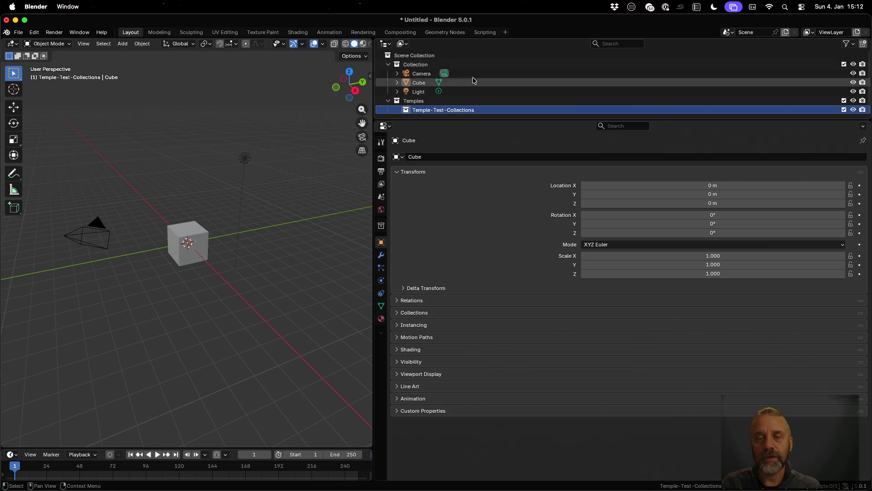
pyautogui.moveTo(418, 83); pyautogui.dragTo(452, 112)
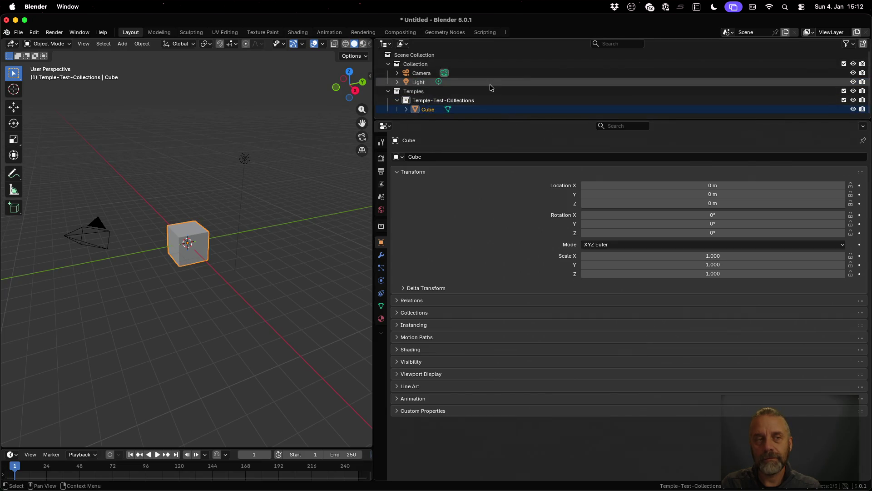
pyautogui.press('super+s')
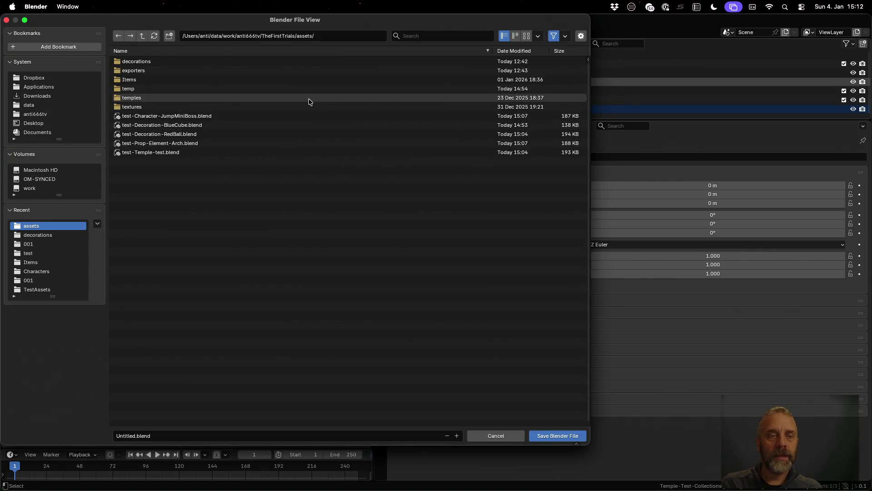
# Create a test-assets folder in assets and save the scene there as temples-test.blend.
pyautogui.rightClick(274, 306)
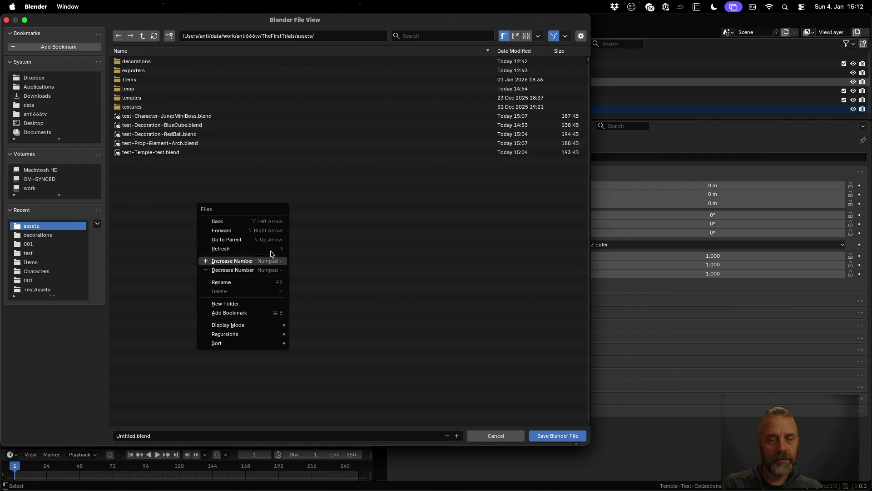
pyautogui.click(269, 303)
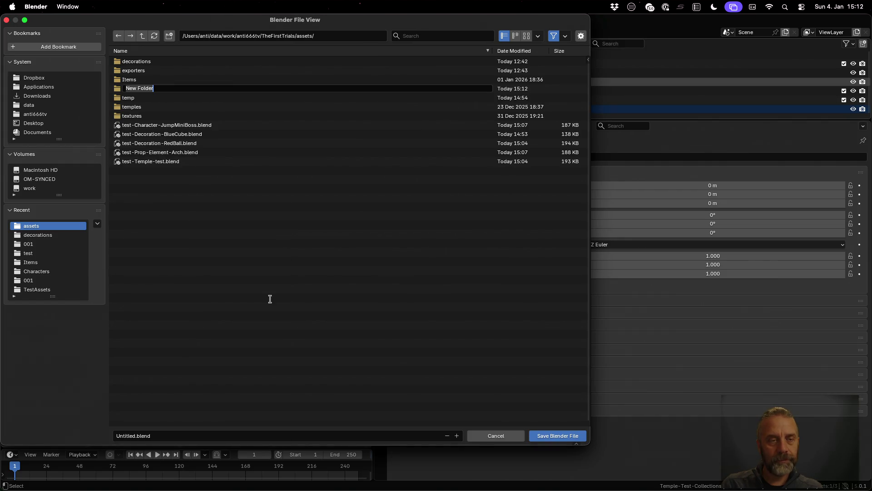
pyautogui.write('test-assets')
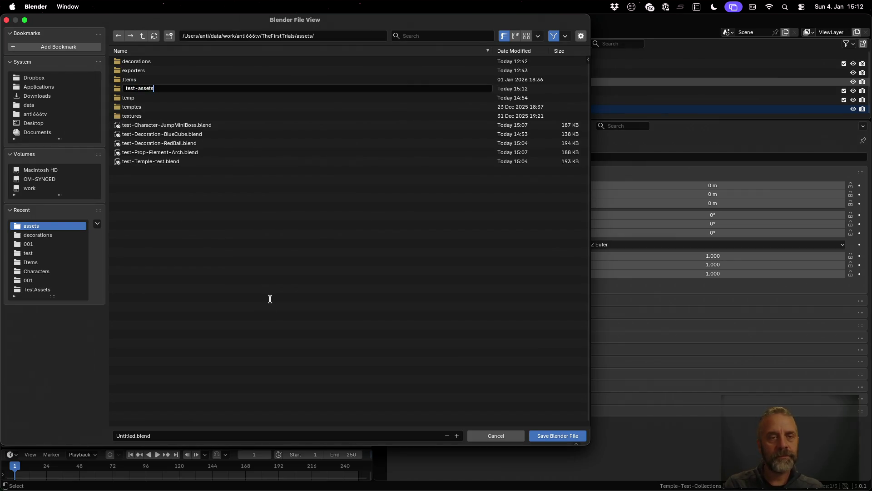
pyautogui.press('Return')
pyautogui.click(227, 435)
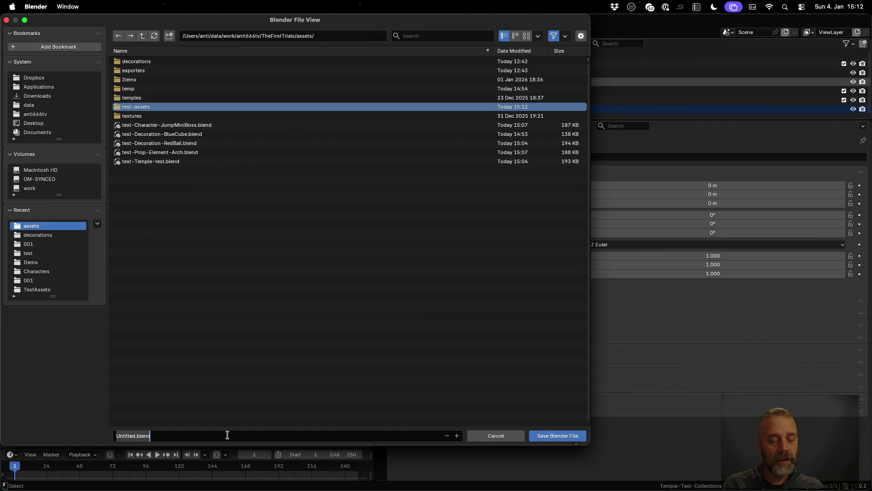
pyautogui.write('temples-test')
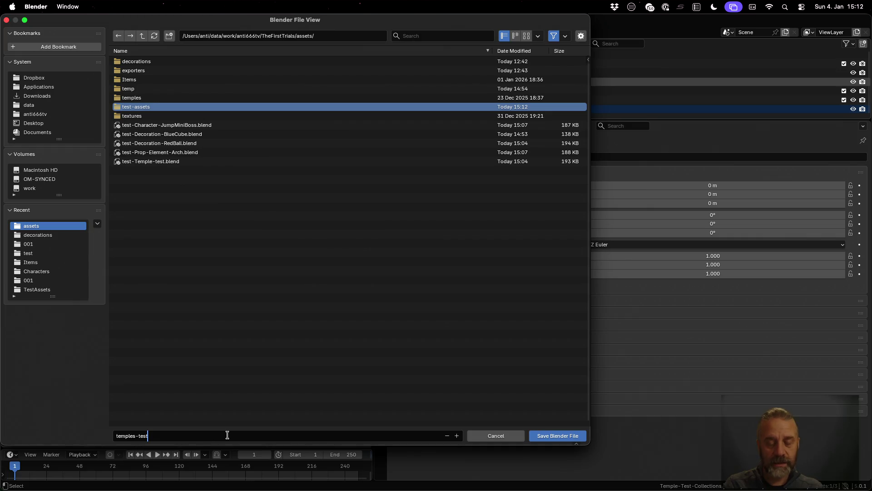
pyautogui.write('.blend')
pyautogui.press('Return')
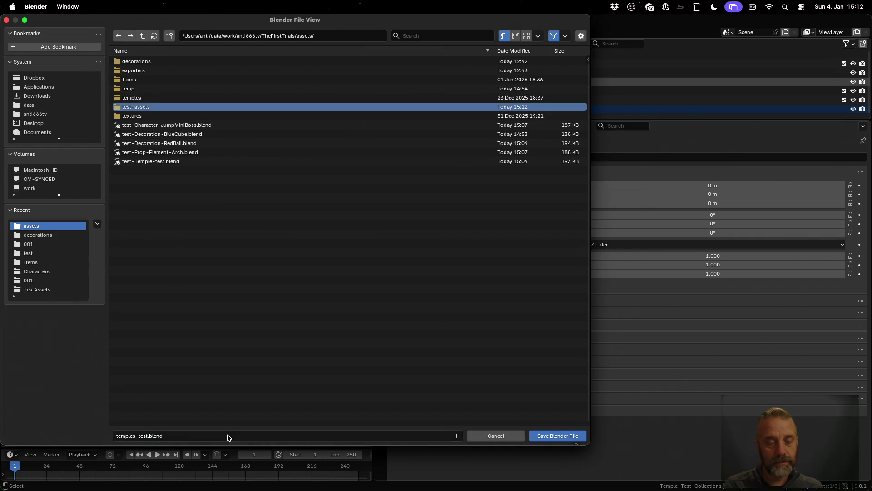
pyautogui.press('Return')
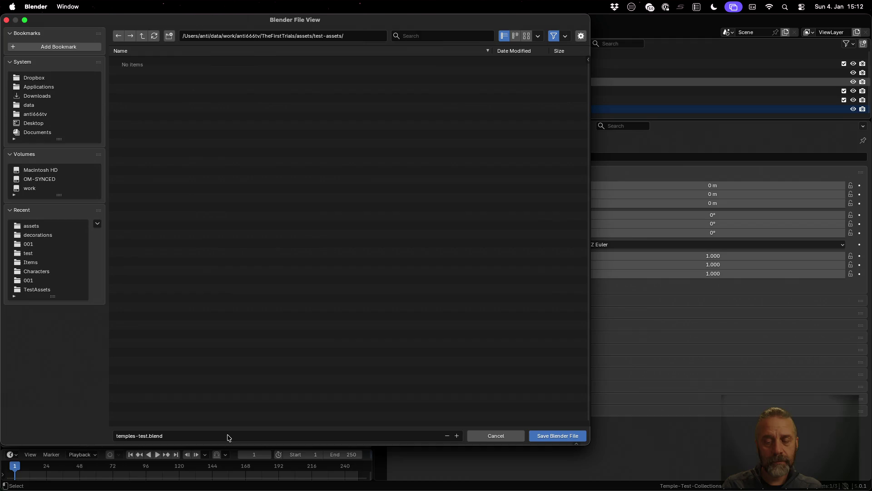
pyautogui.press('Return')
pyautogui.hotkey('ctrl', 'Up')
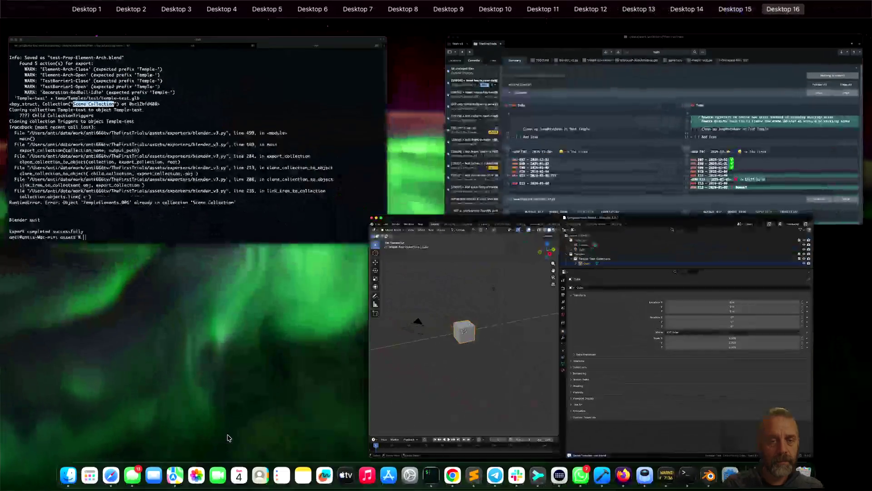
# Rerun ./rexport_v3.sh on test-assets/temples-test.blend in the terminal, then return to Blender.
pyautogui.click(172, 232)
pyautogui.press('Up')
pyautogui.press('Left')
pyautogui.press('Left')
pyautogui.press('Left')
pyautogui.press('Left')
pyautogui.press('Left')
pyautogui.press('Left')
pyautogui.press('BackSpace')
pyautogui.press('BackSpace')
pyautogui.press('BackSpace')
pyautogui.press('BackSpace')
pyautogui.press('BackSpace')
pyautogui.press('BackSpace')
pyautogui.press('BackSpace')
pyautogui.press('BackSpace')
pyautogui.press('BackSpace')
pyautogui.write('test-')
pyautogui.press('Tab')
pyautogui.write('s')
pyautogui.press('Tab')
pyautogui.write('t')
pyautogui.press('Tab')
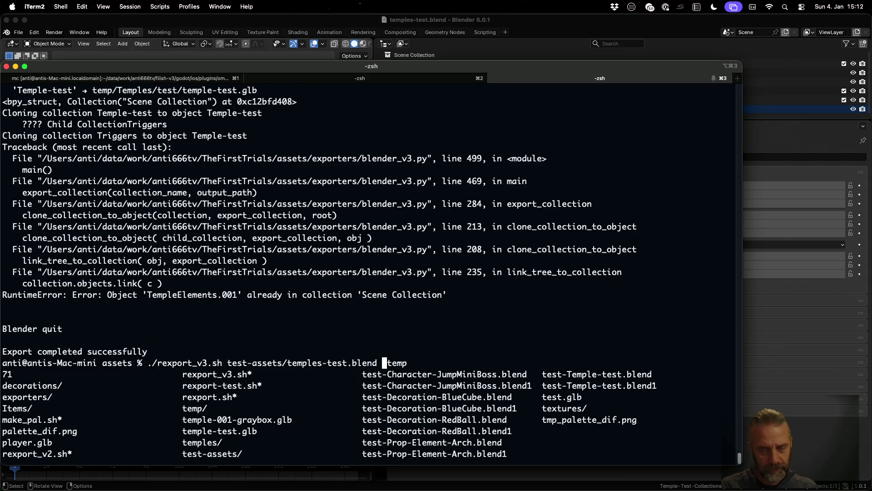
pyautogui.press('Return')
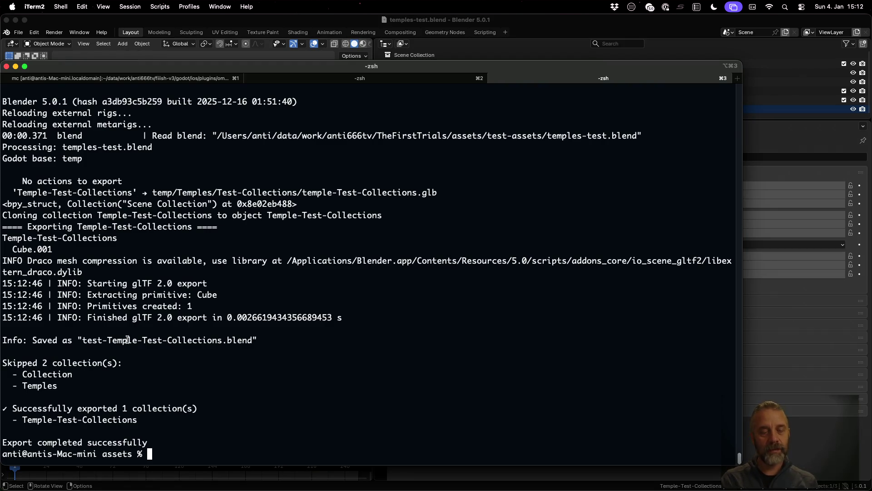
pyautogui.click(184, 23)
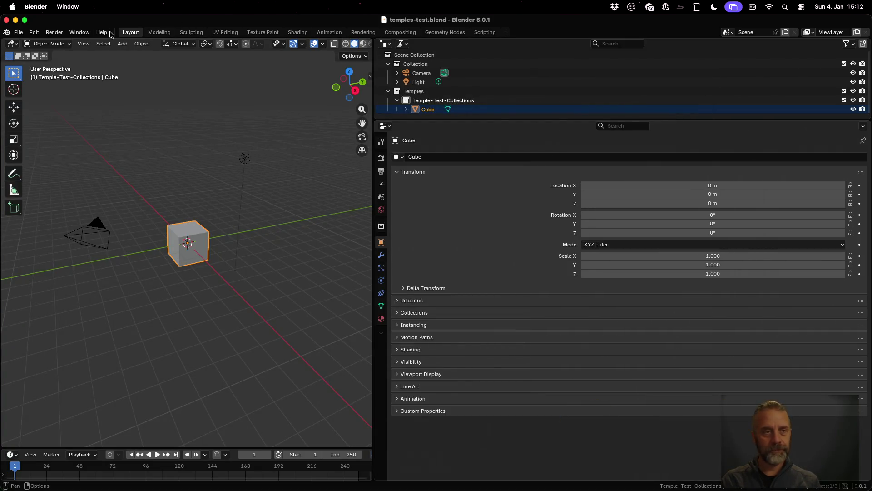
# Open test-Temple-Test-Collections.blend from the assets folder and go to the Modeling workspace.
pyautogui.click(21, 34)
pyautogui.moveTo(40, 61)
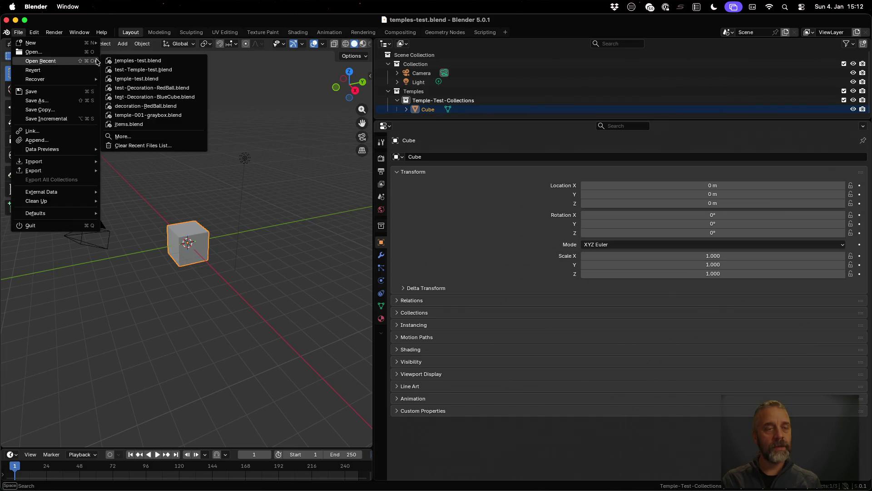
pyautogui.click(58, 52)
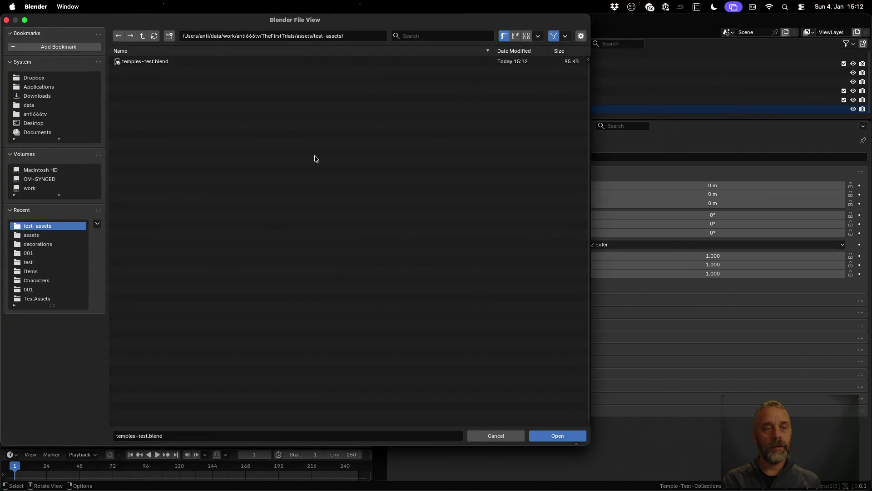
pyautogui.click(142, 36)
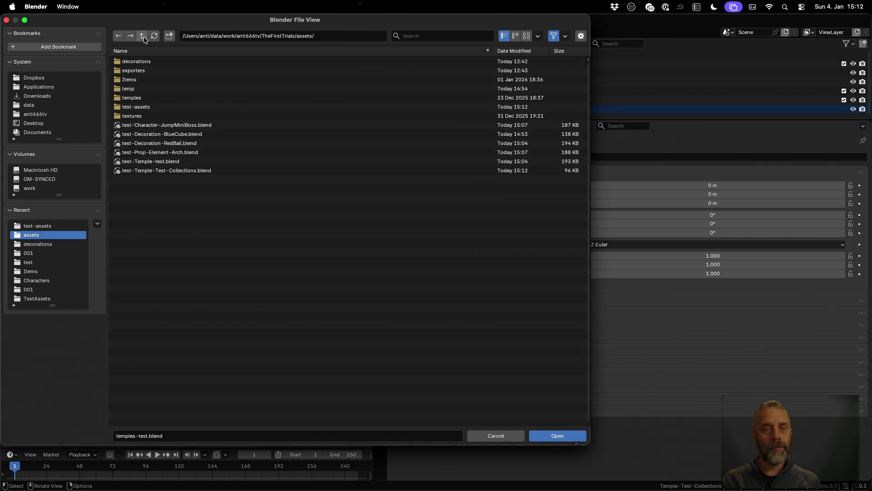
pyautogui.doubleClick(193, 172)
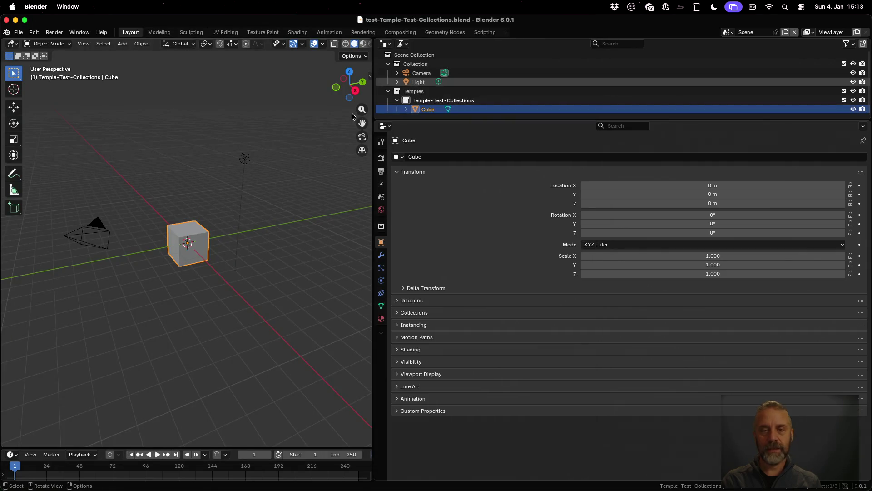
pyautogui.click(158, 31)
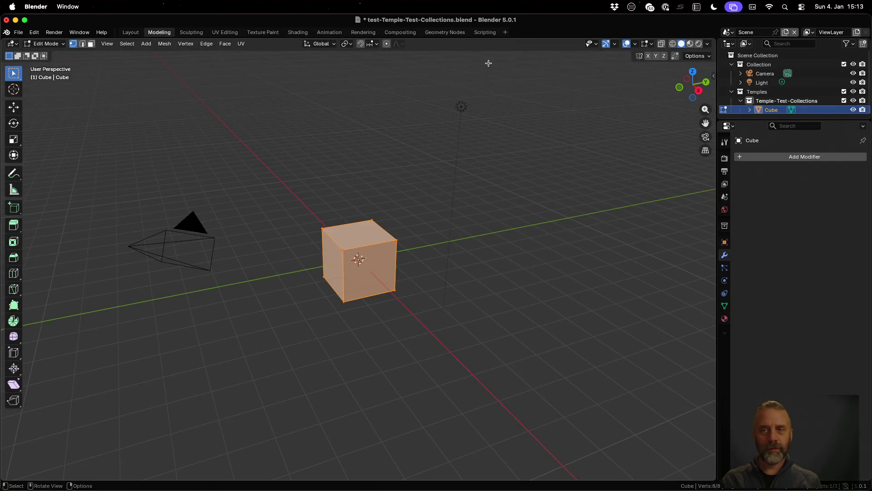
# Switch to the Export Scene and expand the Temple-Test-Collections object with its Cube.001 child.
pyautogui.click(730, 32)
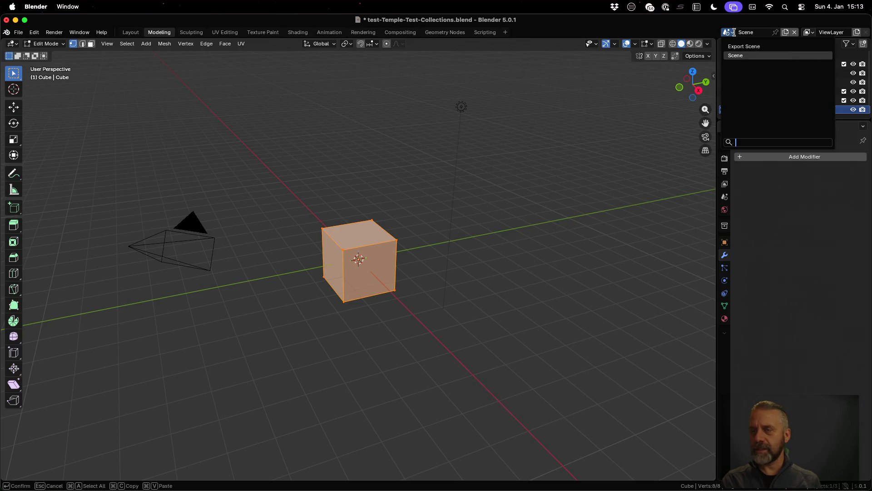
pyautogui.click(743, 45)
pyautogui.moveTo(717, 58); pyautogui.dragTo(569, 57)
pyautogui.click(584, 64)
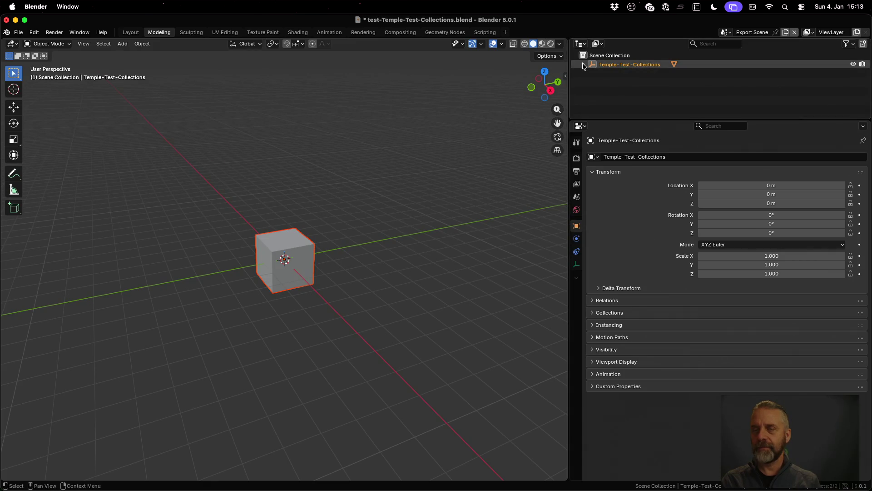
pyautogui.click(592, 73)
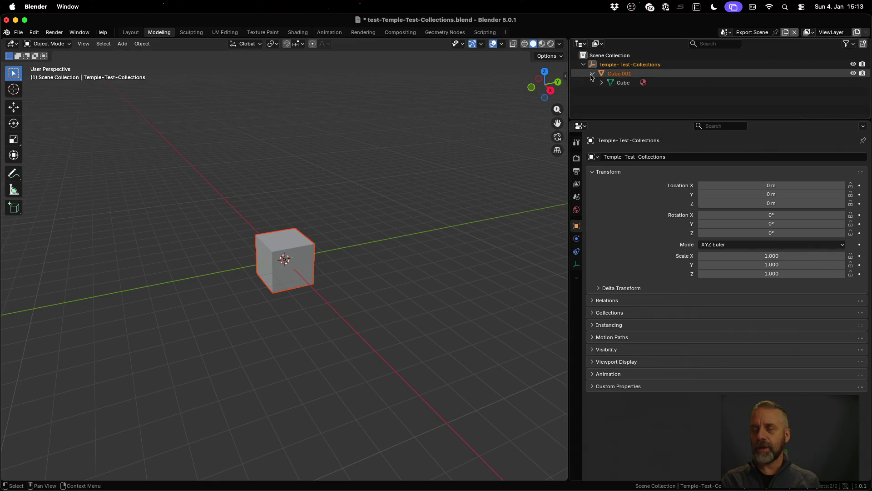
pyautogui.click(617, 65)
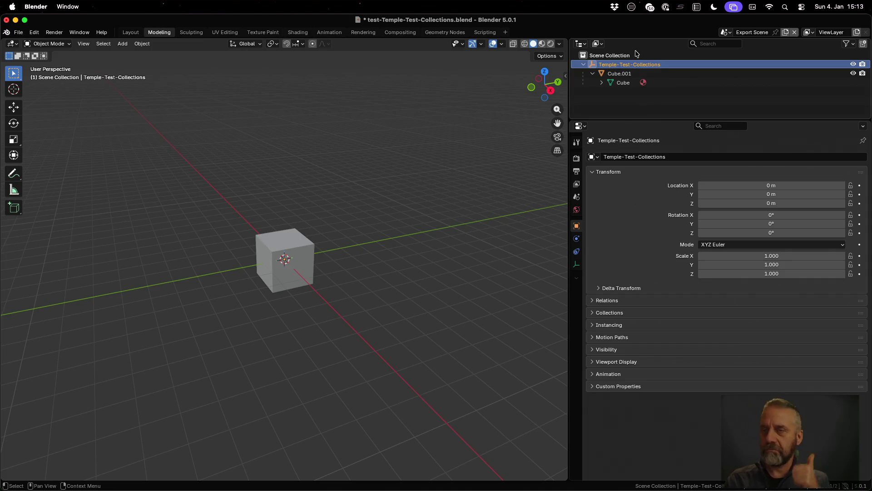
# Compare the original Scene's Temple-Test-Collections collection and Cube, then return to Export Scene.
pyautogui.click(726, 32)
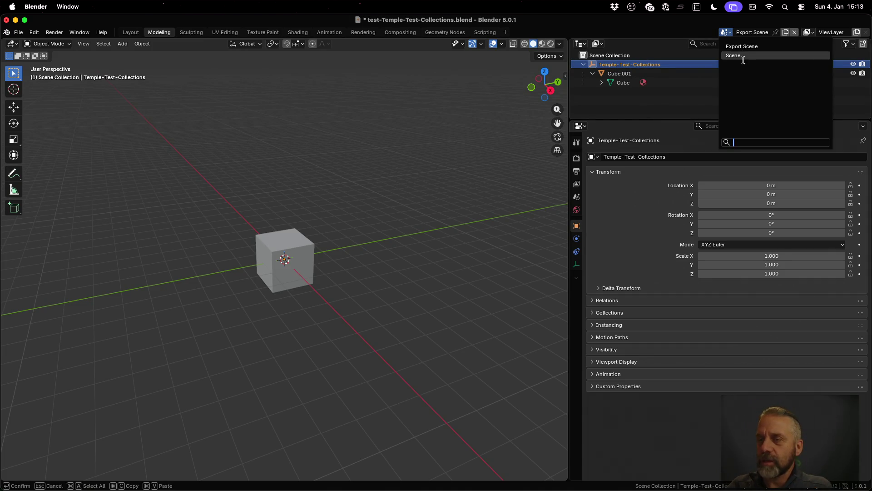
pyautogui.click(741, 58)
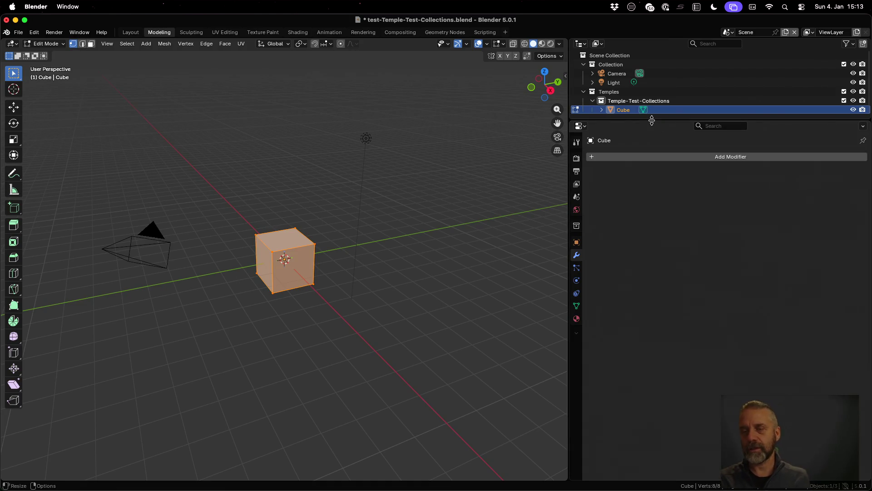
pyautogui.moveTo(659, 119); pyautogui.dragTo(660, 173)
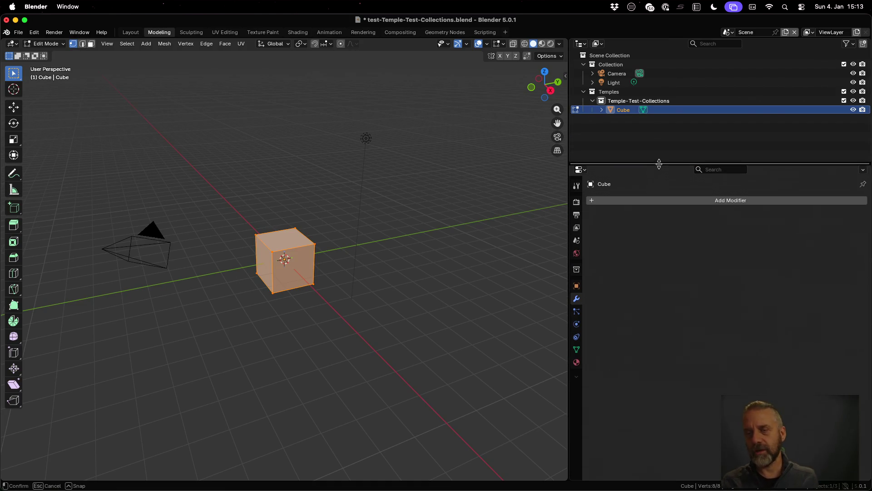
pyautogui.click(635, 102)
pyautogui.click(623, 112)
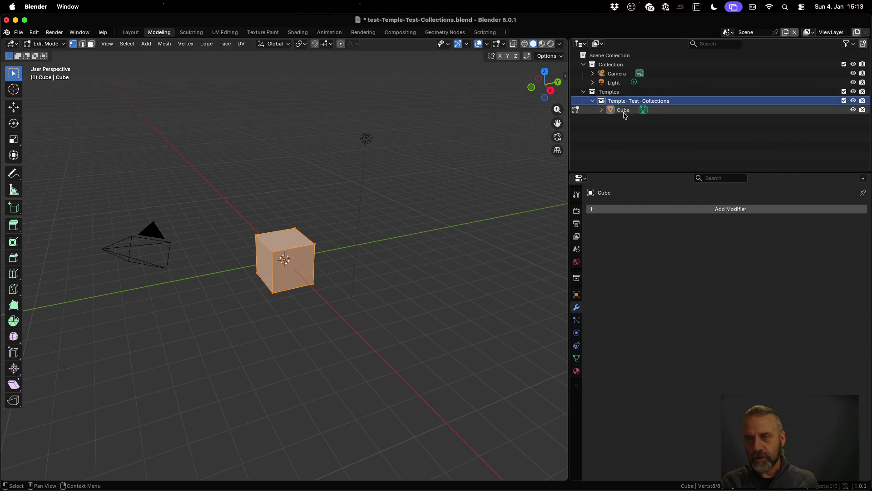
pyautogui.click(729, 32)
pyautogui.click(736, 46)
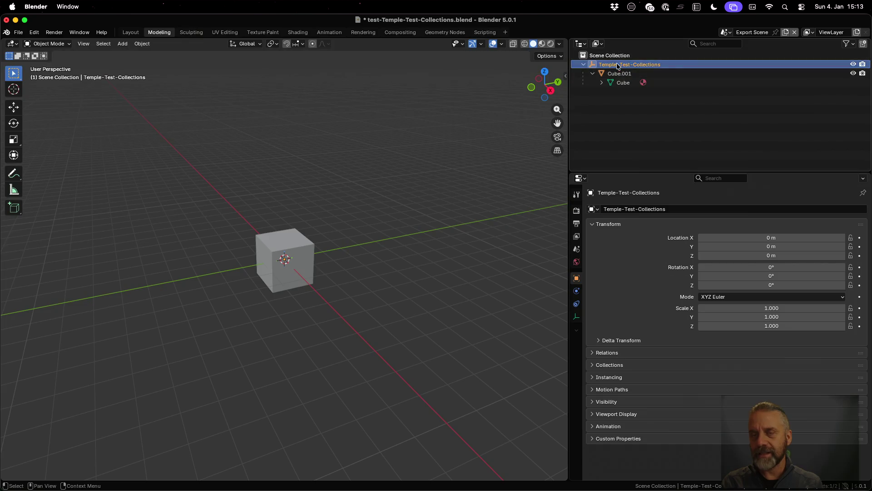
pyautogui.click(19, 33)
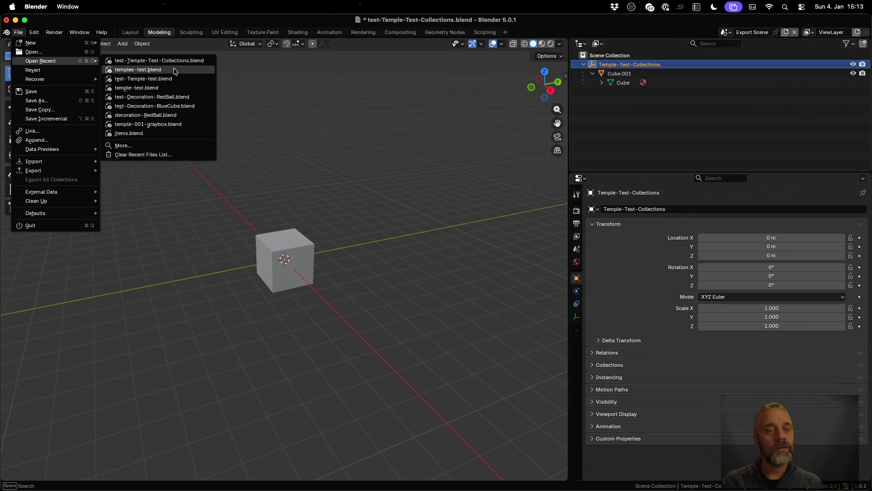
# Reopen temples-test.blend and add a Collection1 collection inside Temple-Test-Collections.
pyautogui.click(175, 69)
pyautogui.click(408, 272)
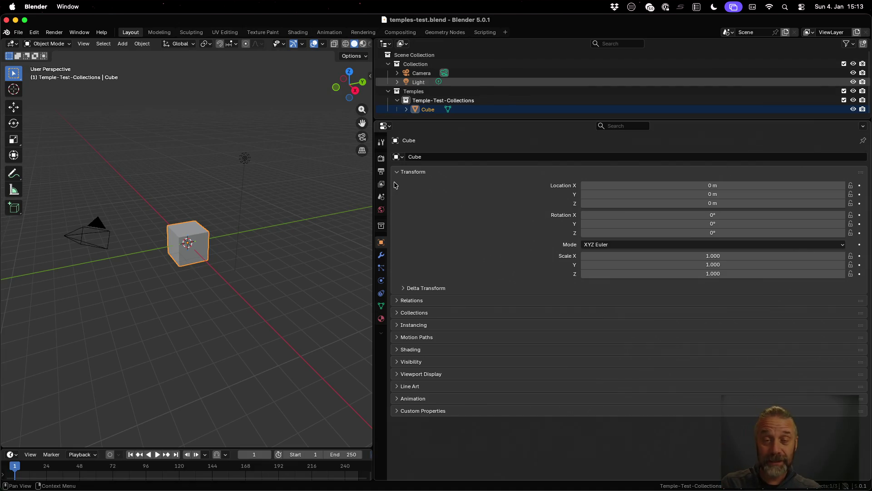
pyautogui.click(430, 92)
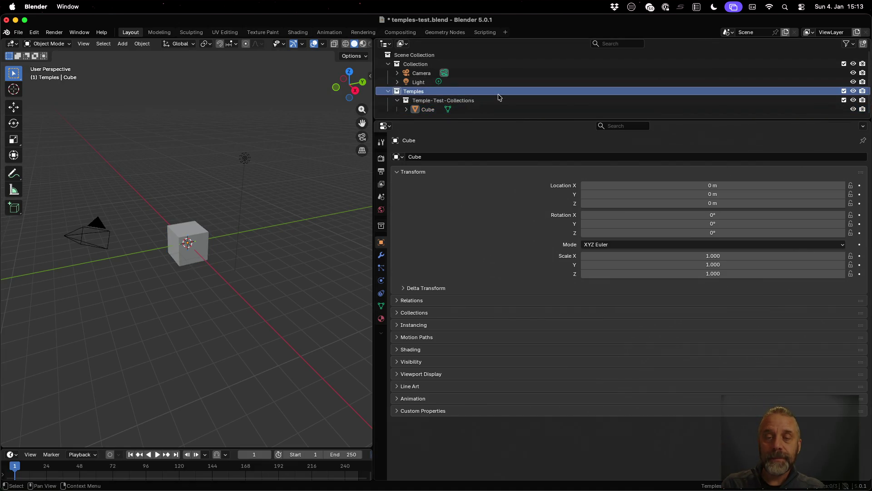
pyautogui.click(470, 101)
pyautogui.rightClick(469, 99)
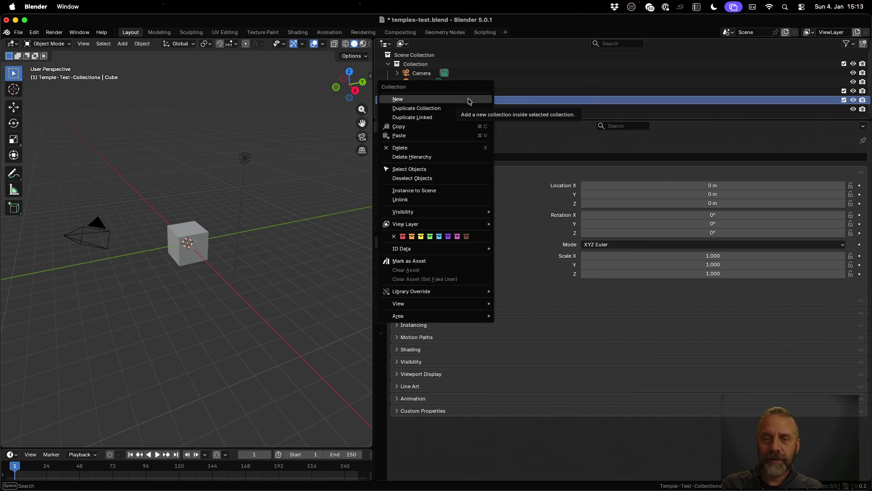
pyautogui.click(468, 101)
pyautogui.doubleClick(488, 110)
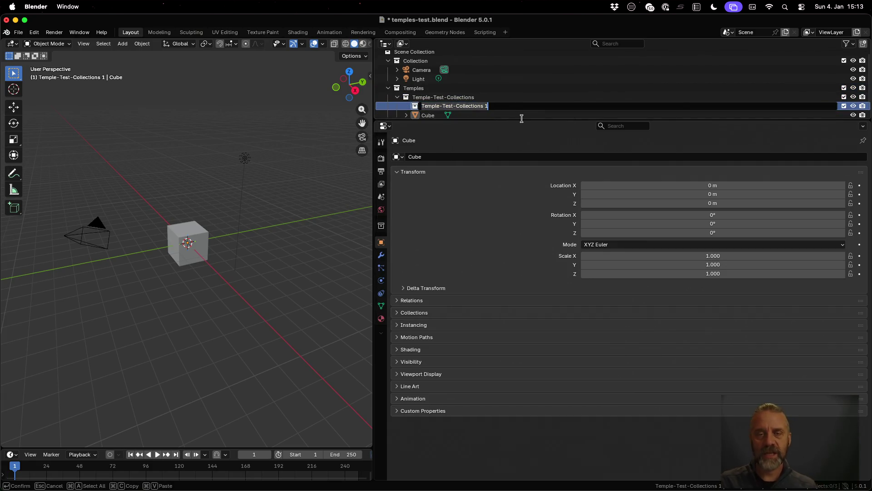
pyautogui.write('Collecti')
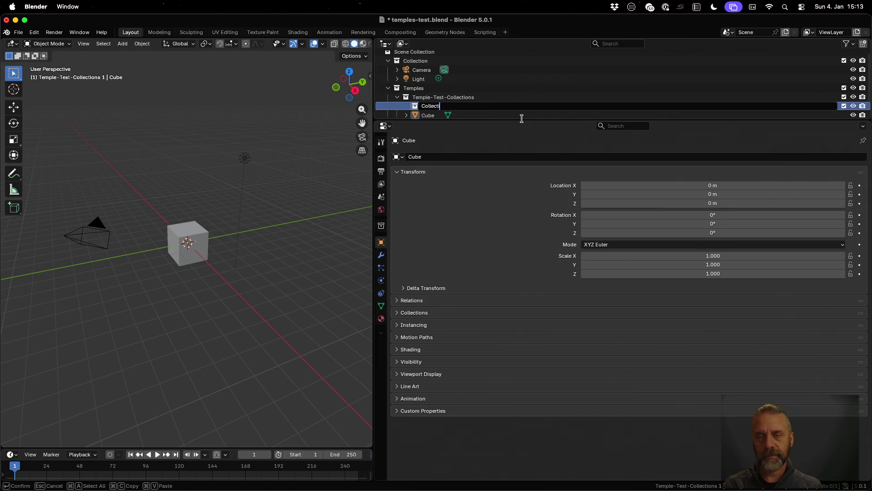
pyautogui.press('Return')
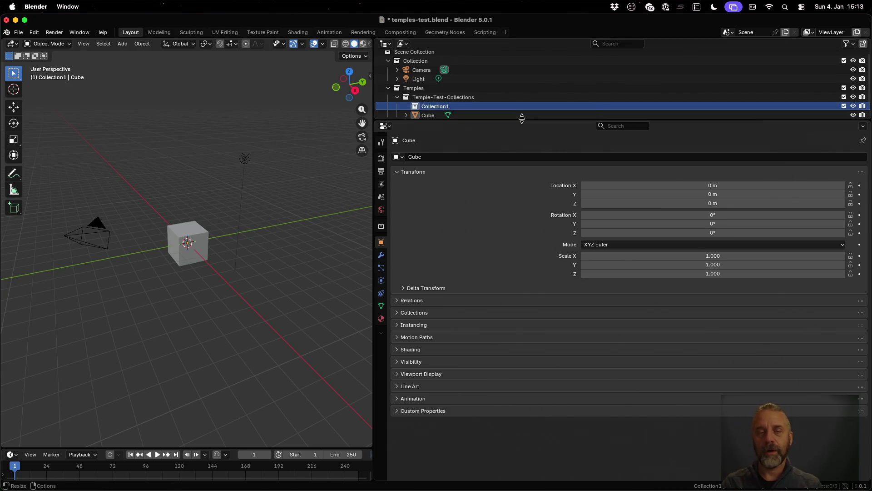
pyautogui.scroll(-1, 521, 102)
# Move the Cube into Collection1, save temples-test.blend, and bring up a cleared terminal.
pyautogui.moveTo(430, 110); pyautogui.dragTo(437, 100)
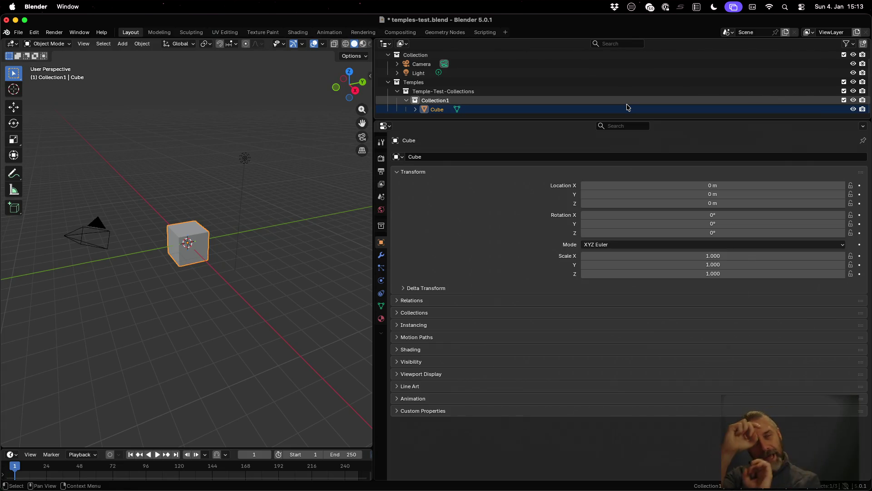
pyautogui.press('super+s')
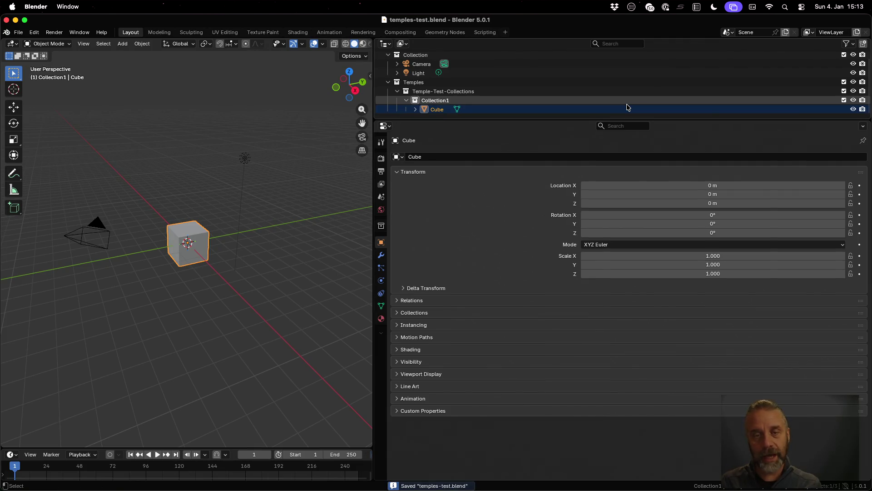
pyautogui.hotkey('ctrl', 'Up')
pyautogui.click(277, 138)
pyautogui.hotkey('ctrl', 'l')
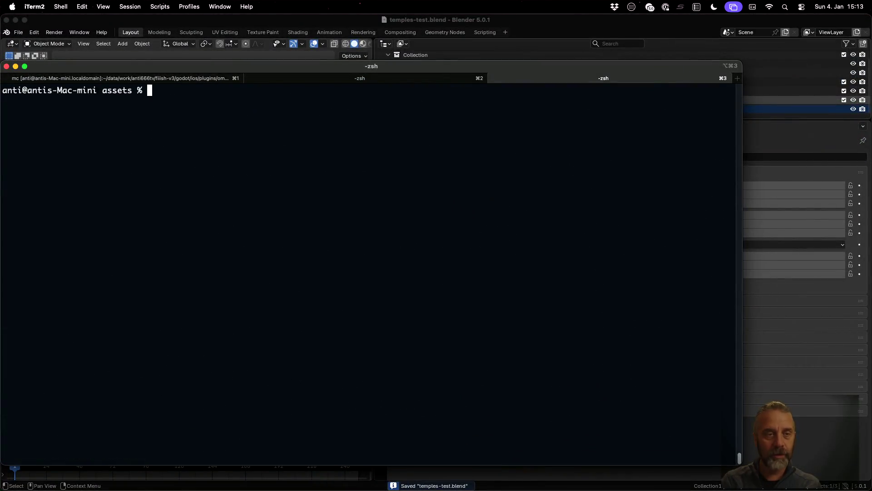
# Rerun rexport_v3.sh on temples-test.blend, exporting Temple-Test-Collections, then return to Blender.
pyautogui.press('Up')
pyautogui.press('Return')
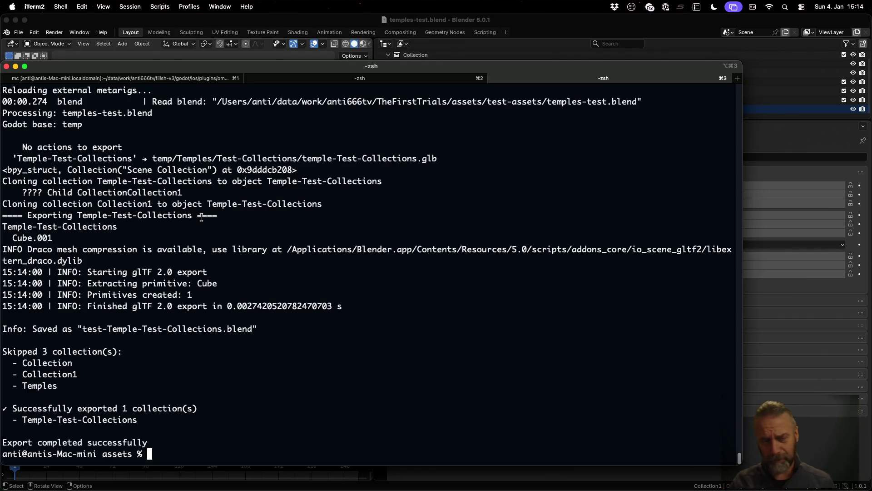
pyautogui.click(317, 20)
# Inspect test-Temple-Test-Collections.blend from Open Recent and its Export Scene hierarchy.
pyautogui.click(34, 32)
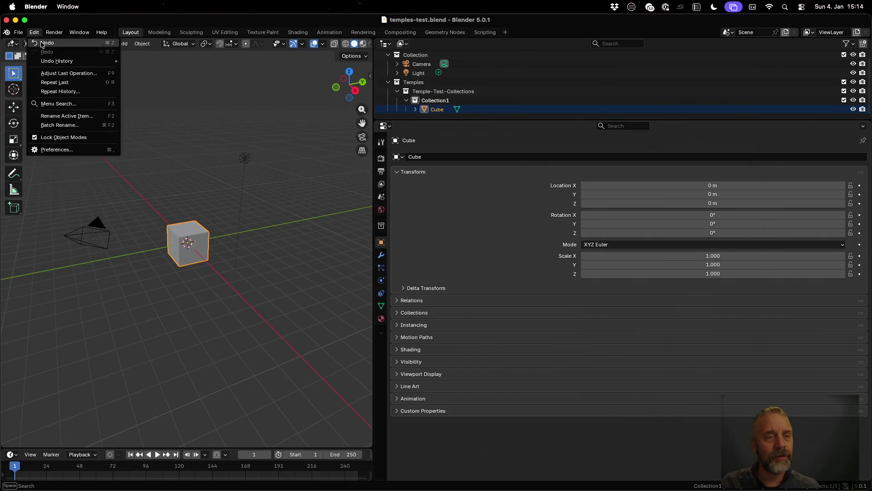
pyautogui.click(16, 33)
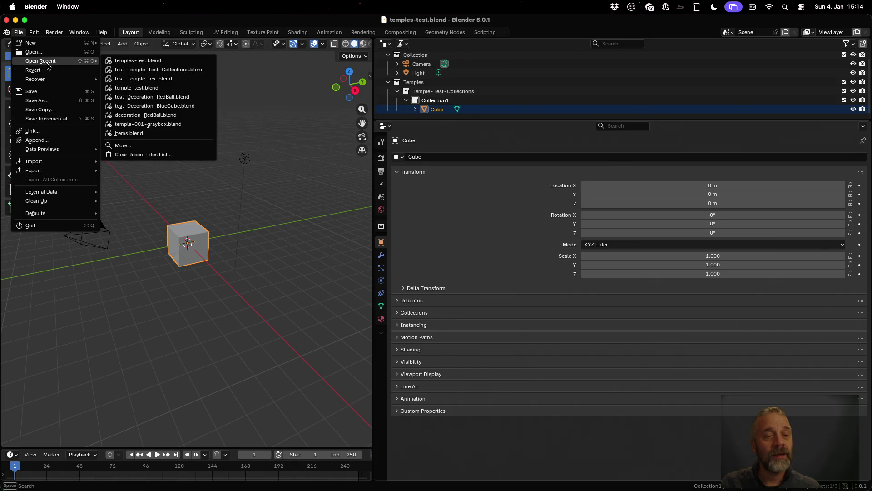
pyautogui.click(150, 72)
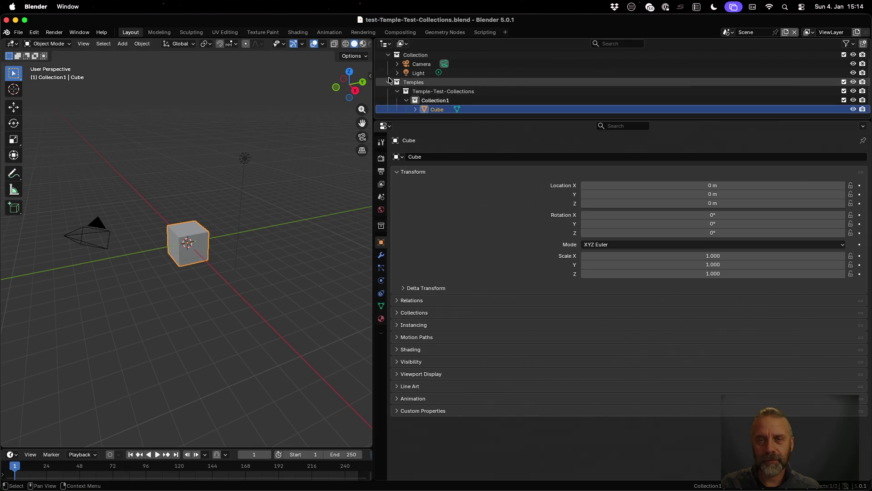
pyautogui.click(731, 33)
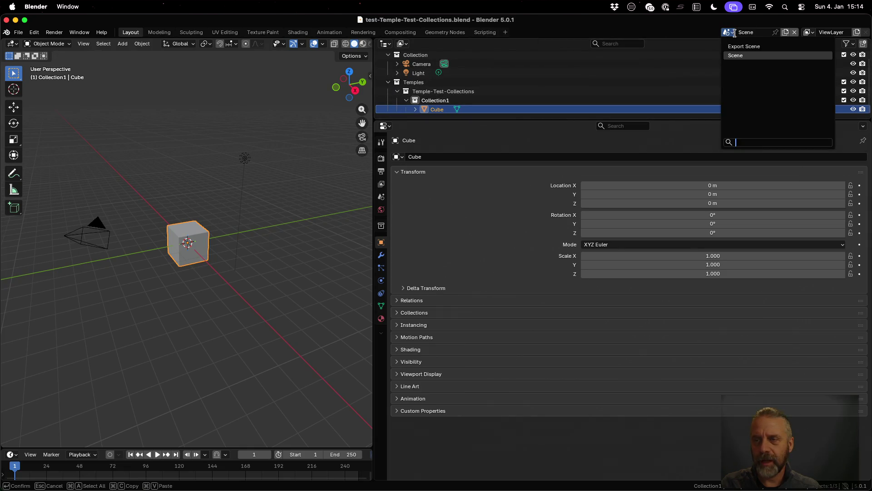
pyautogui.click(743, 46)
pyautogui.click(388, 64)
# Switch back to temples-test.blend without saving, then briefly reopen the exported file and temples-test again.
pyautogui.click(18, 33)
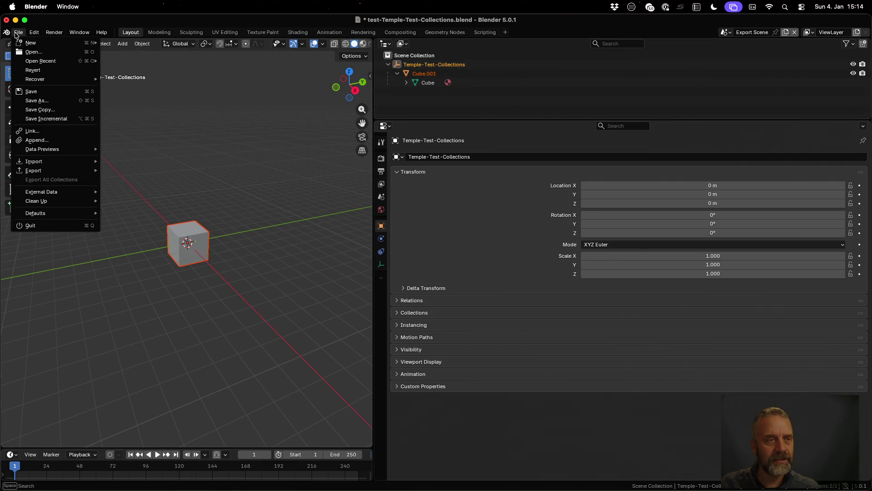
pyautogui.moveTo(42, 60)
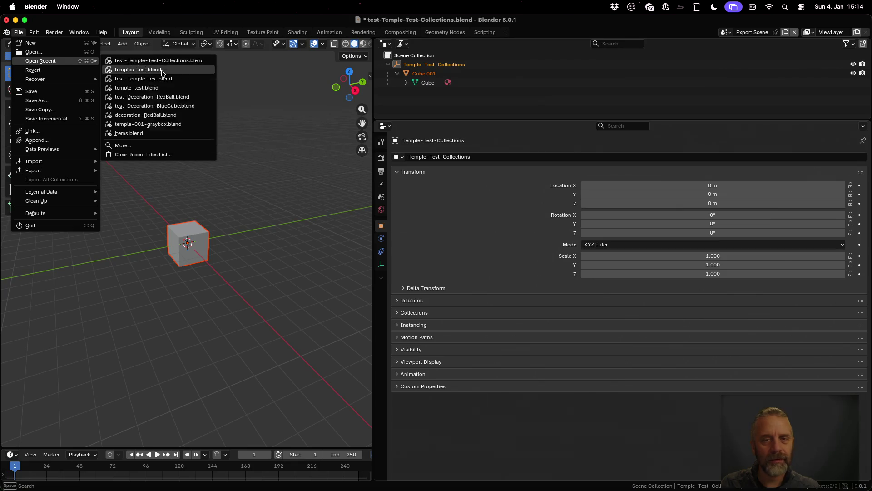
pyautogui.click(162, 72)
pyautogui.click(394, 275)
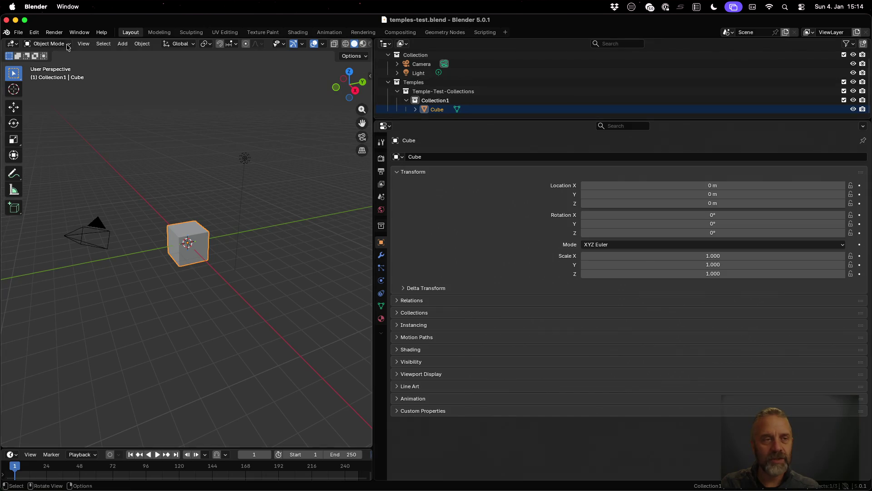
pyautogui.click(19, 32)
pyautogui.moveTo(41, 61)
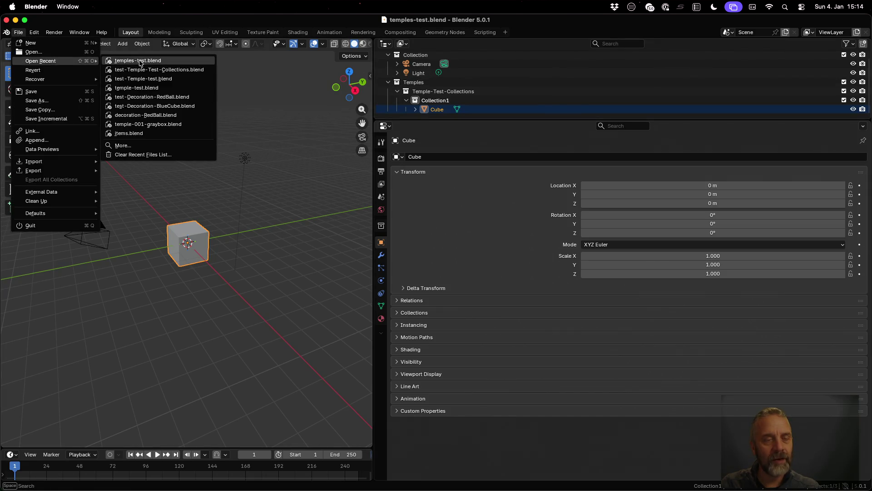
pyautogui.click(150, 69)
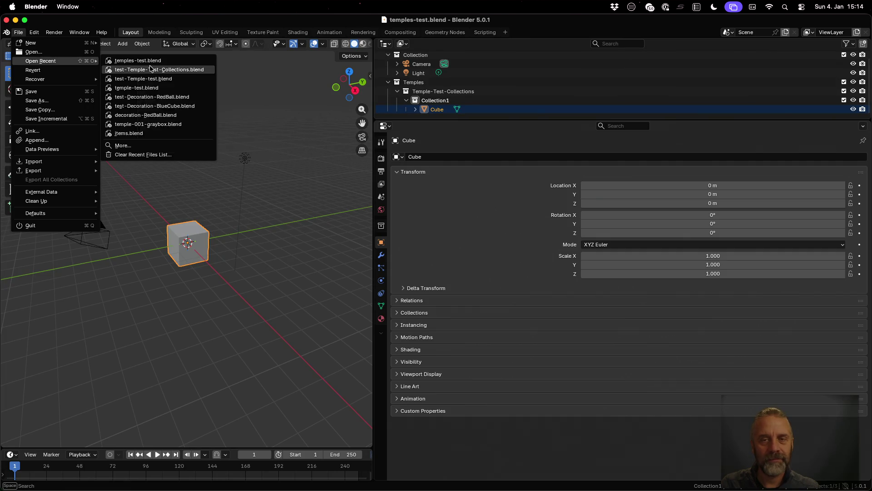
pyautogui.click(22, 33)
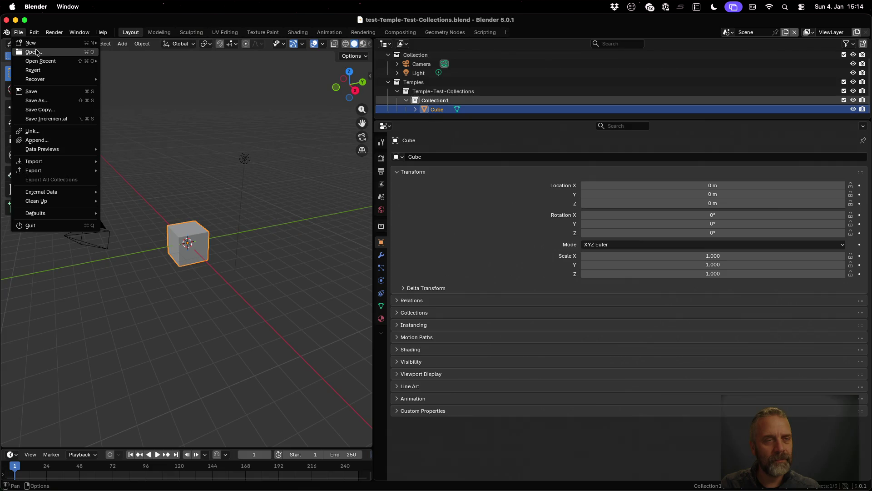
pyautogui.moveTo(41, 61)
pyautogui.click(136, 68)
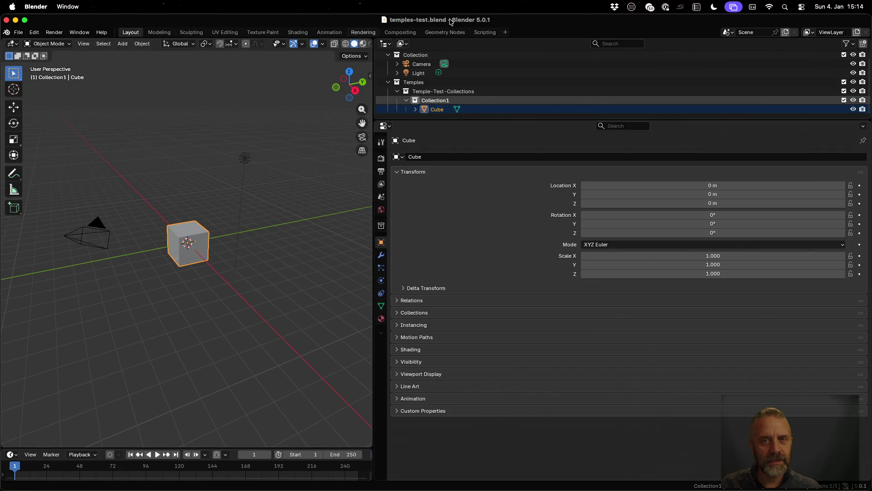
# Reopen the exported file's Export Scene and expand Temple-Test-Collections down to Cube.001's child.
pyautogui.click(18, 32)
pyautogui.moveTo(34, 32)
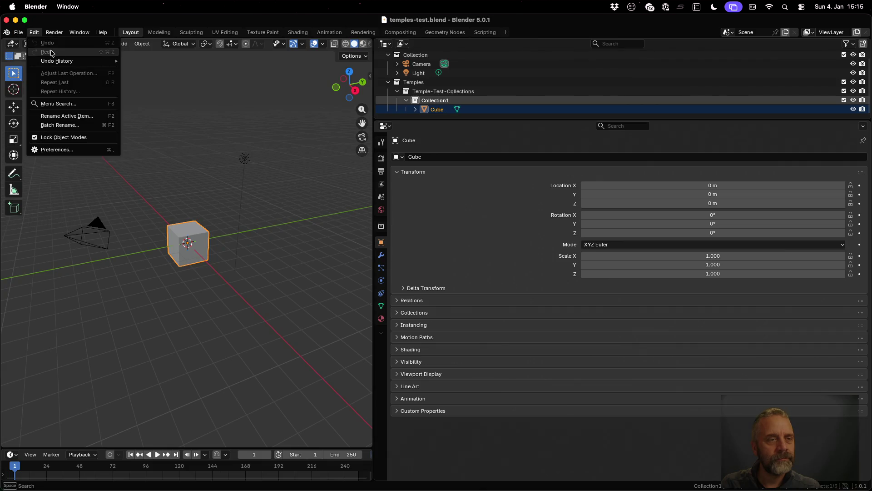
pyautogui.click(18, 33)
pyautogui.click(18, 32)
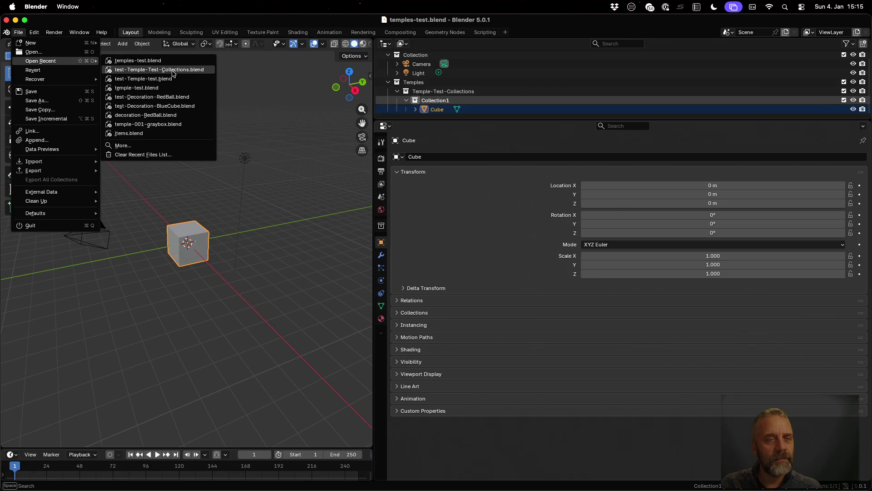
pyautogui.click(173, 73)
pyautogui.click(729, 32)
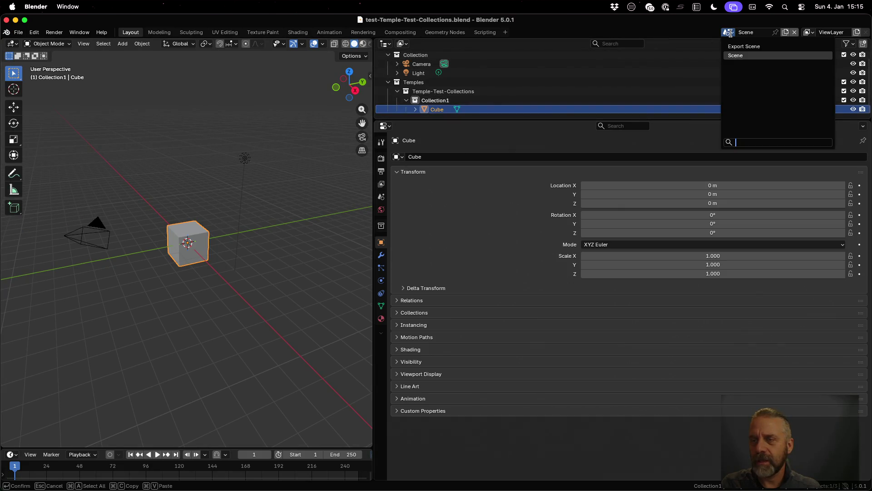
pyautogui.click(743, 46)
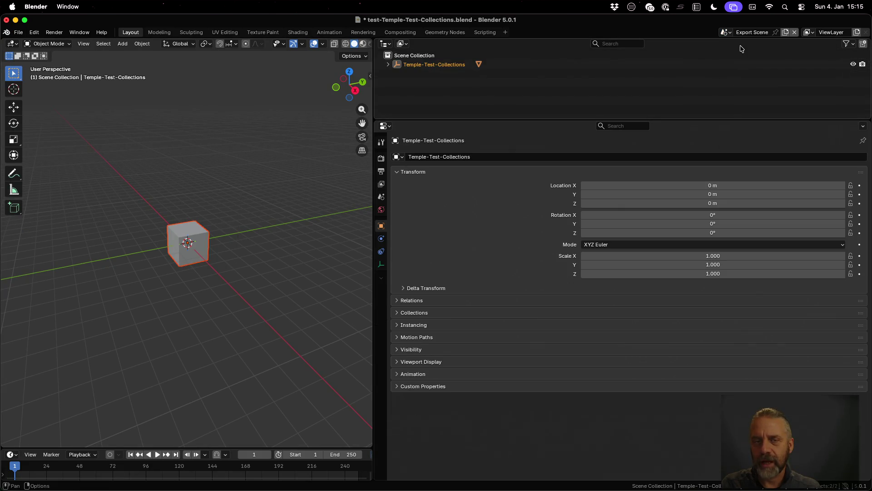
pyautogui.click(388, 64)
pyautogui.click(397, 73)
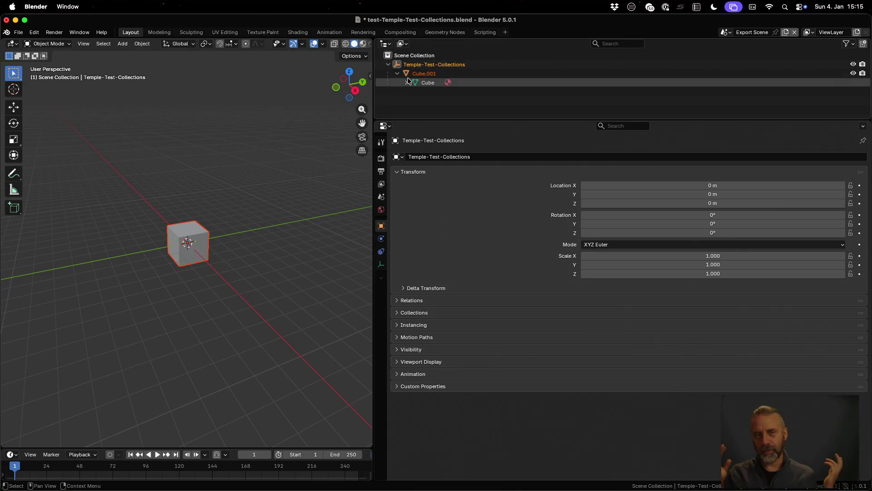
# Reload temples-test.blend discarding changes and enlarge the outliner to show more of the hierarchy.
pyautogui.click(19, 33)
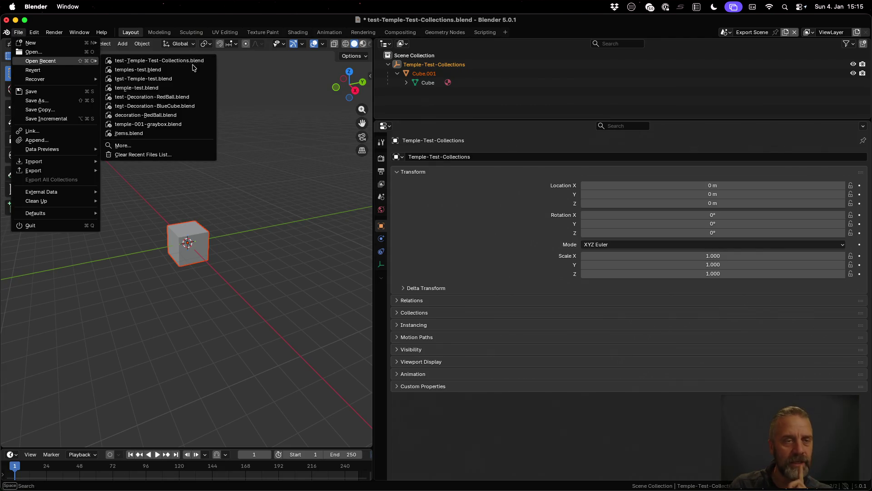
pyautogui.click(170, 70)
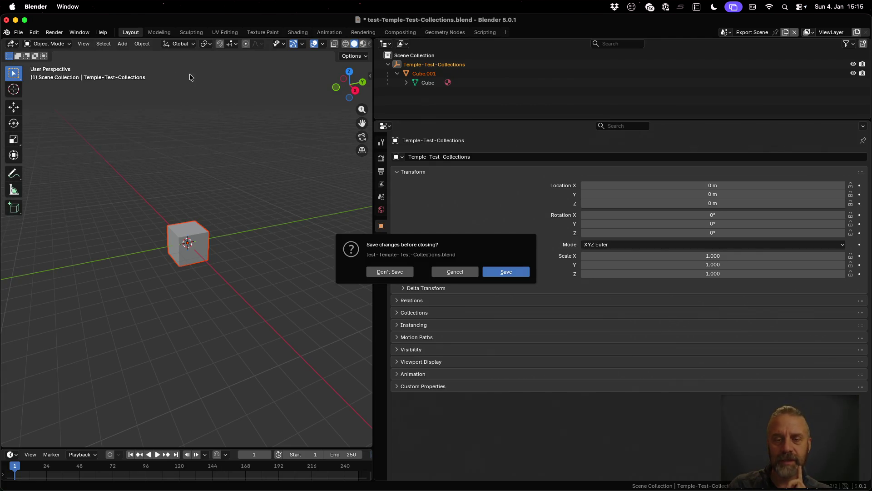
pyautogui.click(399, 271)
pyautogui.moveTo(453, 121); pyautogui.dragTo(479, 243)
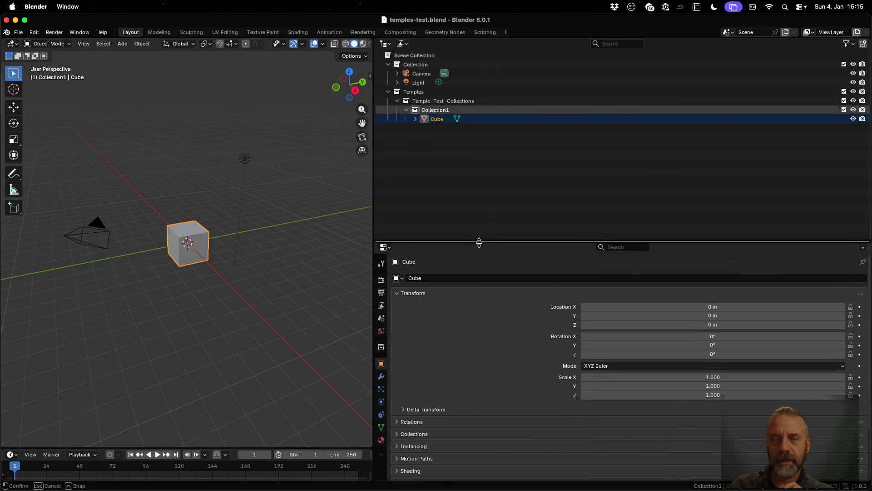
# Create a new collection under Scene Collection named Decorations and move it to the top.
pyautogui.click(425, 56)
pyautogui.rightClick(425, 55)
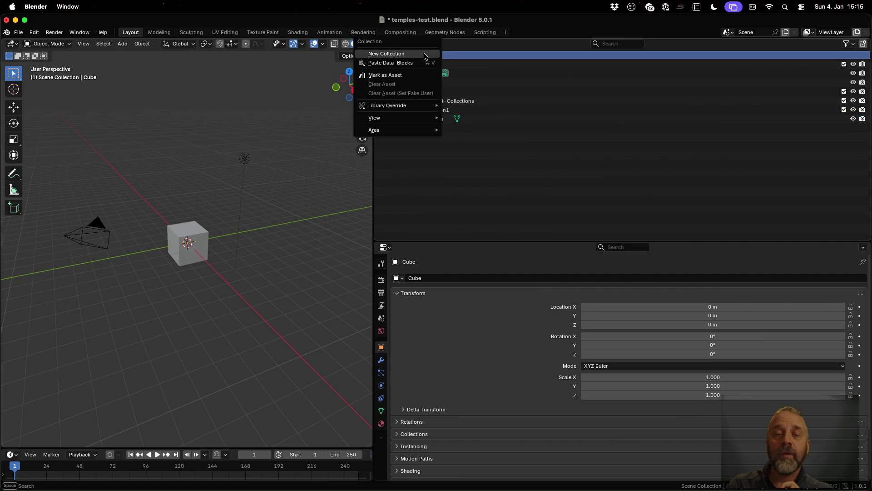
pyautogui.click(423, 63)
pyautogui.click(432, 128)
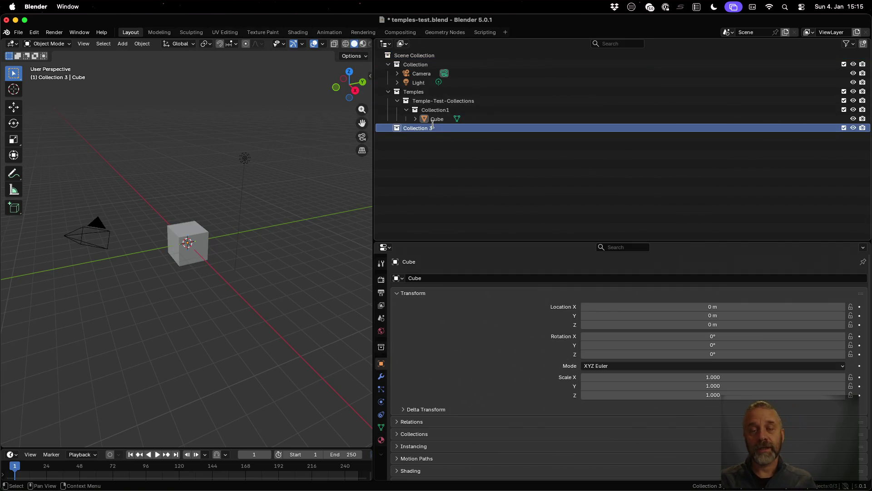
pyautogui.doubleClick(432, 127)
pyautogui.write('Decorations')
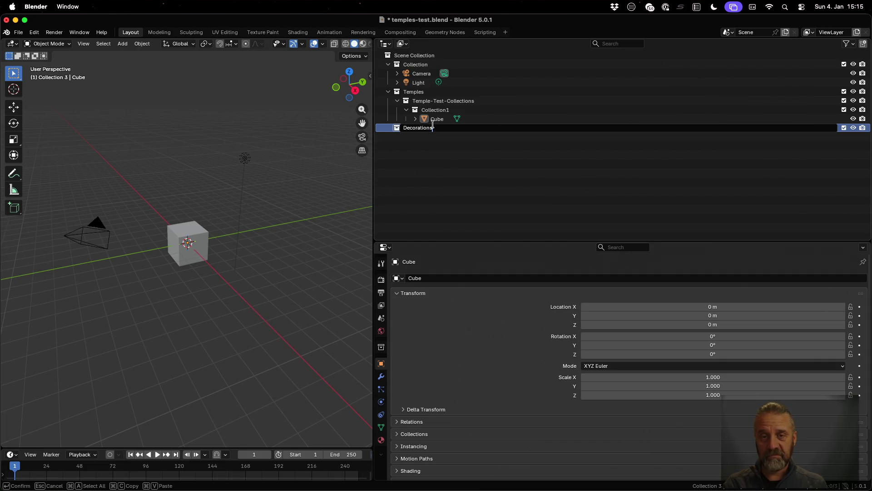
pyautogui.press('Return')
pyautogui.moveTo(420, 128); pyautogui.dragTo(420, 62)
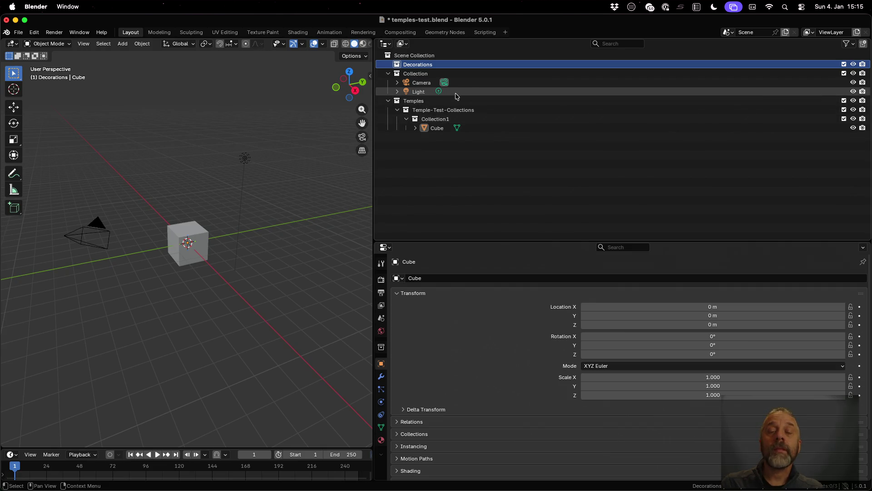
# Move the Cube into Decorations and save temples-test.blend.
pyautogui.click(436, 130)
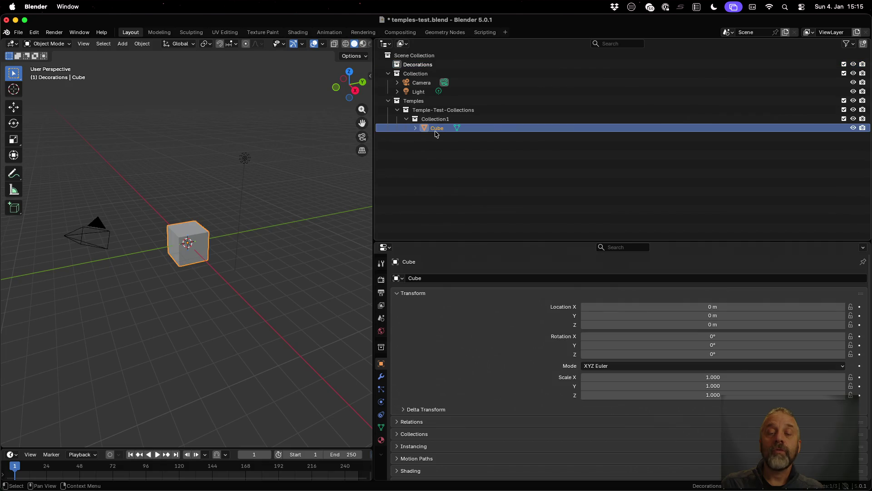
pyautogui.moveTo(434, 130); pyautogui.dragTo(420, 65)
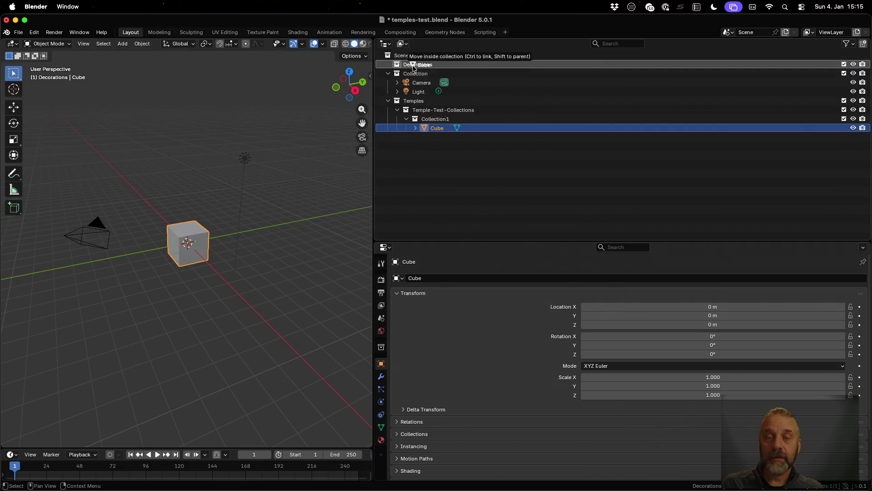
pyautogui.press('super+s')
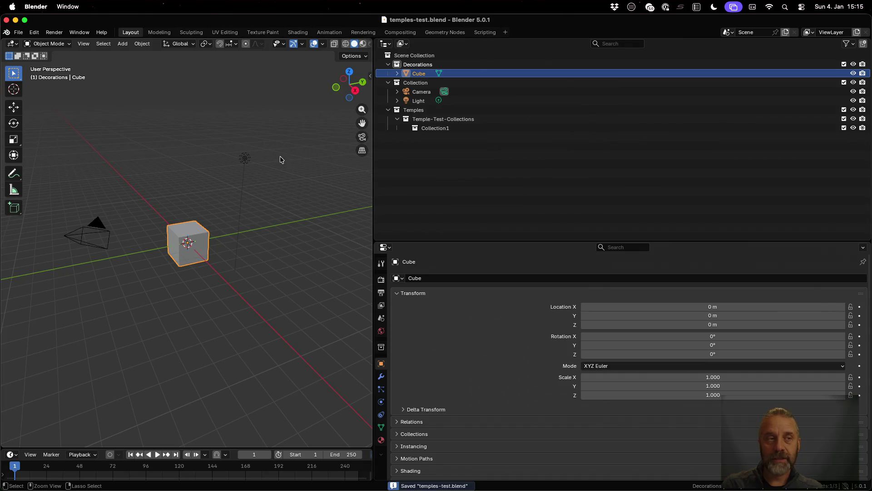
pyautogui.hotkey('ctrl', 'Up')
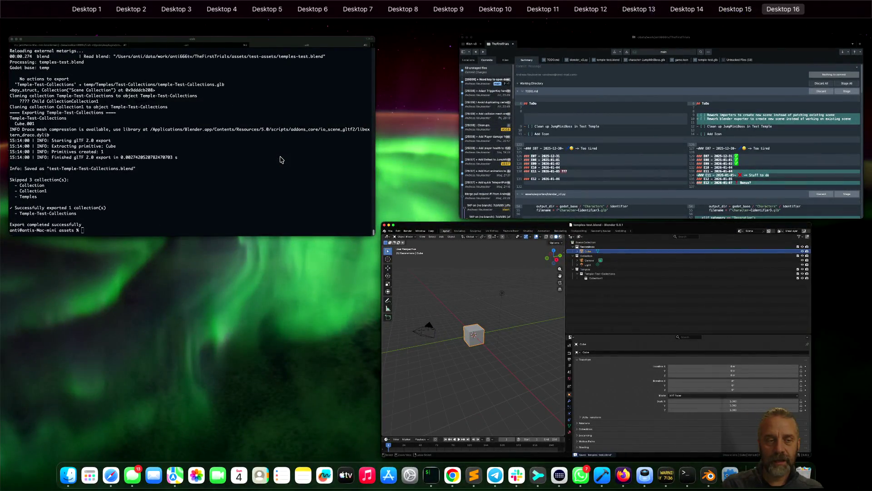
# Rerun the export script, highlight the Temple-Test-Collections output lines showing Decorations skipped, and return to Blender.
pyautogui.click(279, 159)
pyautogui.press('Up')
pyautogui.press('Return')
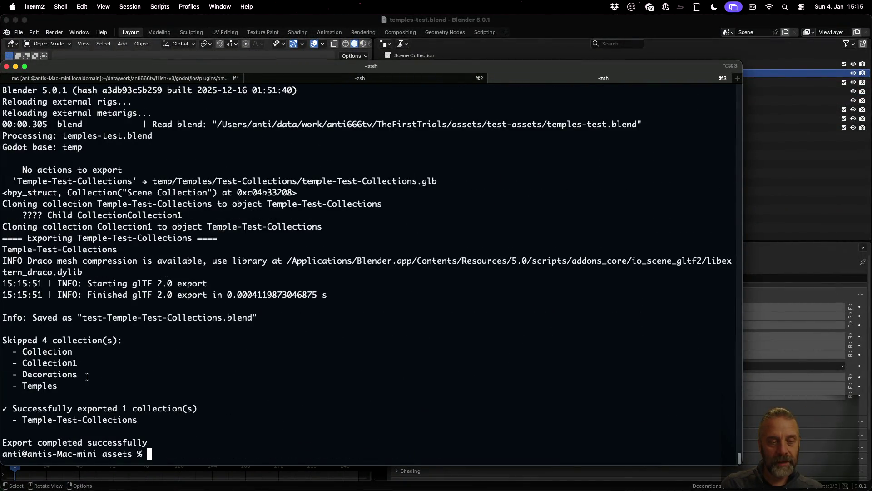
pyautogui.moveTo(4, 250); pyautogui.dragTo(117, 250)
pyautogui.click(71, 255)
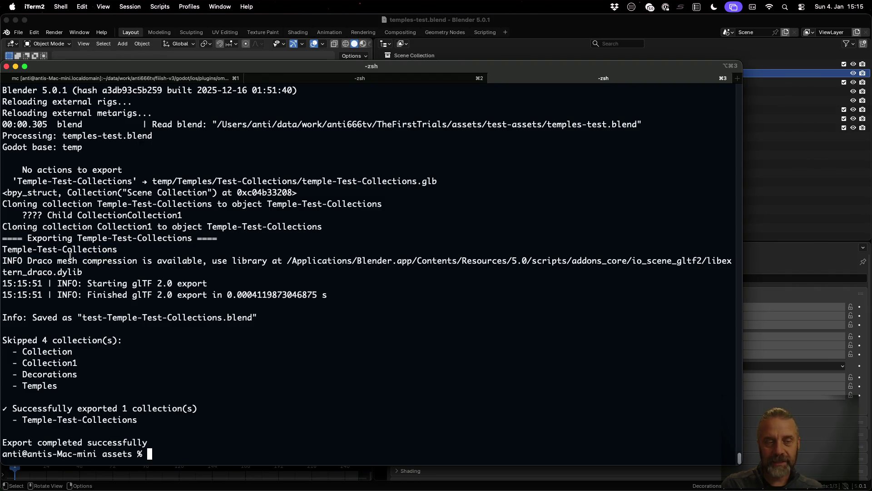
pyautogui.moveTo(4, 239); pyautogui.dragTo(130, 249)
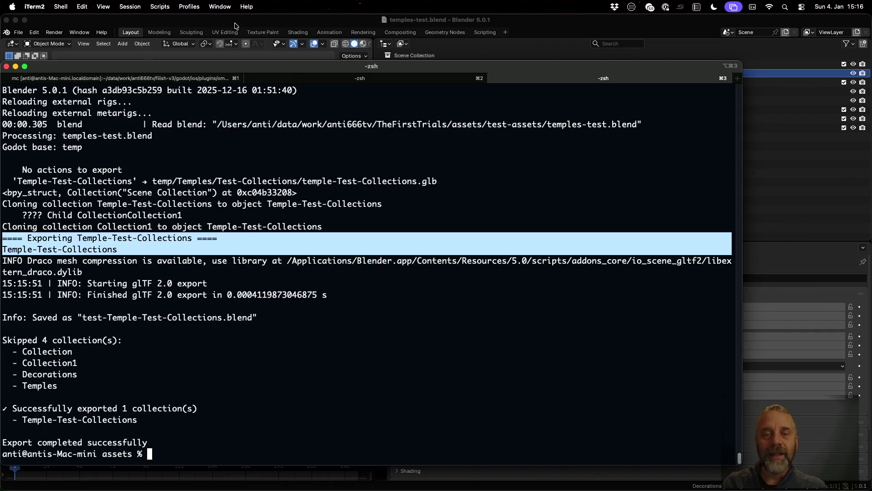
pyautogui.press('super+Tab')
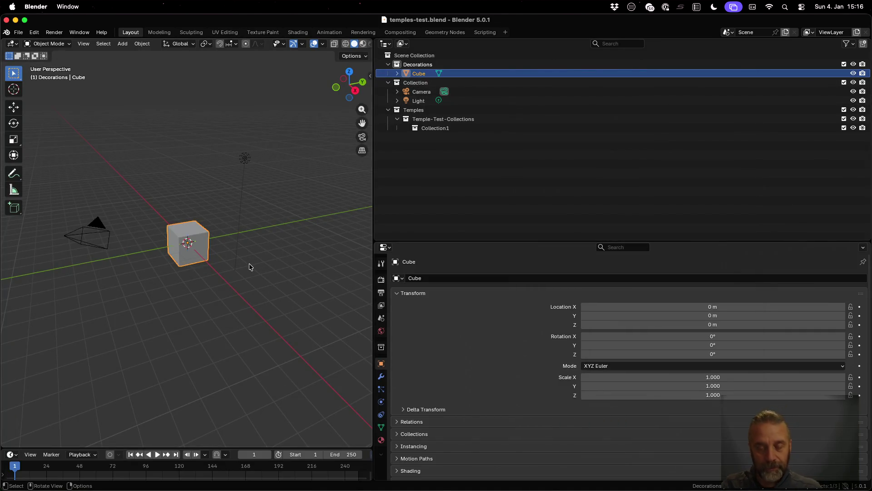
# Check the Shift+A Collection Instance options, then add a nested collection inside Decorations and start renaming it.
pyautogui.click(428, 128)
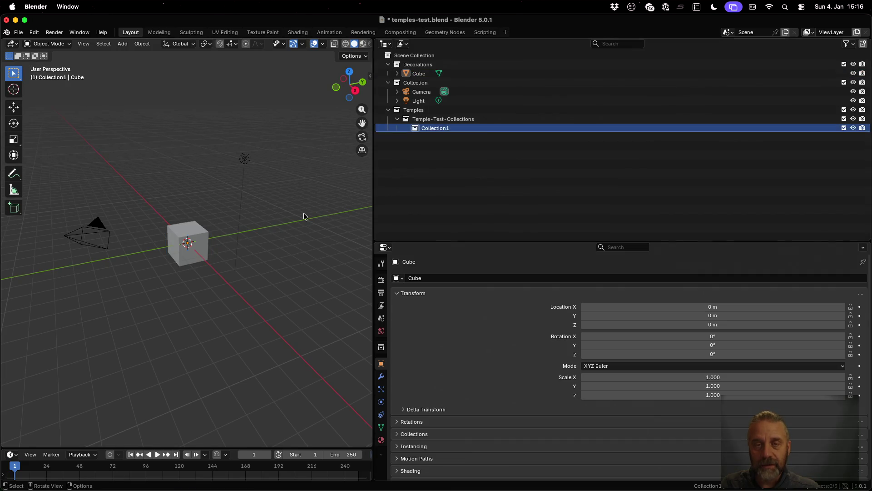
pyautogui.hotkey('shift', 'a')
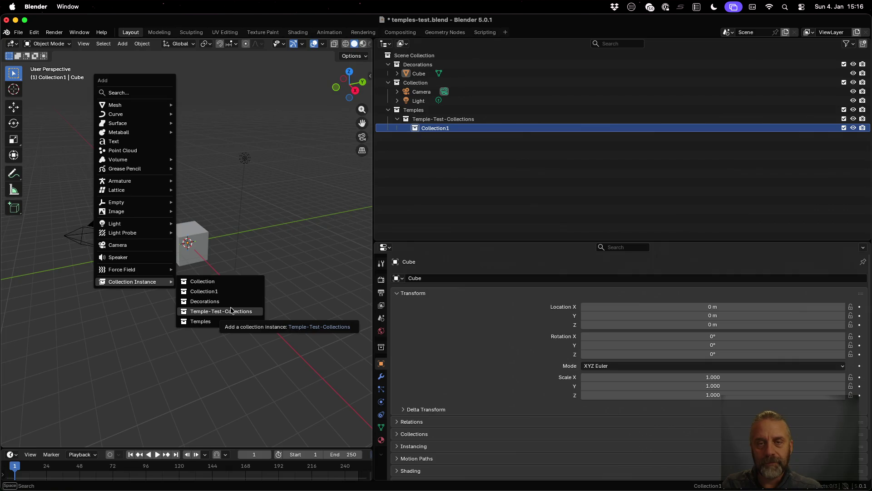
pyautogui.click(423, 64)
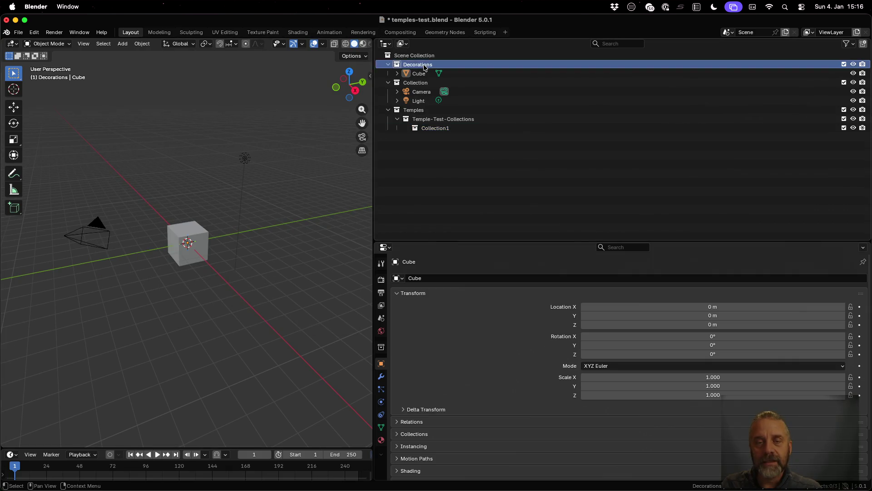
pyautogui.rightClick(424, 65)
pyautogui.click(424, 64)
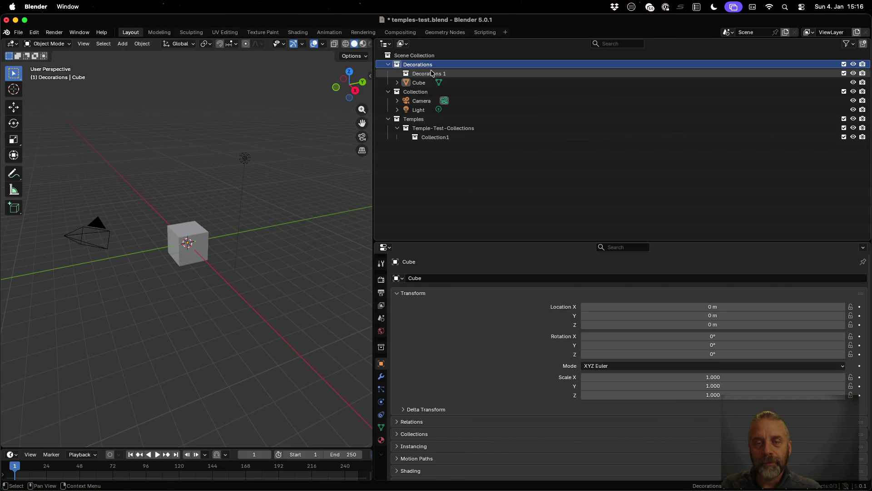
pyautogui.doubleClick(431, 72)
pyautogui.write('Decor')
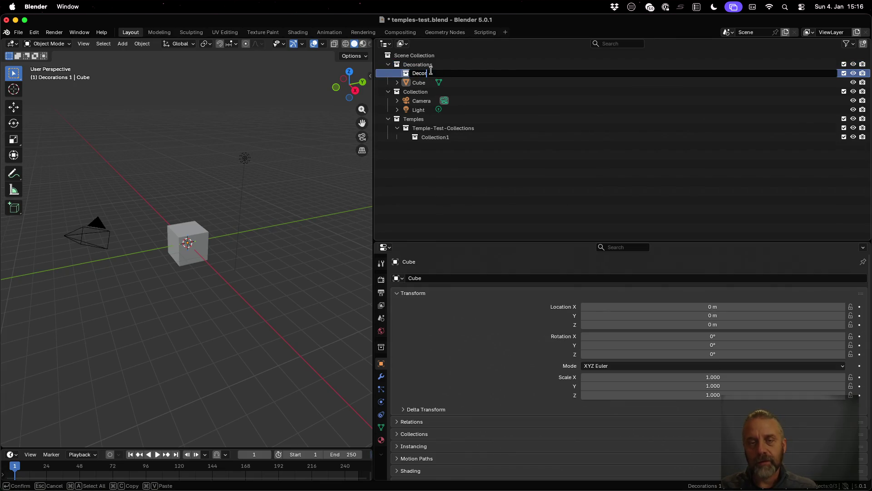